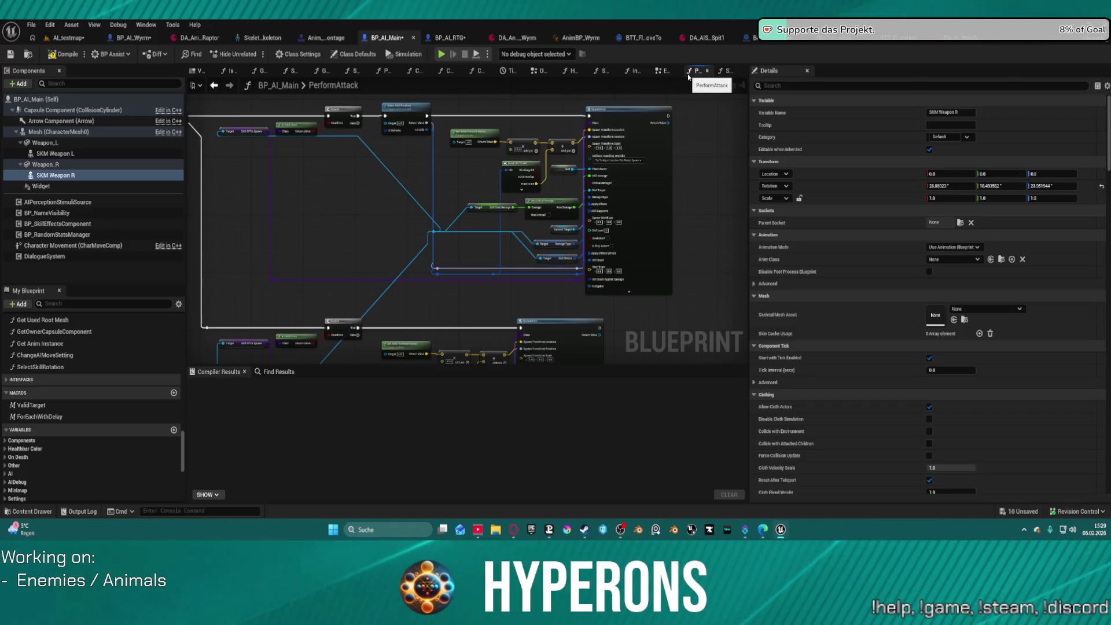
Step: Undo six recent edits in BP_AI_Main's SelectSkillRotation graph: node formatting, a pin link and node moves
left_click(727, 71)
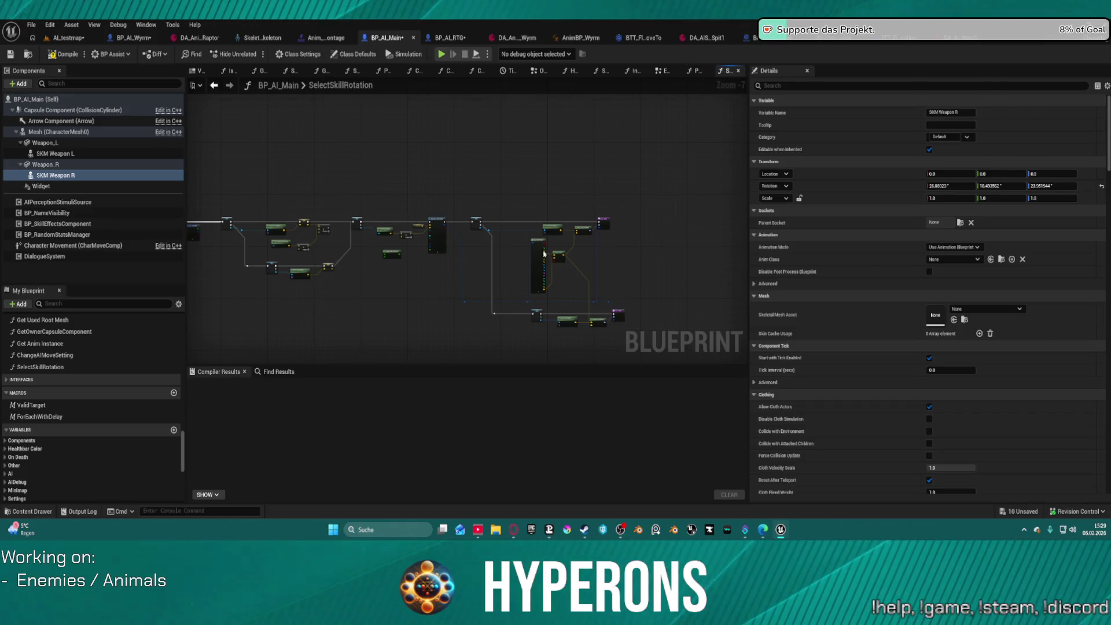
scroll(546, 257, "up", 6)
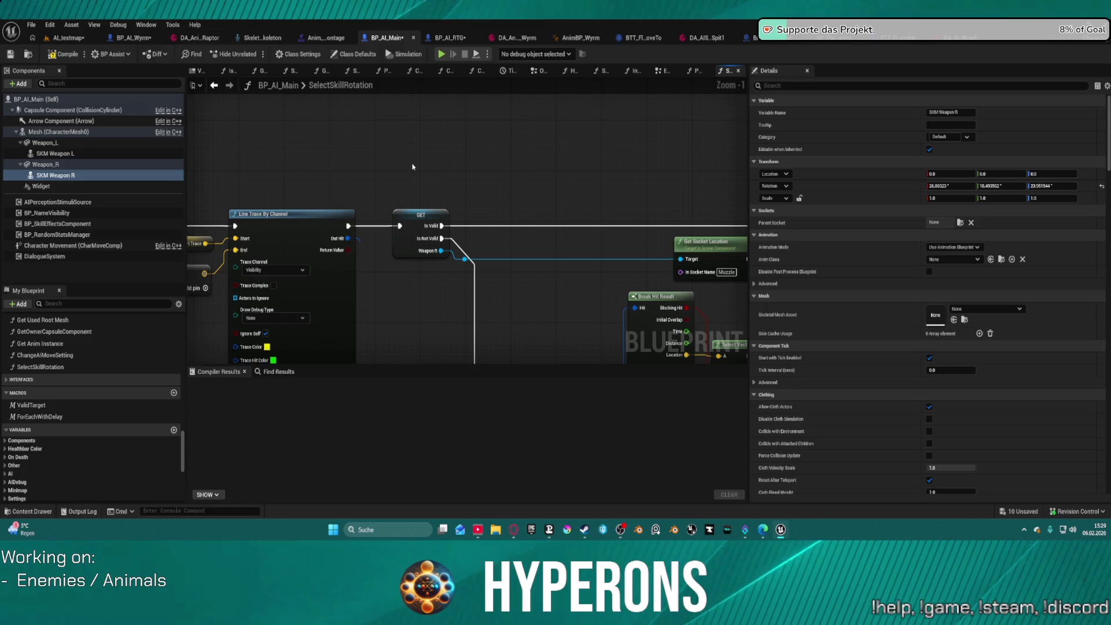
key("ctrl+z")
scroll(451, 201, "down", 4)
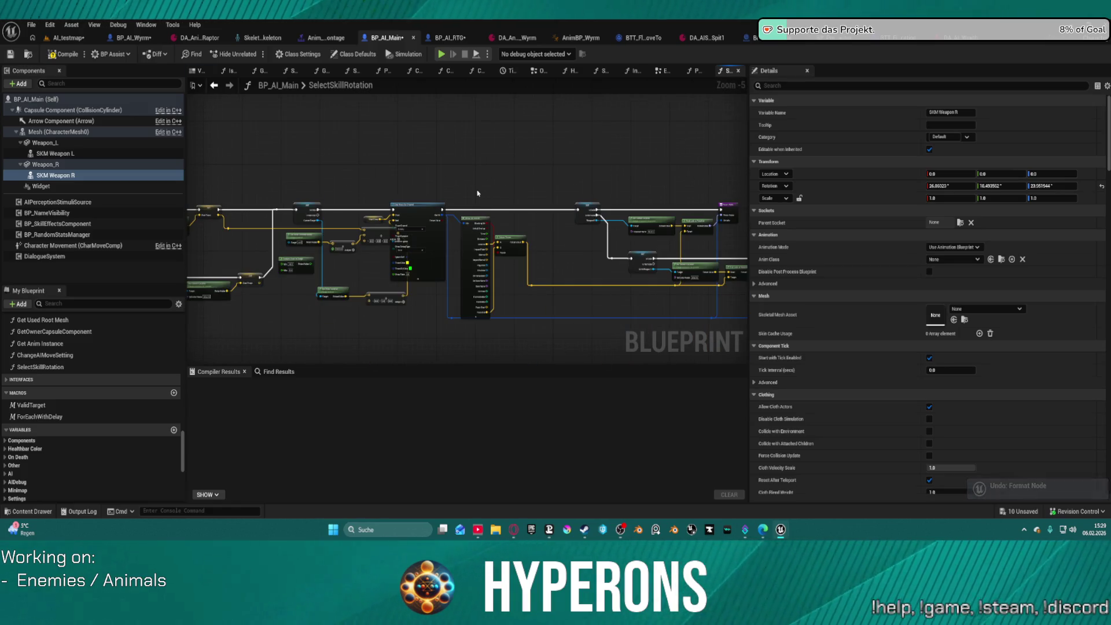
key("ctrl+z")
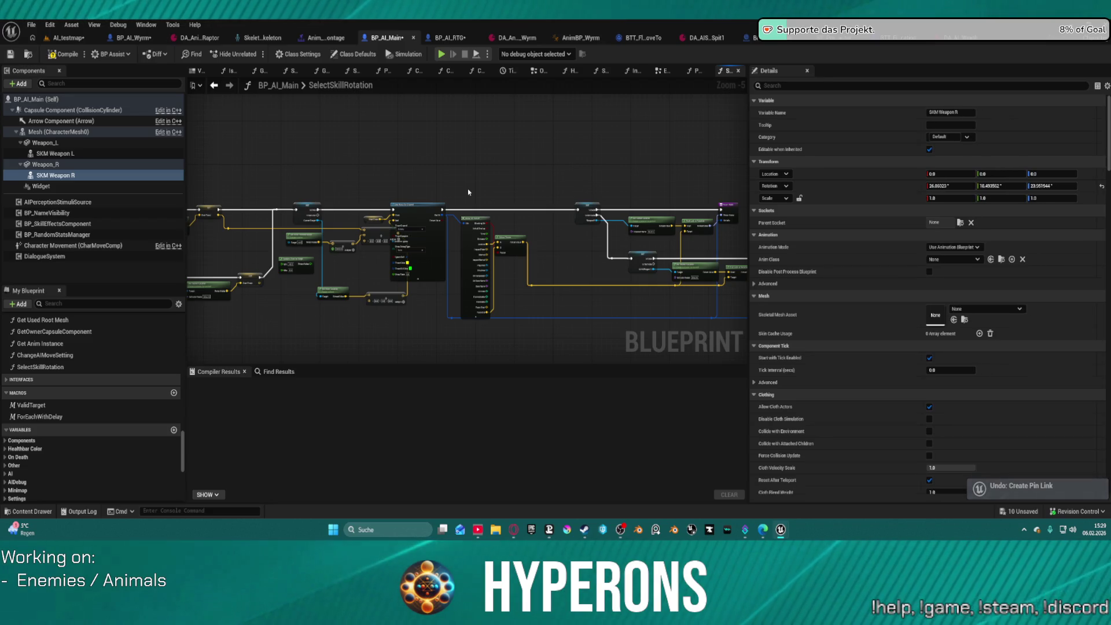
key("ctrl+z")
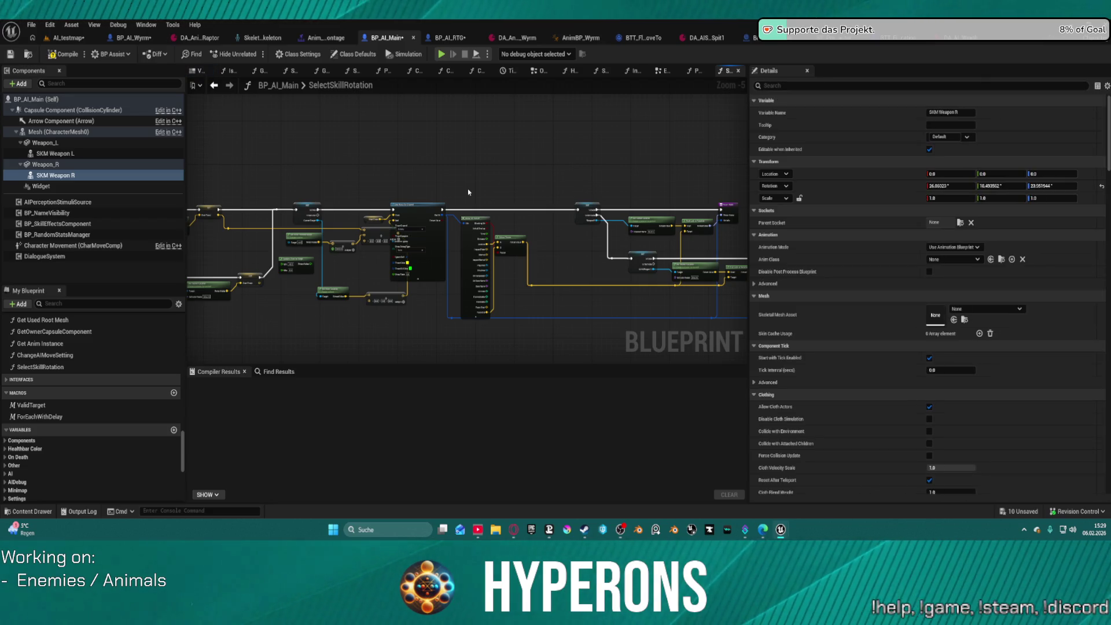
key("ctrl+z")
key("ctrl+z")
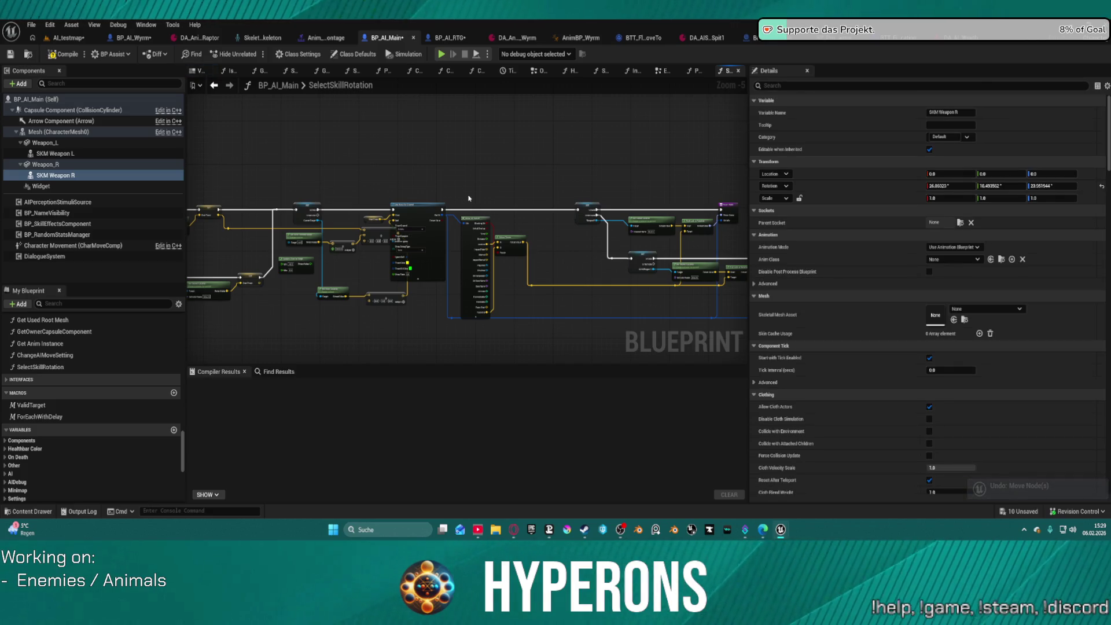
key("ctrl+z")
key("ctrl+z")
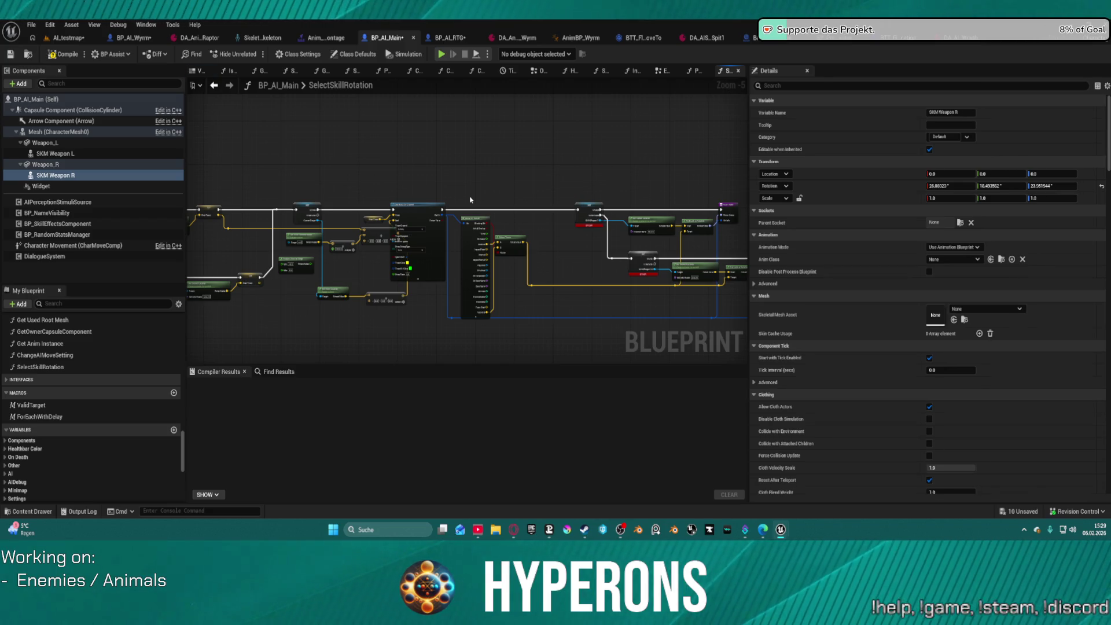
key("ctrl+z")
scroll(365, 167, "down", 2)
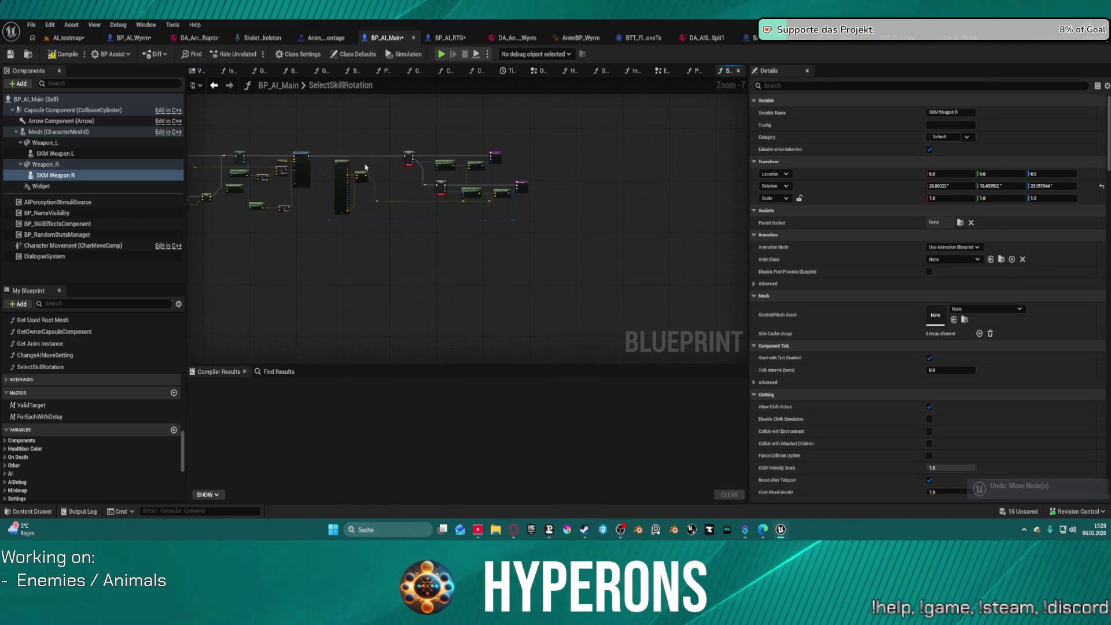
scroll(420, 196, "up", 4)
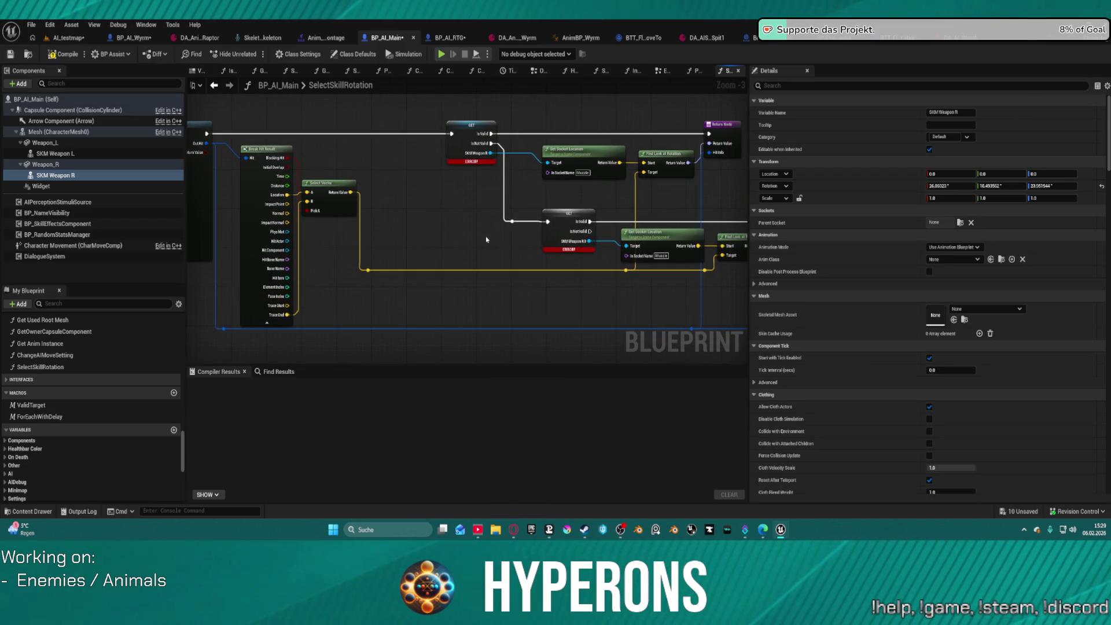
left_click(447, 38)
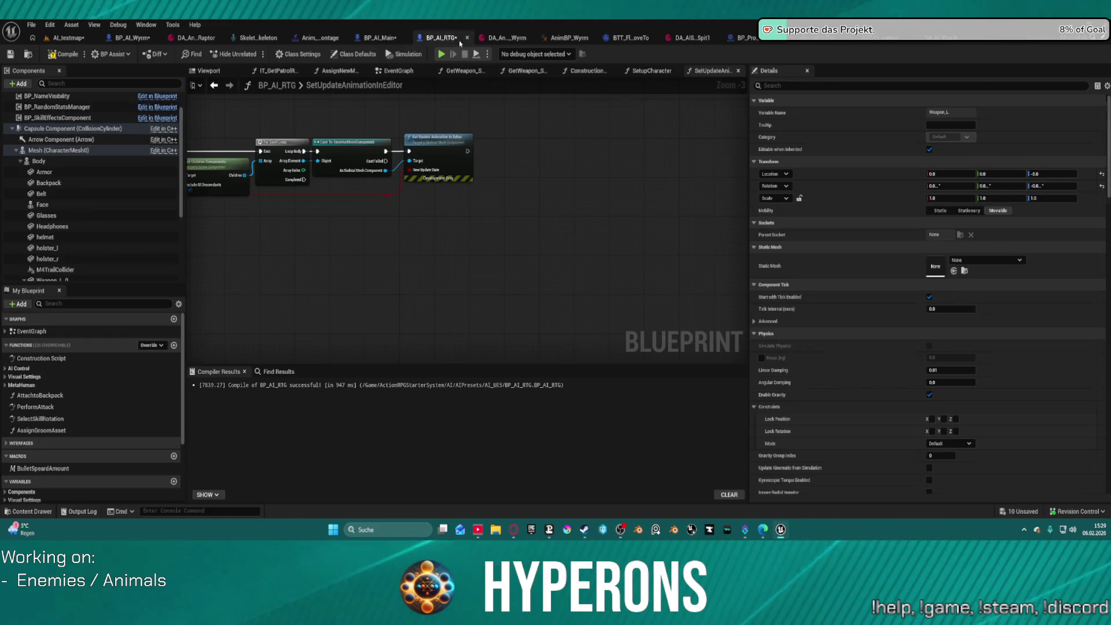
Step: Open BP_AI_RTG's own SelectSkillRotation graph, check its settings and select all its nodes
double_click(63, 419)
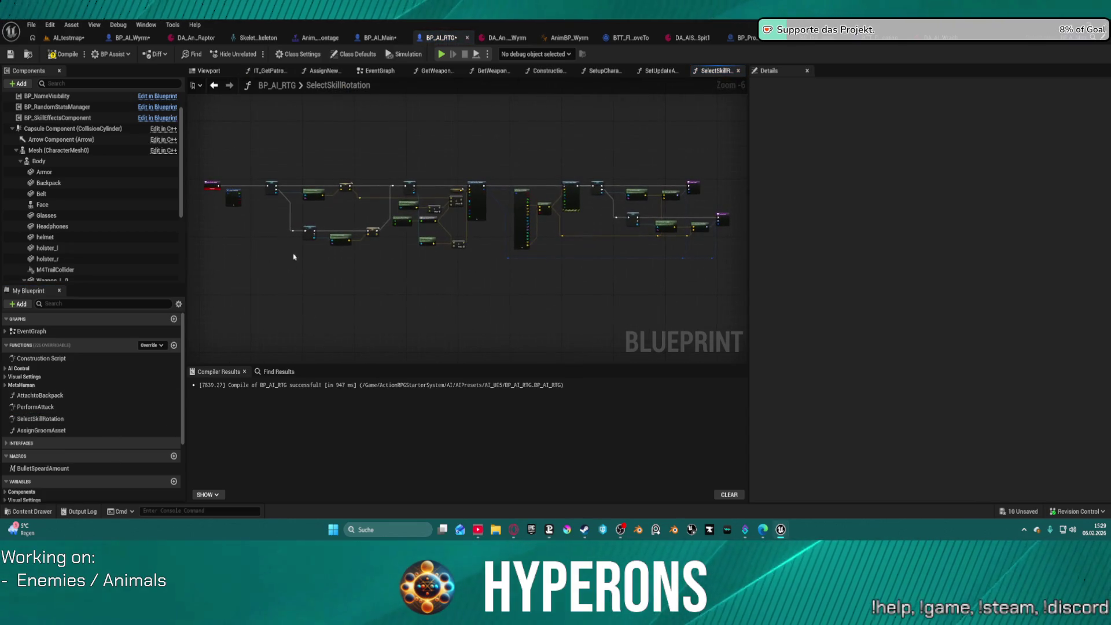
scroll(206, 181, "up", 6)
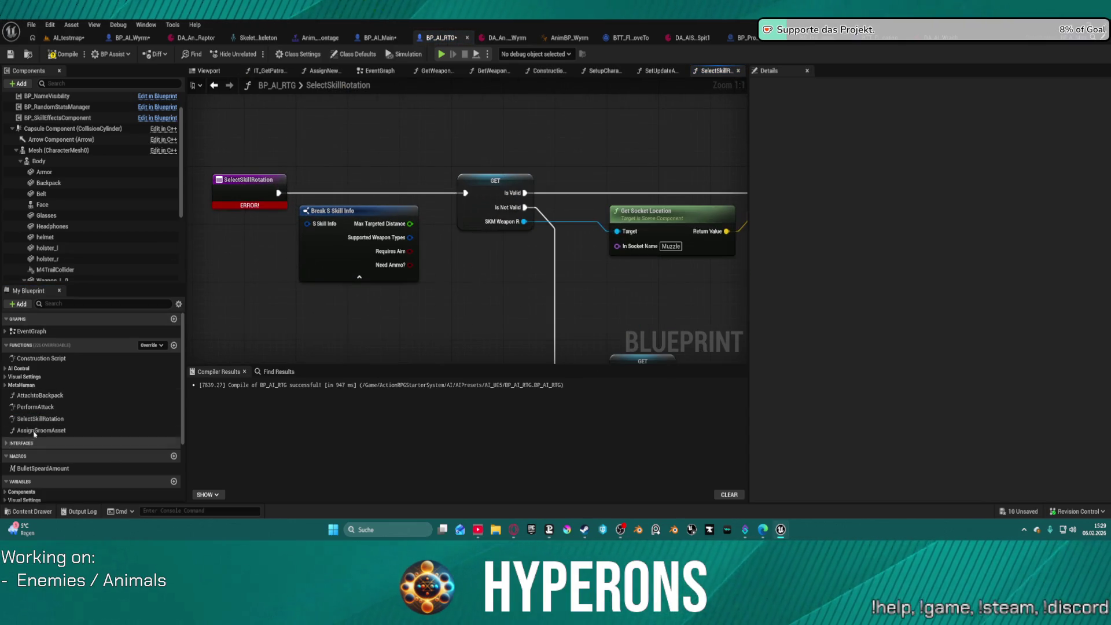
left_click(42, 420)
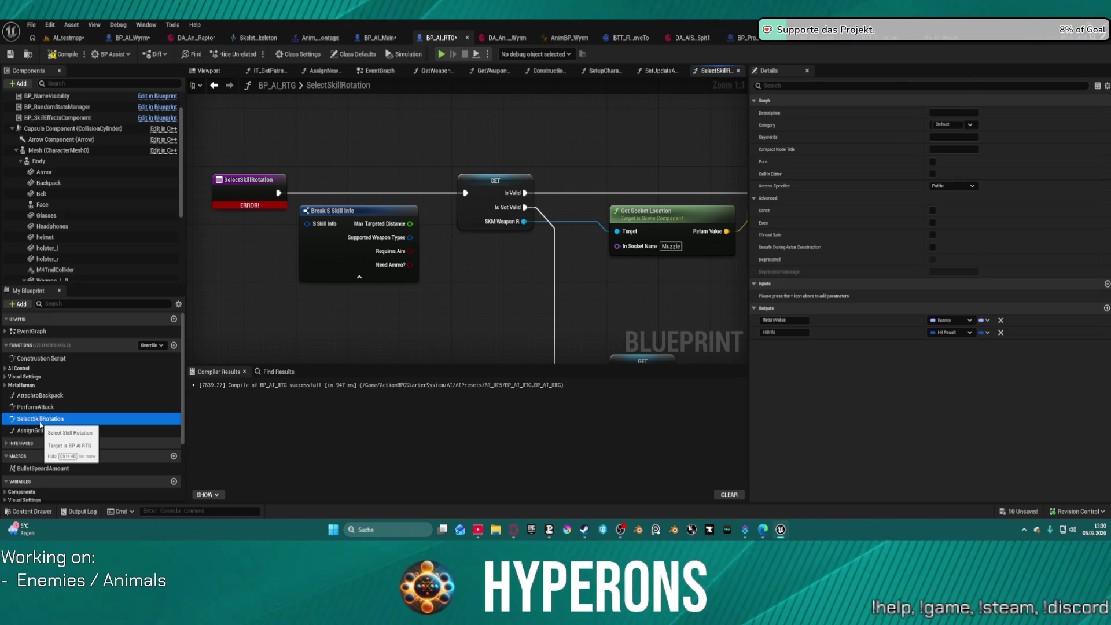
right_click(40, 426)
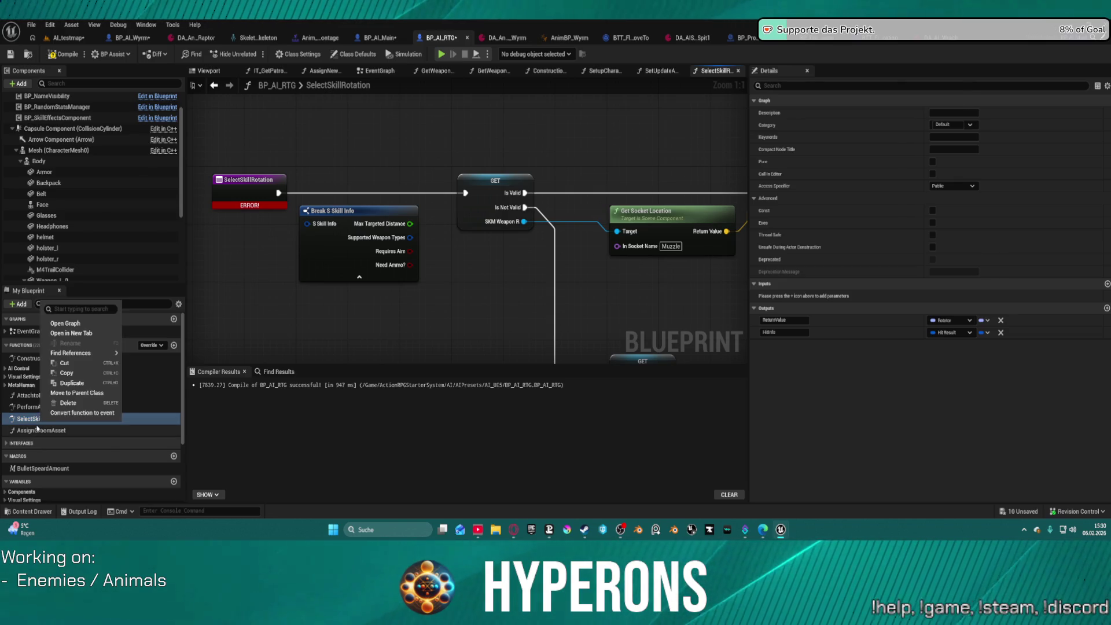
left_click(65, 323)
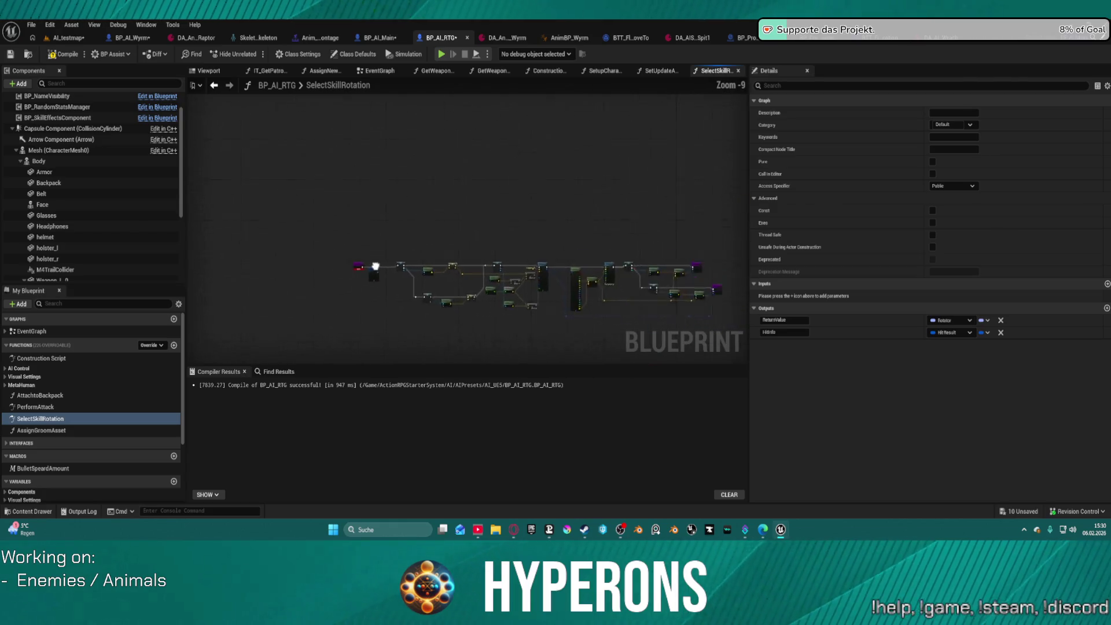
left_click_drag(330, 253, 656, 296)
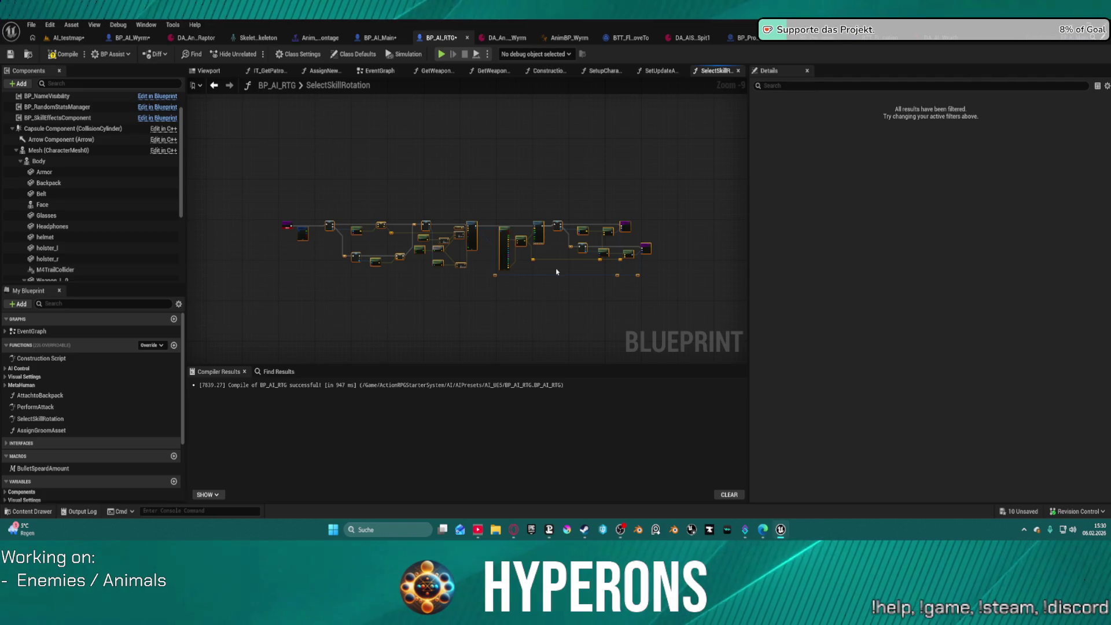
Step: Review the SelectSkillRotation and PerformAttack function settings, then compile BP_AI_RTG
left_click(54, 418)
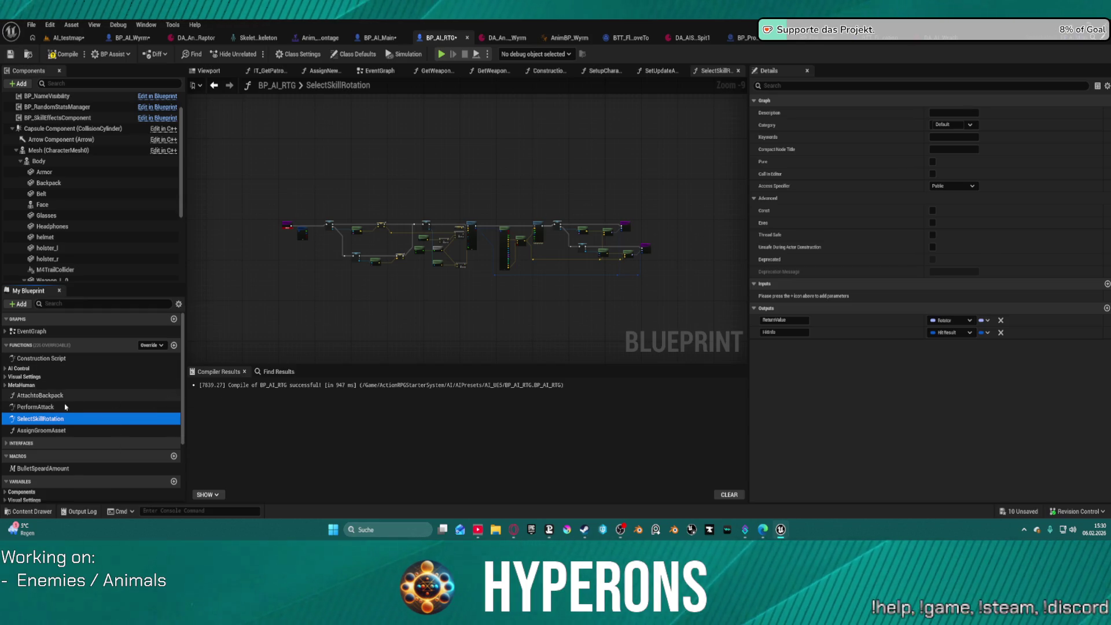
left_click(51, 407)
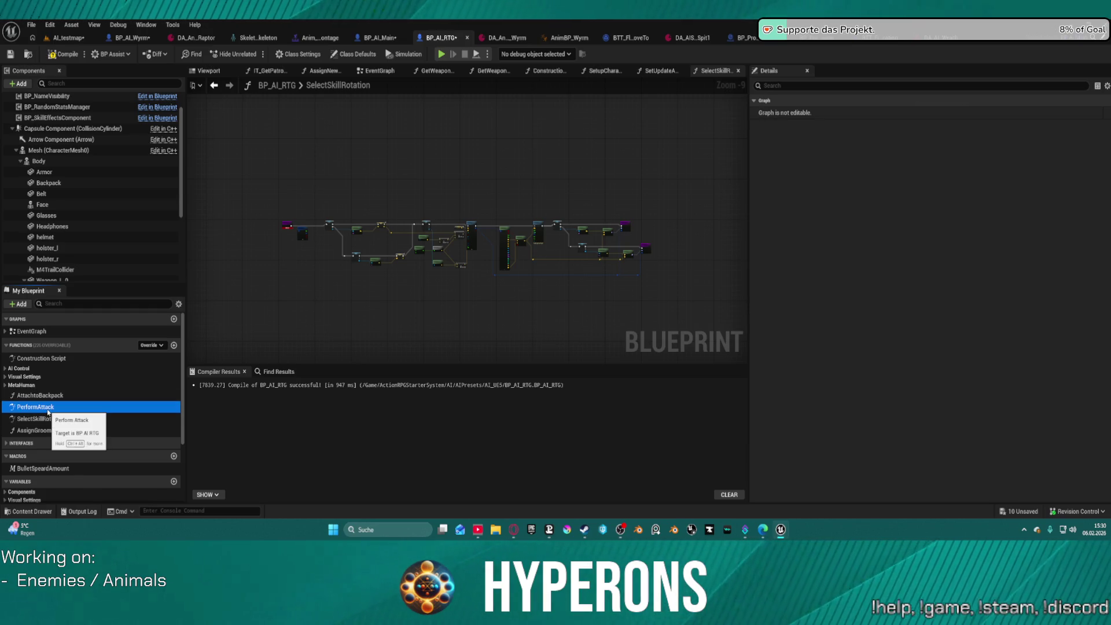
left_click(63, 54)
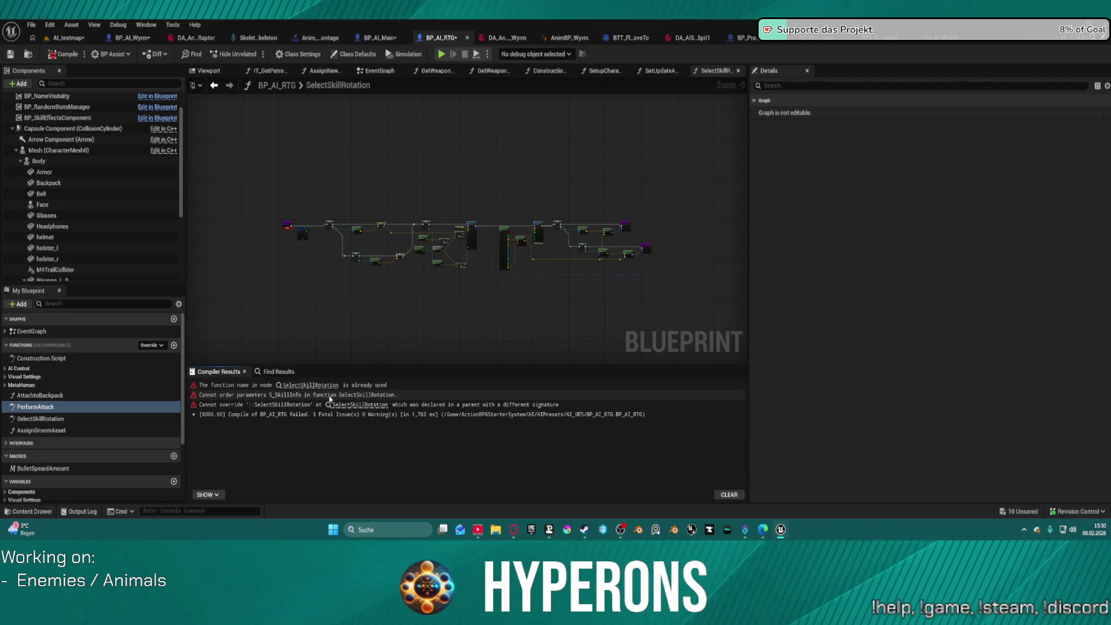
Step: Delete BP_AI_RTG's own SelectSkillRotation function and override the parent's SelectSkillRotation instead
left_click(44, 419)
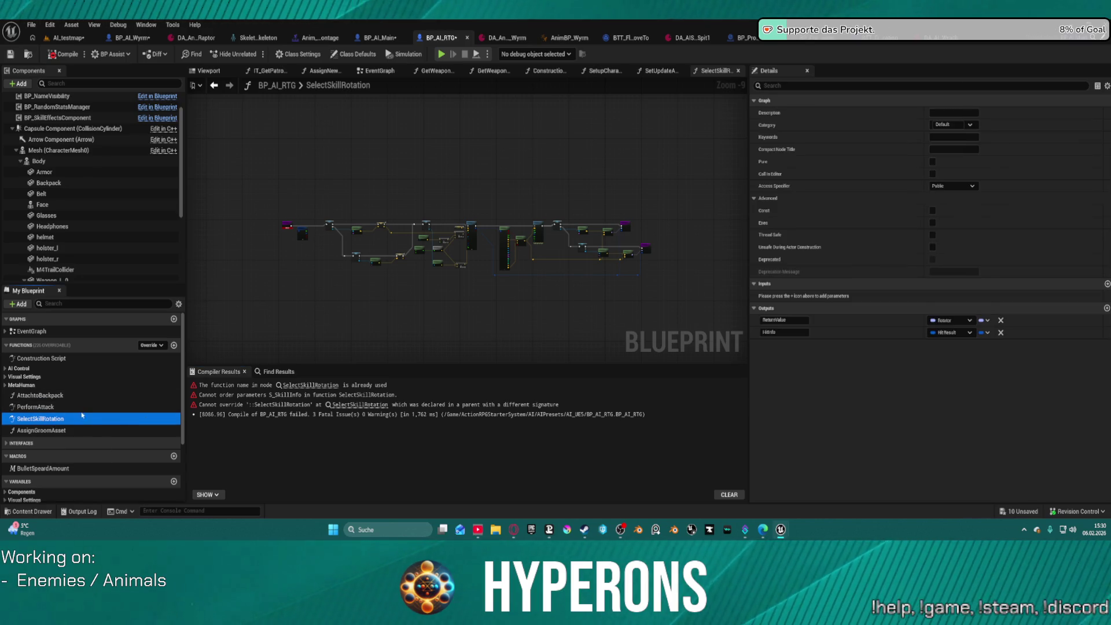
key("Delete")
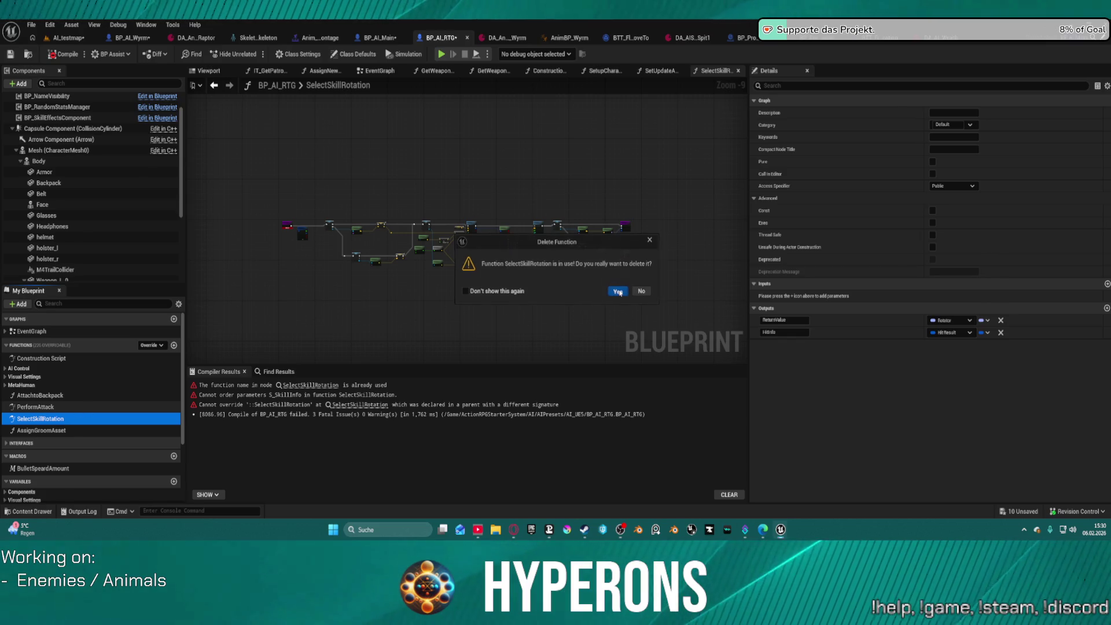
left_click(618, 292)
left_click(152, 345)
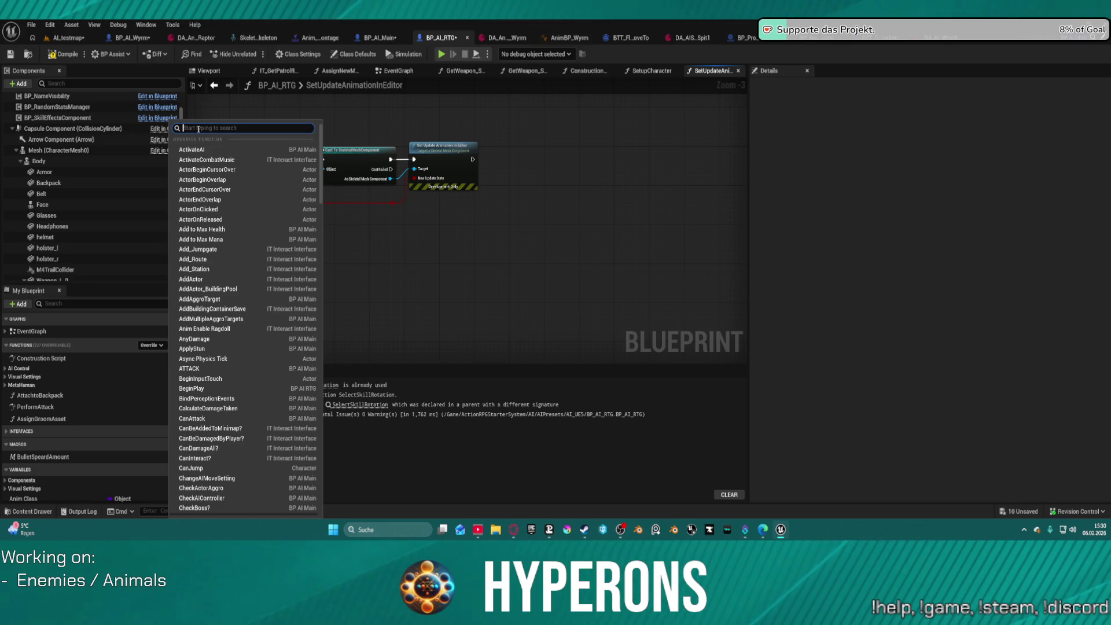
type("skill")
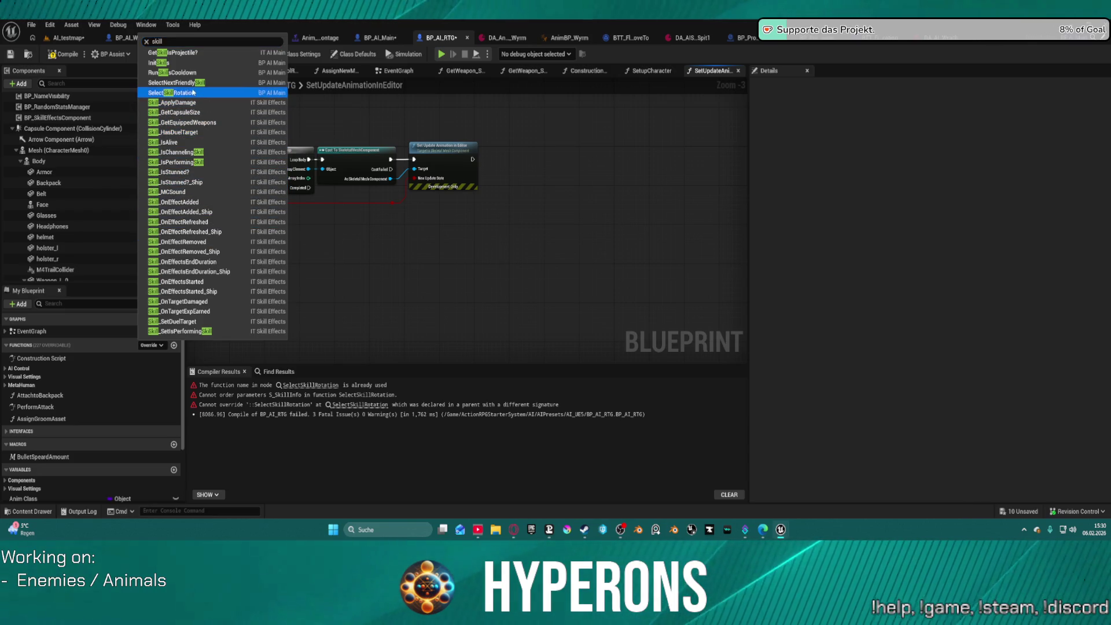
left_click(174, 92)
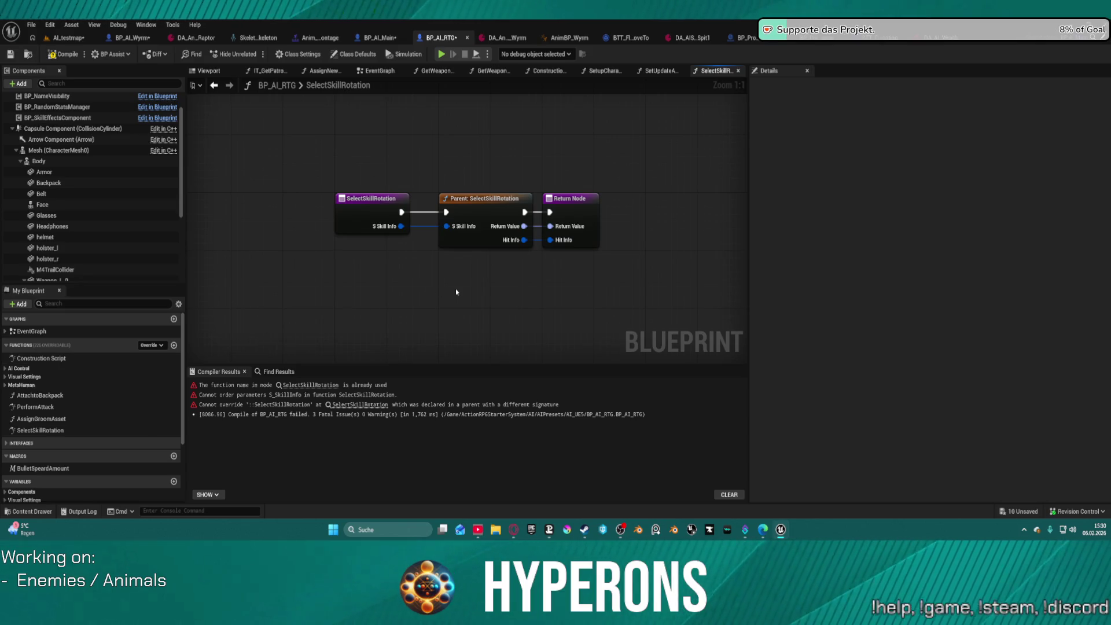
Step: Paste the copied aim-trace node network into the override and shift it and the Return Node right
scroll(518, 310, "down", 7)
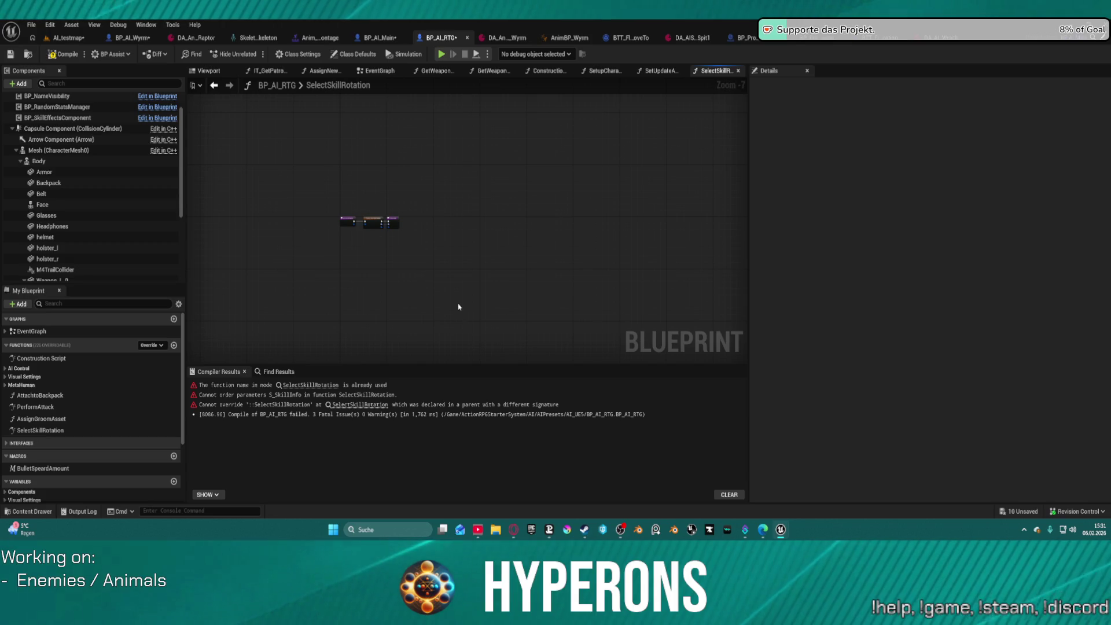
key("ctrl+v")
left_click_drag(524, 276, 579, 284)
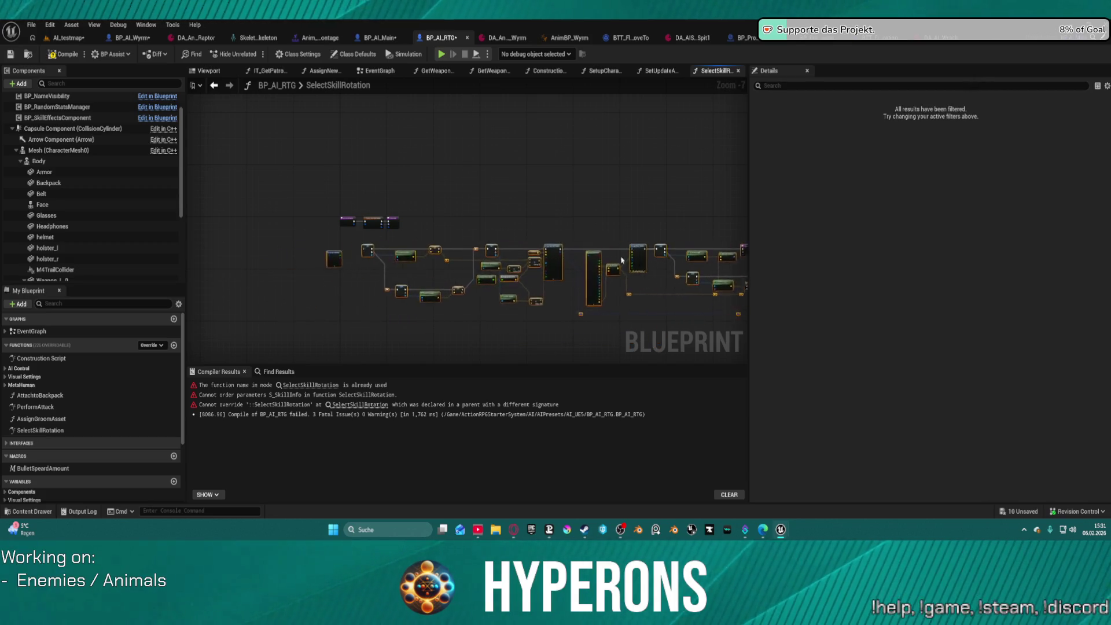
scroll(405, 232, "up", 4)
left_click_drag(447, 179, 525, 173)
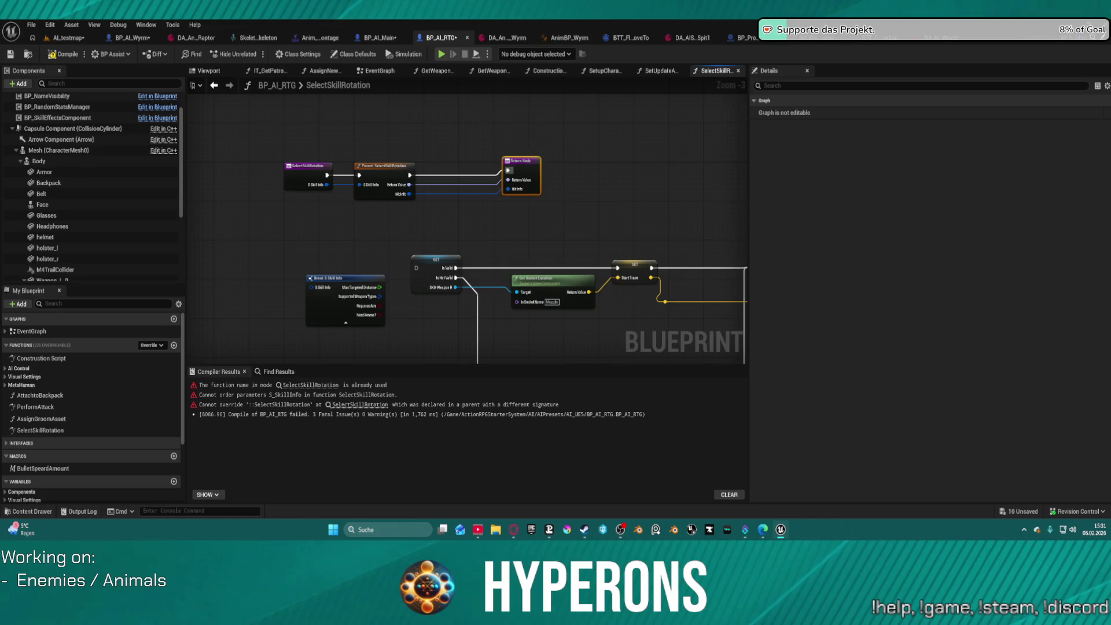
scroll(290, 179, "down", 4)
scroll(374, 189, "up", 4)
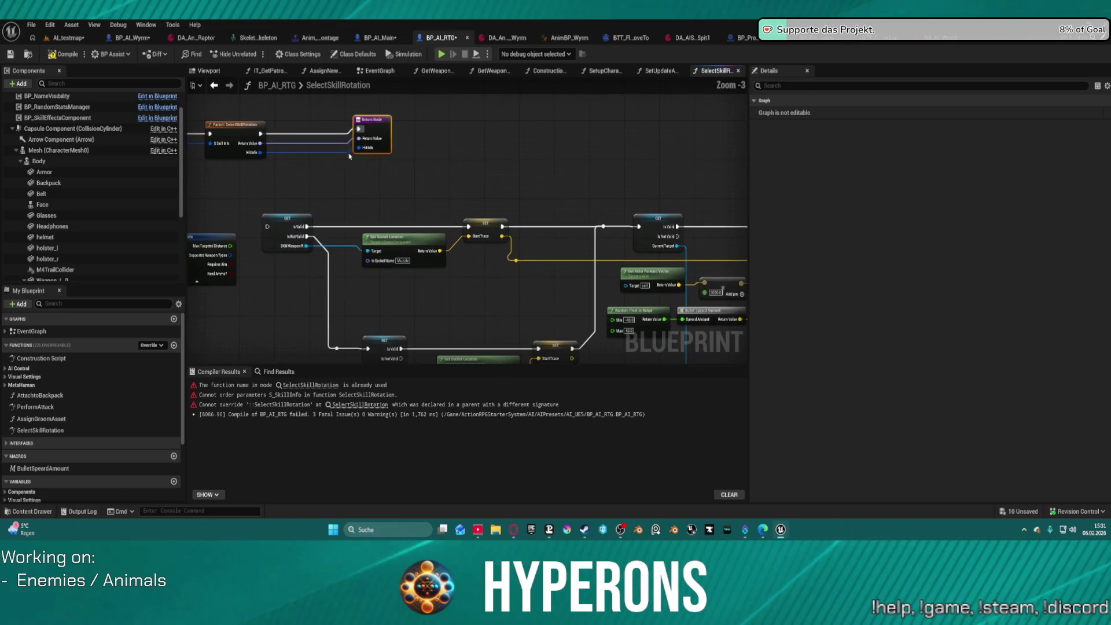
Step: Move the parent SelectSkillRotation call down-left and connect it to the GET node
left_click(235, 125)
left_click_drag(261, 133, 267, 226)
left_click(269, 186)
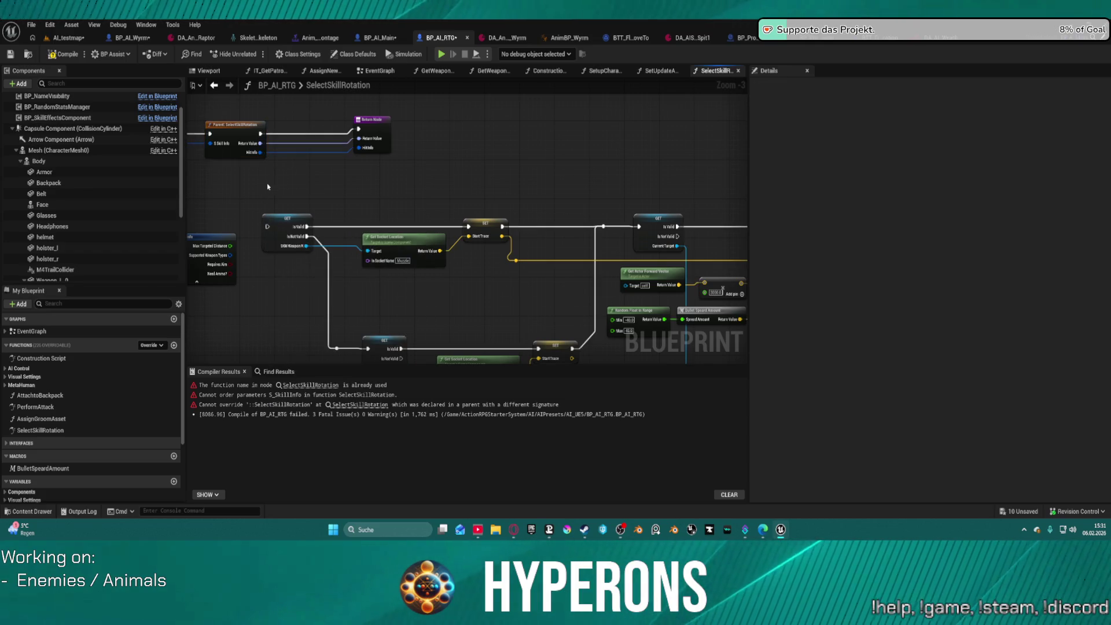
mouse_move(260, 126)
left_mouse_down()
mouse_move(249, 146)
mouse_move(267, 226)
left_mouse_up()
mouse_move(247, 172)
left_mouse_down()
mouse_move(644, 275)
mouse_move(519, 391)
mouse_move(702, 293)
mouse_move(719, 250)
mouse_move(719, 192)
mouse_move(639, 211)
mouse_move(724, 93)
mouse_move(735, 98)
mouse_move(675, 318)
mouse_move(741, 262)
mouse_move(565, 241)
mouse_move(538, 219)
left_mouse_up()
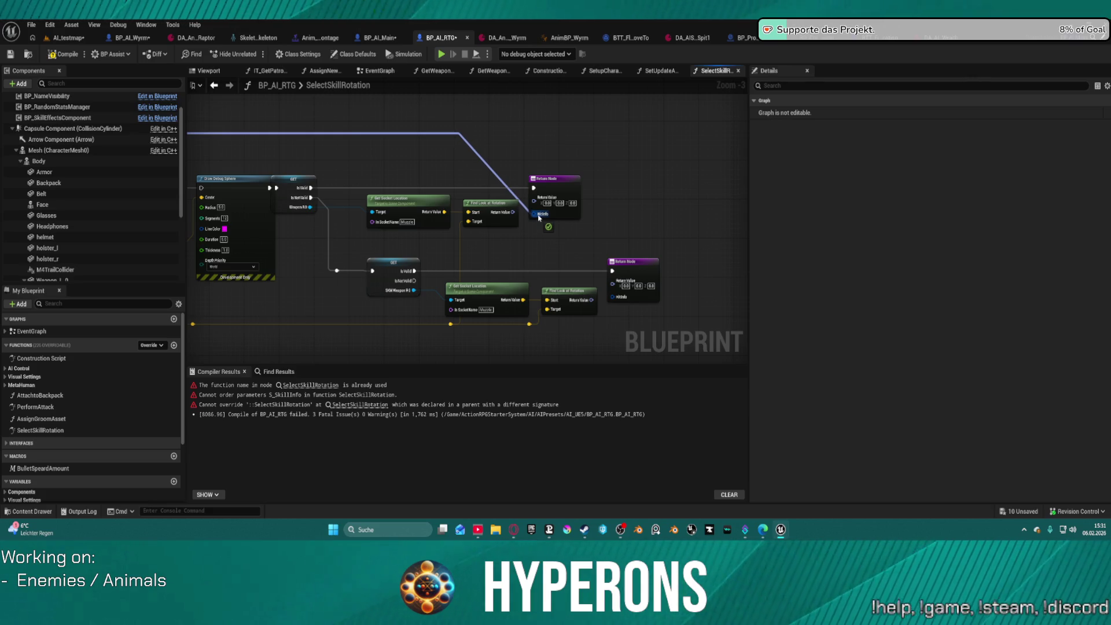
Step: Wire the Hit Info output into the Return Node's HitInfo pin and delete the extra Return node
left_click_drag(538, 218, 539, 215)
mouse_move(615, 299)
left_mouse_down()
mouse_move(695, 290)
mouse_move(1, 275)
mouse_move(1, 200)
mouse_move(200, 191)
mouse_move(214, 181)
mouse_move(217, 134)
left_mouse_up()
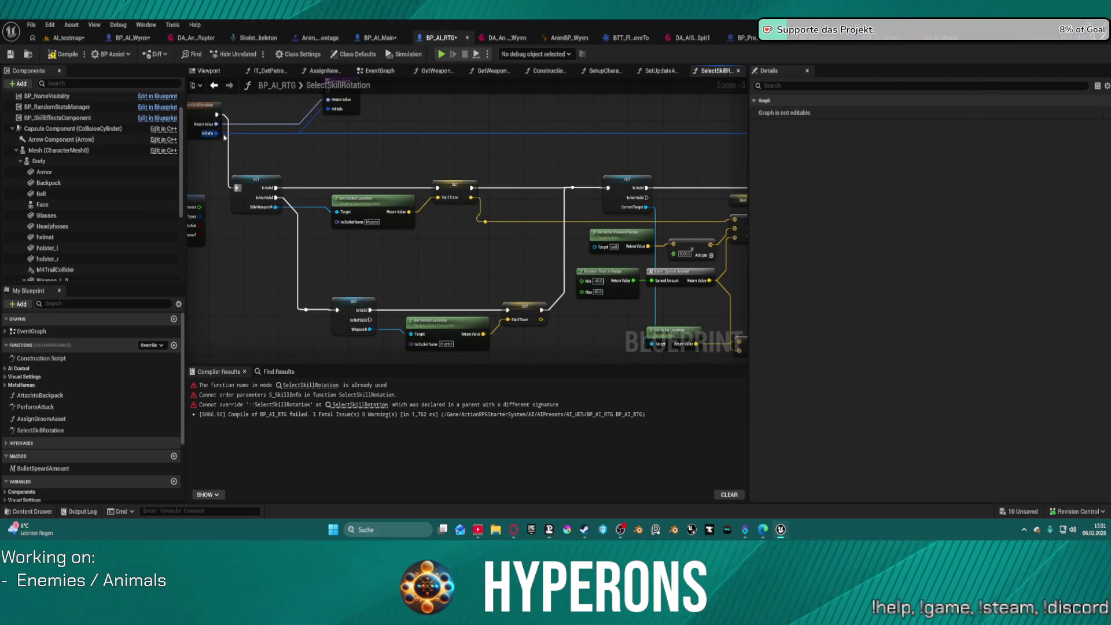
scroll(223, 135, "down", 1)
left_click_drag(406, 156, 594, 237)
left_click(507, 188)
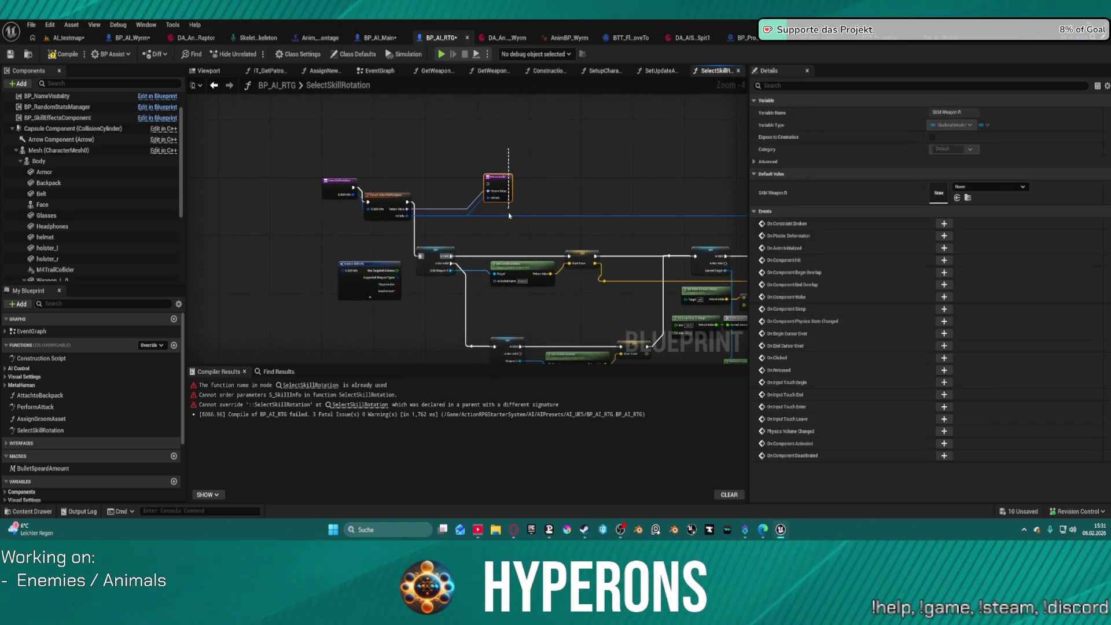
key("Delete")
Step: Place the SKM Weapon R getter beside the parent call and link Find Look at Rotation to the Return Node
left_click(389, 197)
left_click_drag(455, 249, 457, 192)
scroll(475, 213, "up", 3)
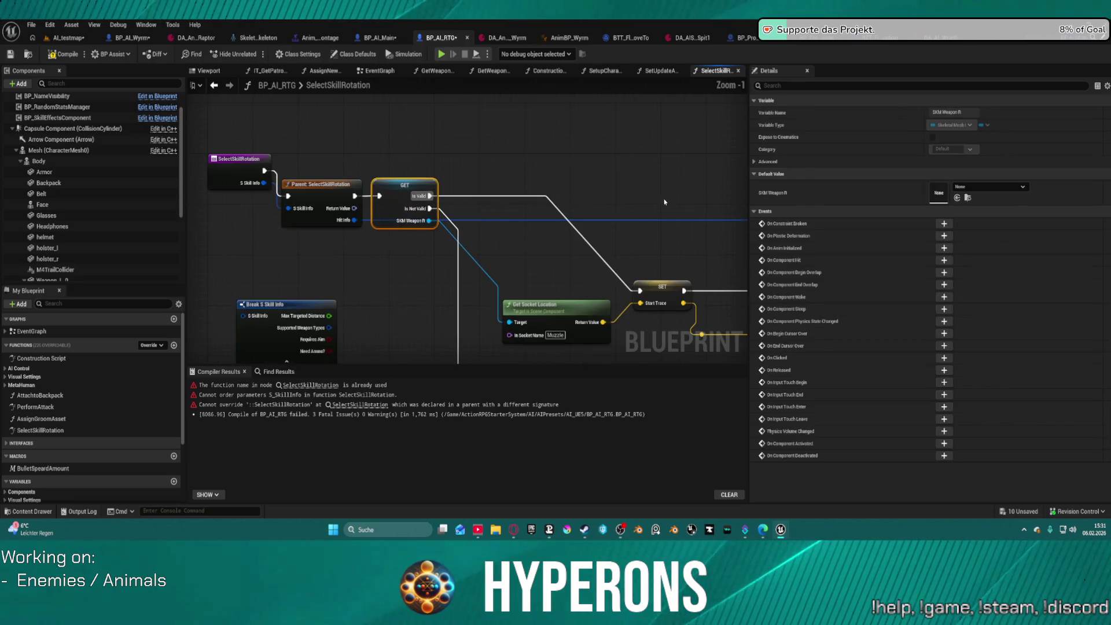
left_click_drag(335, 139, 340, 137)
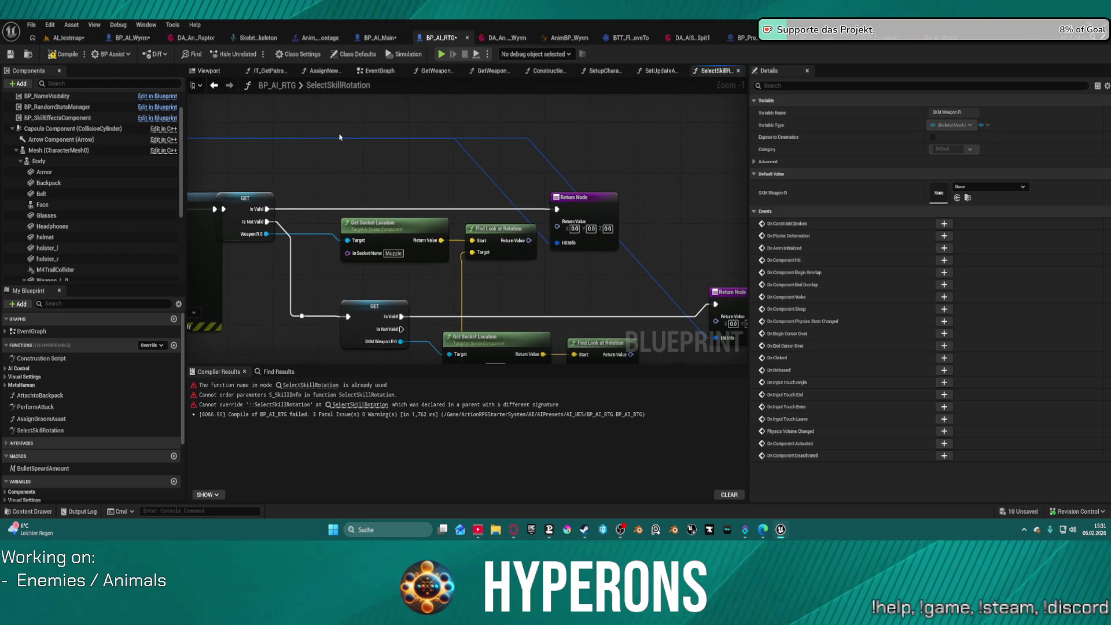
left_click_drag(526, 241, 556, 226)
mouse_move(605, 284)
left_mouse_down()
mouse_move(440, 195)
mouse_move(612, 230)
left_mouse_up()
Step: Undo the override edits back past its creation, then redo creating the SelectSkillRotation override
key("ctrl+z")
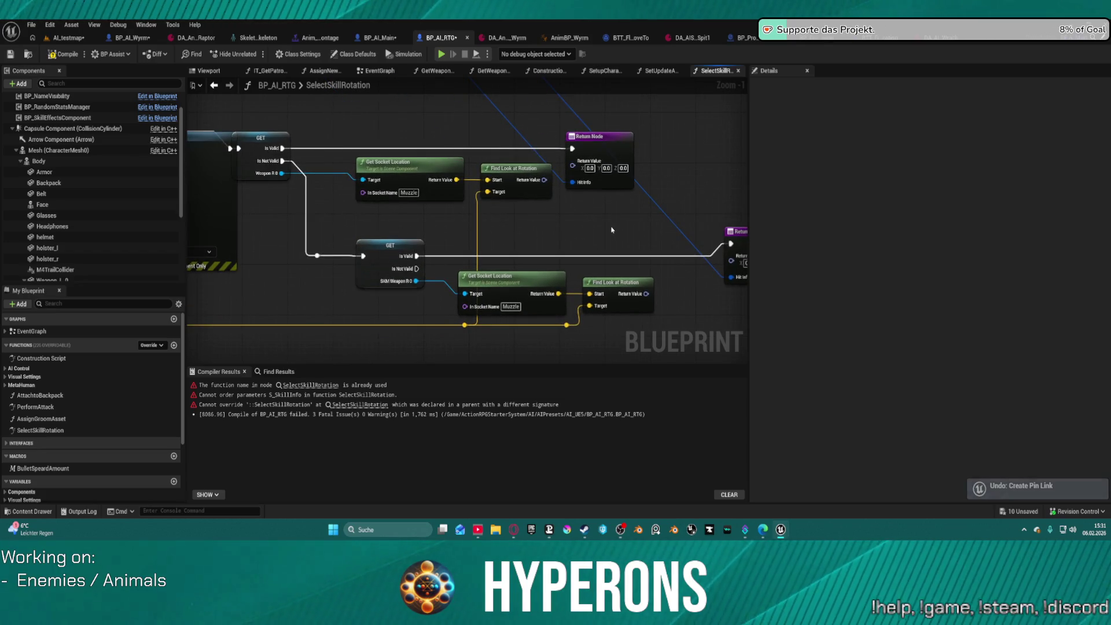
key("ctrl+z")
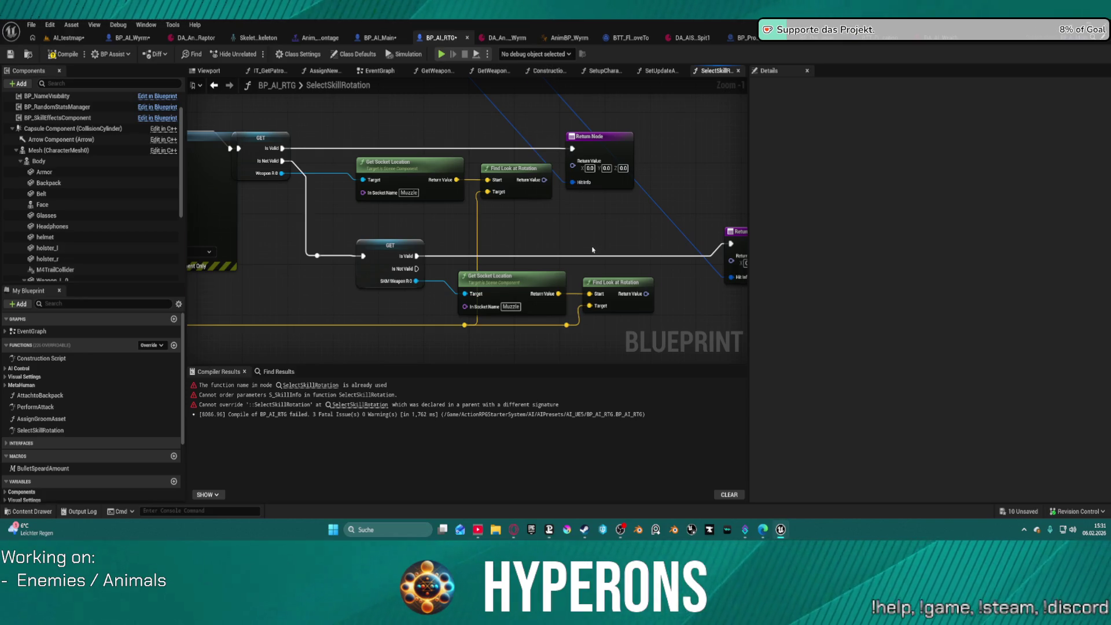
scroll(593, 248, "down", 4)
key("ctrl+z")
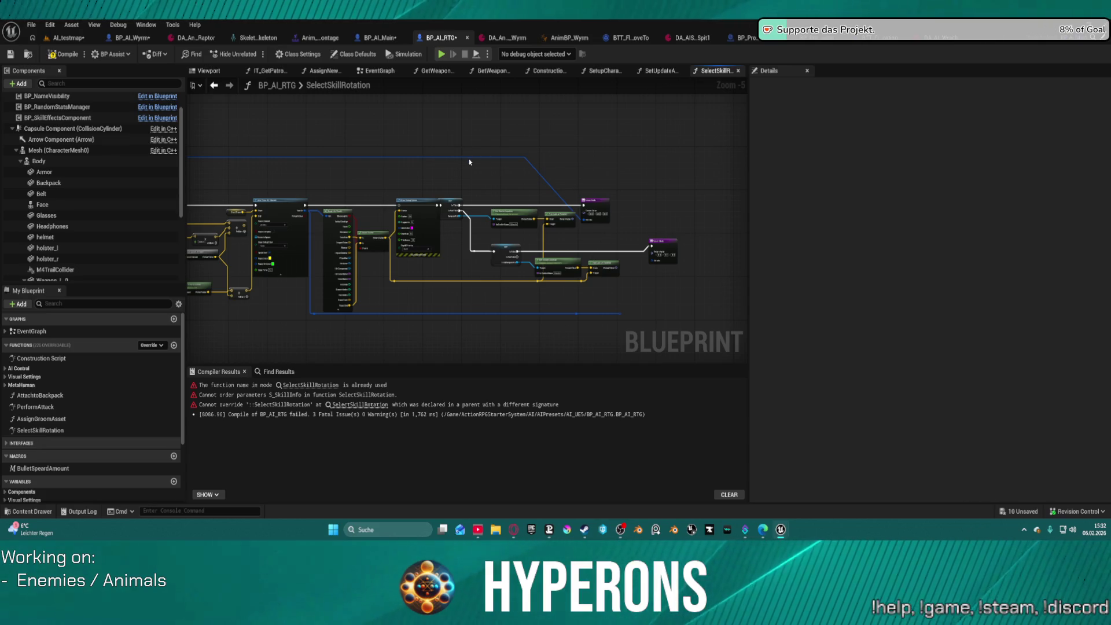
key("ctrl+z")
key("ctrl+z")
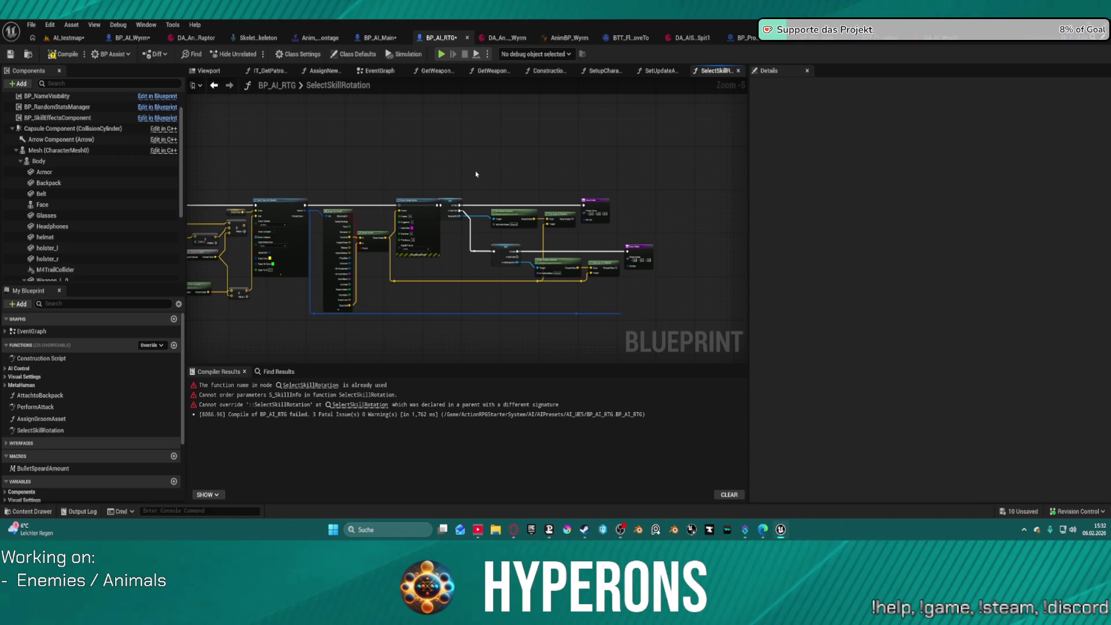
key("ctrl+z")
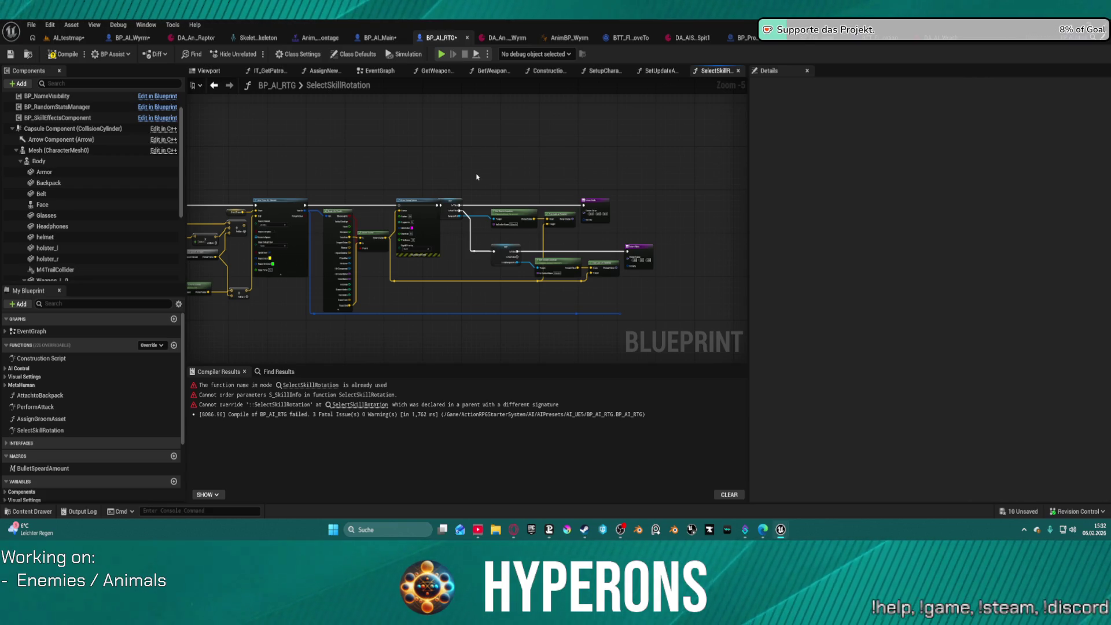
key("ctrl+z")
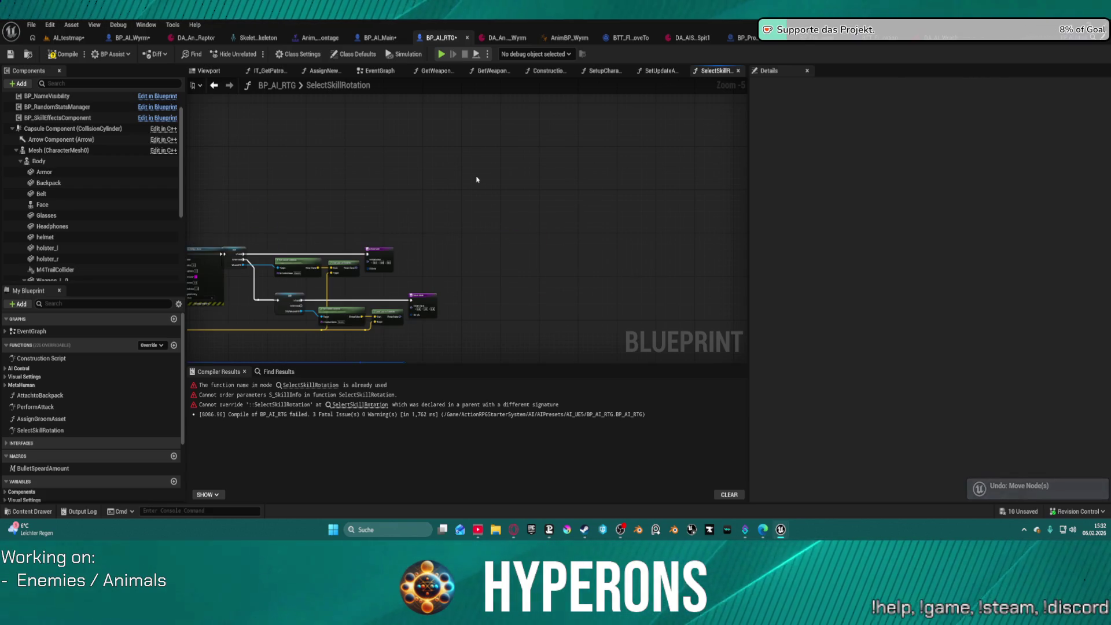
key("ctrl+z")
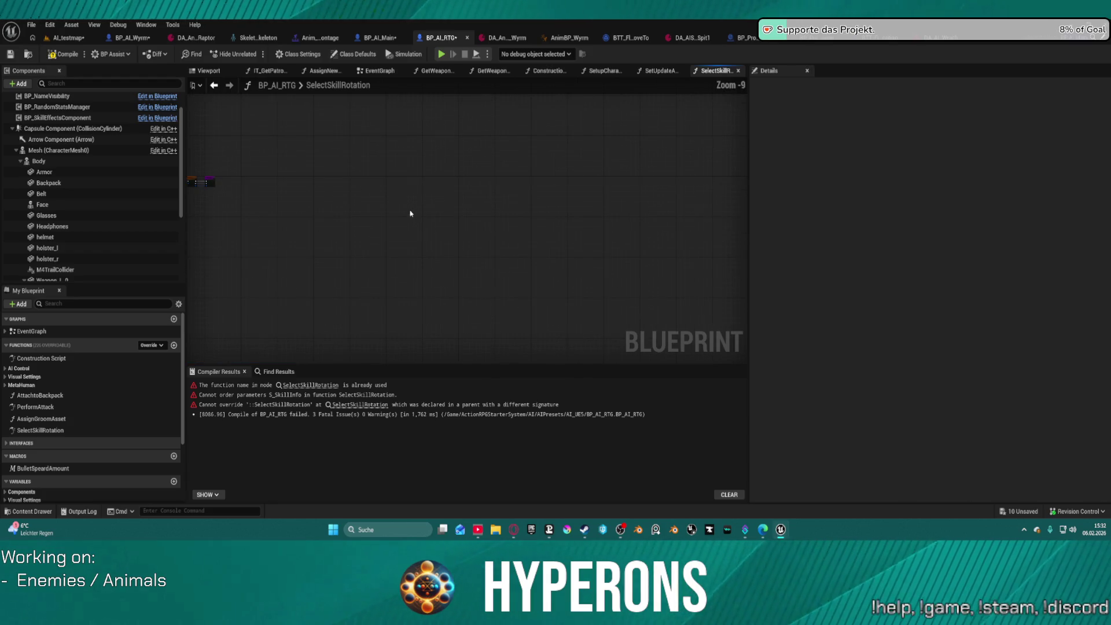
key("ctrl+z")
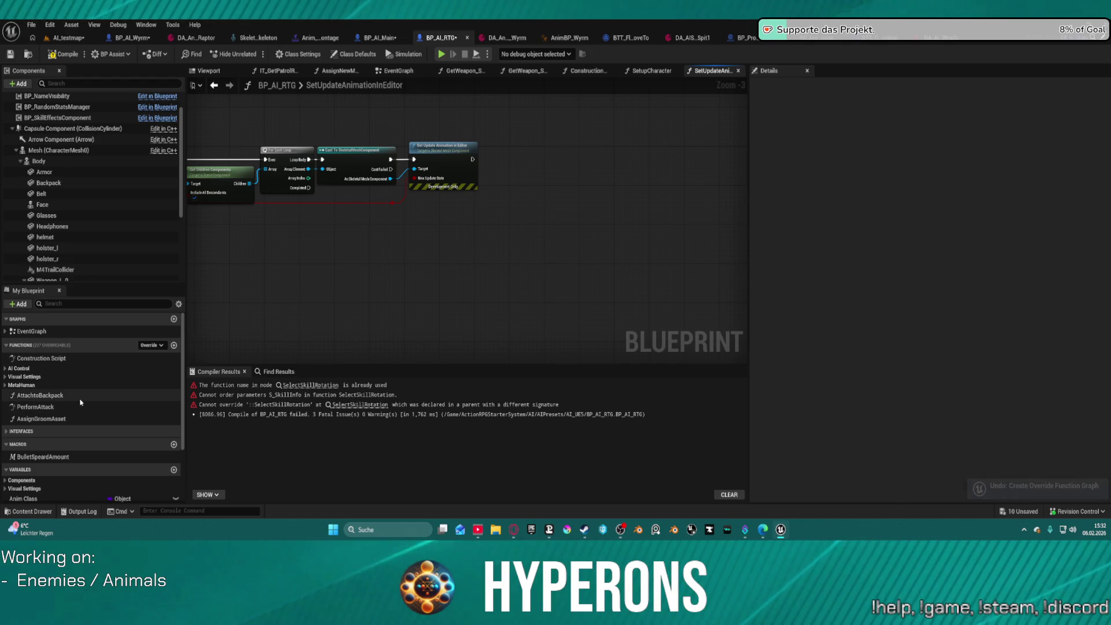
key("ctrl+y")
Step: Open the SelectSkillRotation graph to view the Line Trace nodes, then request deleting the function
left_click(32, 420)
double_click(32, 421)
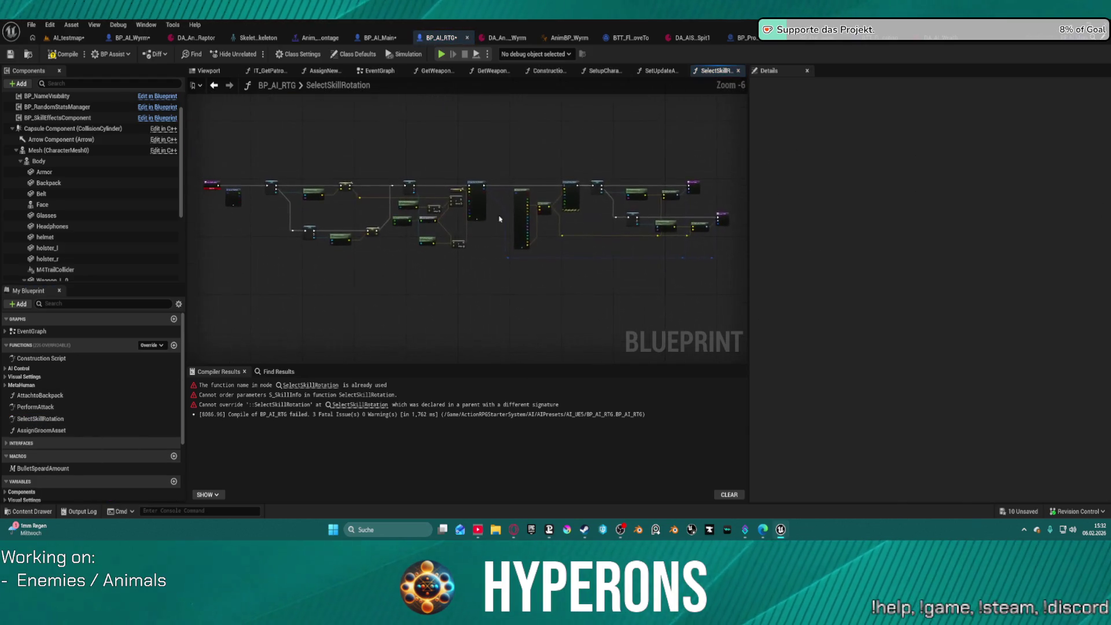
left_click_drag(331, 197, 427, 210)
scroll(512, 234, "down", 4)
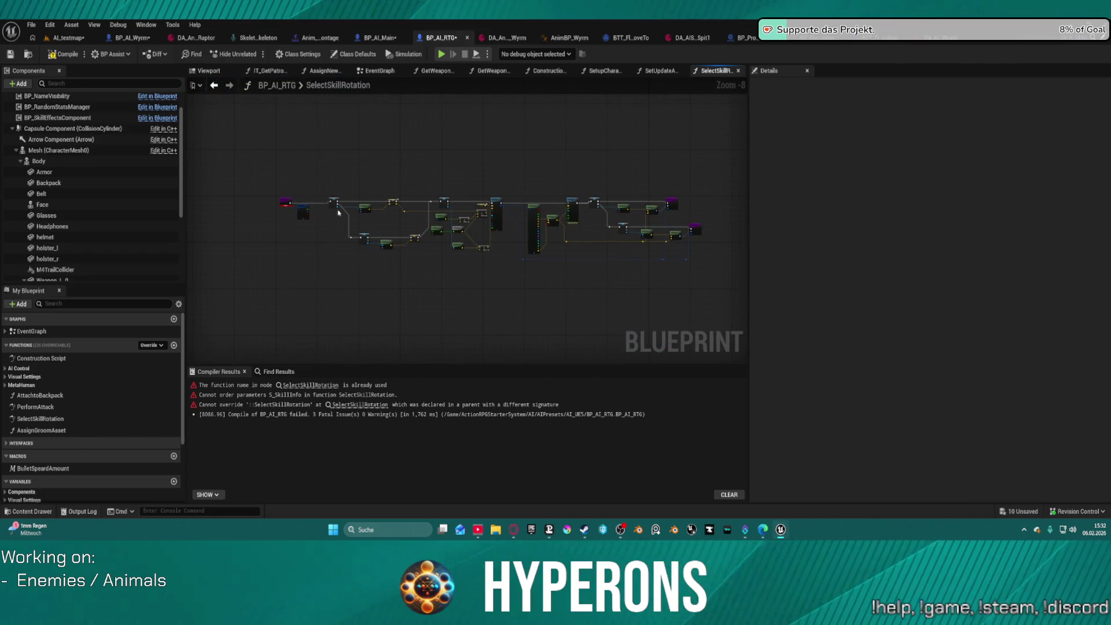
left_click(93, 418)
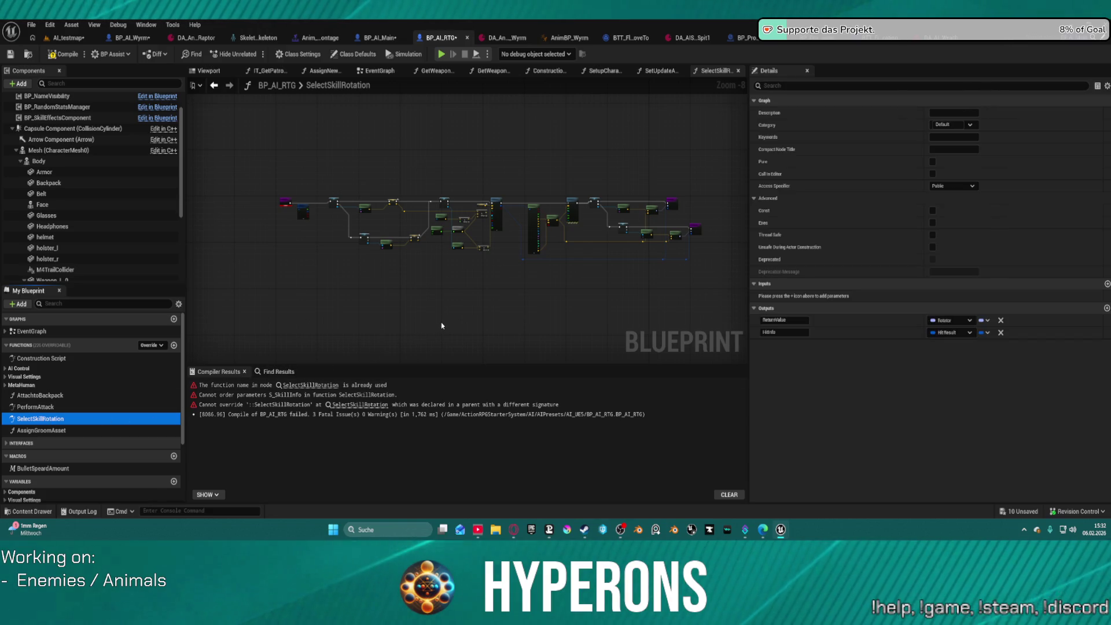
key("Delete")
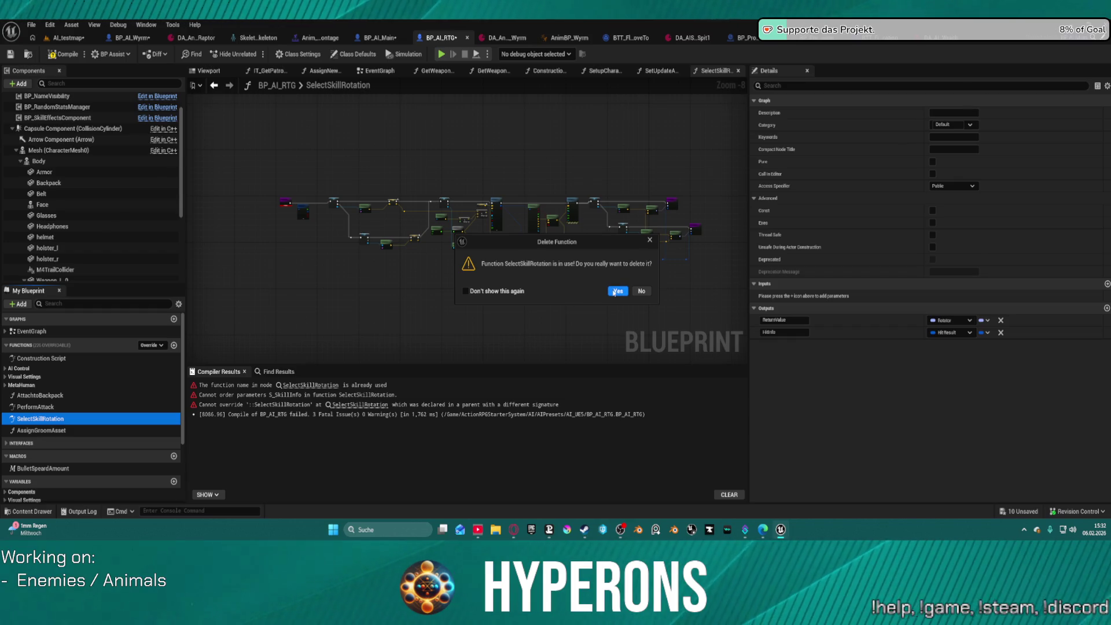
Step: Confirm deleting SelectSkillRotation and create a fresh override of the parent's SelectSkillRotation
left_click(617, 292)
left_click(152, 345)
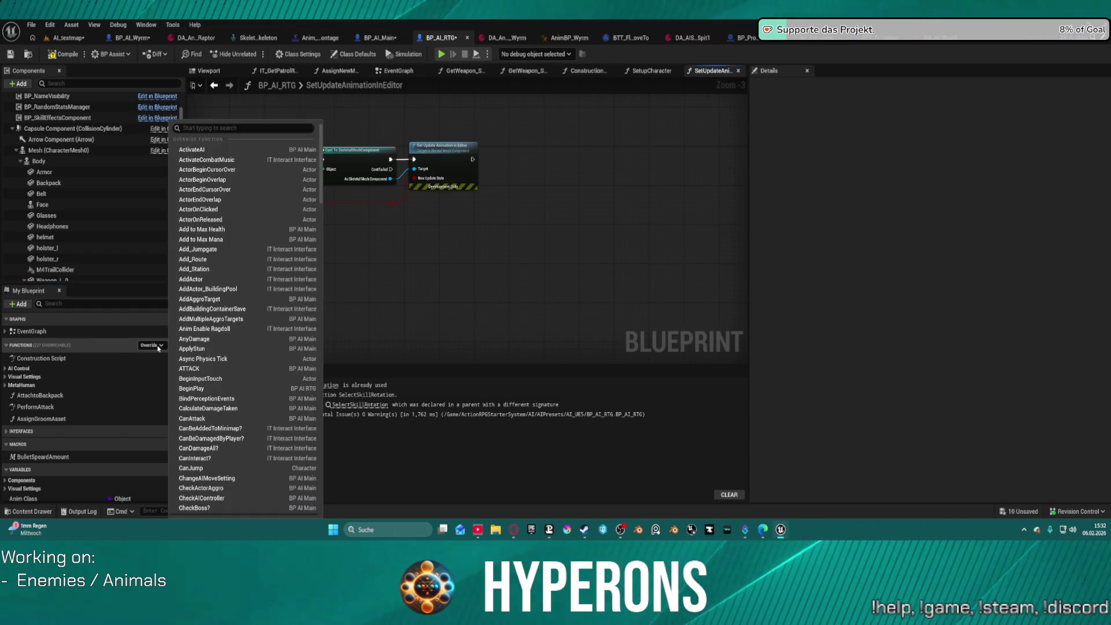
type("s")
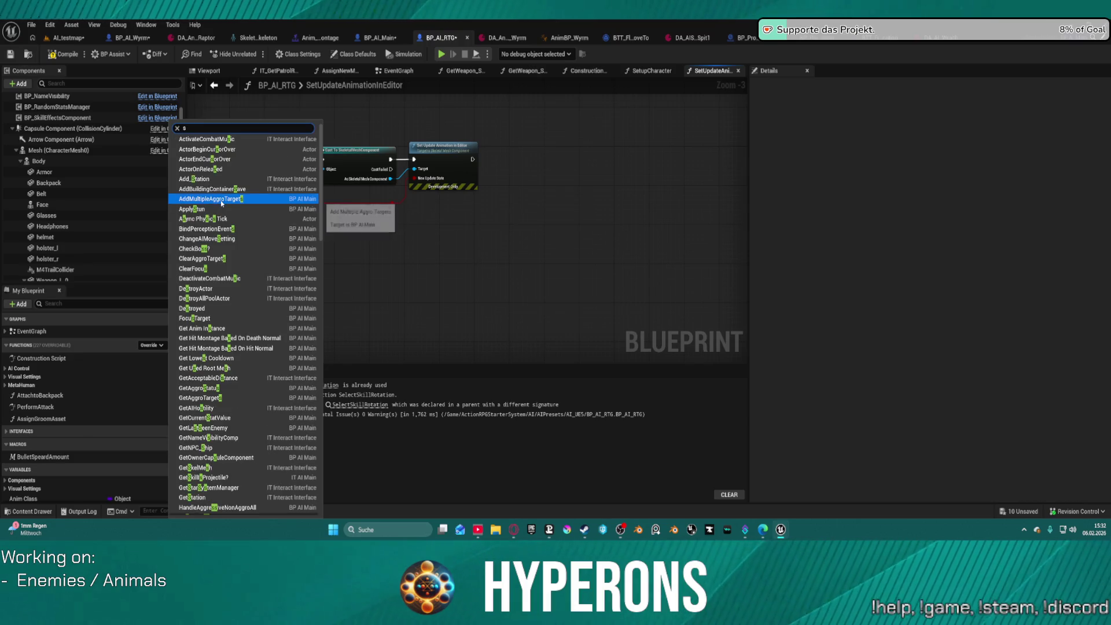
type("kil")
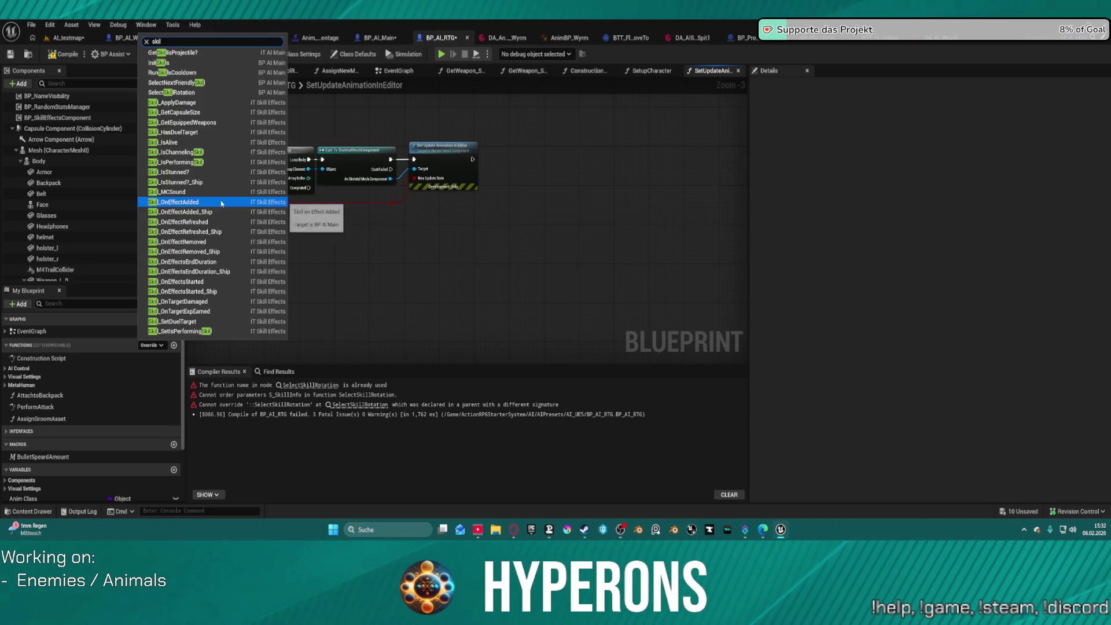
left_click(225, 93)
left_click_drag(577, 286, 335, 253)
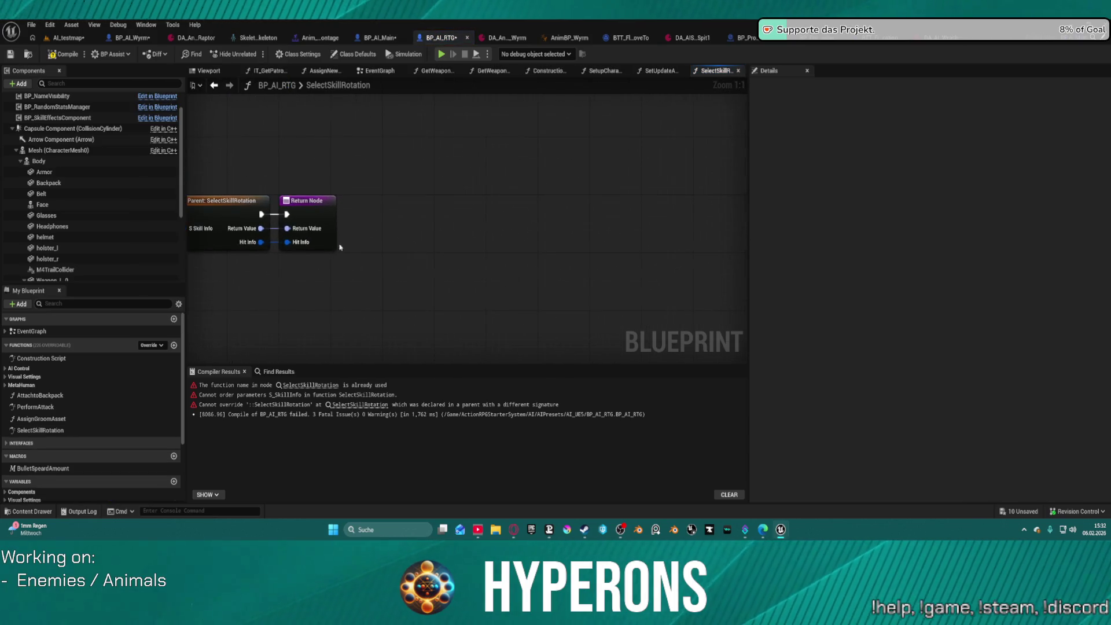
left_click(317, 230)
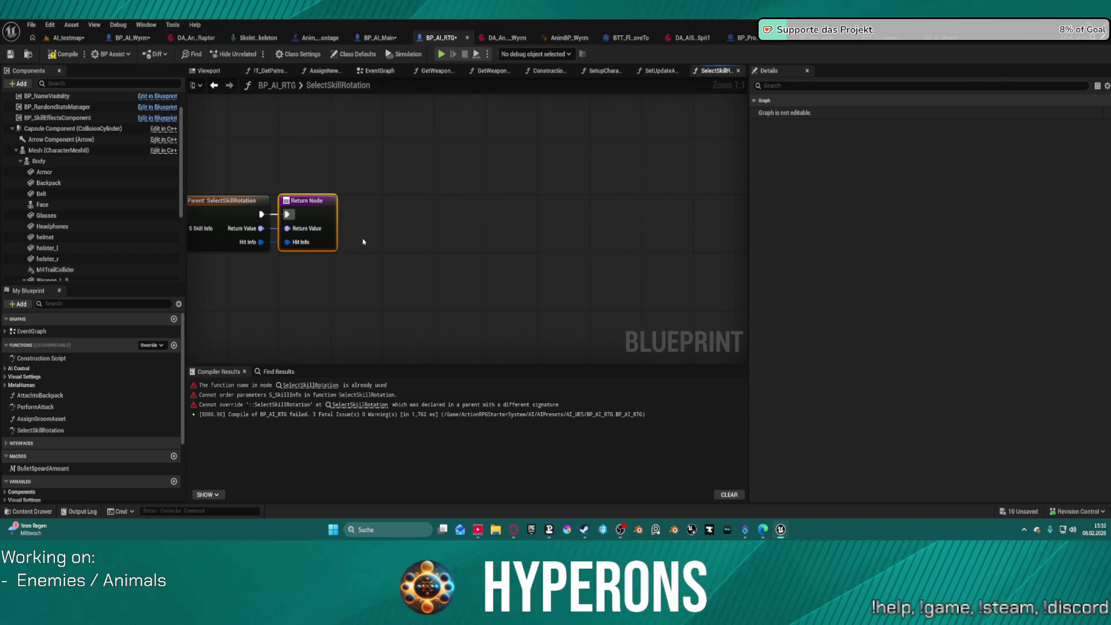
Step: Paste the earlier aim-trace node network below the new entry and delete the redundant Return node
scroll(430, 238, "down", 3)
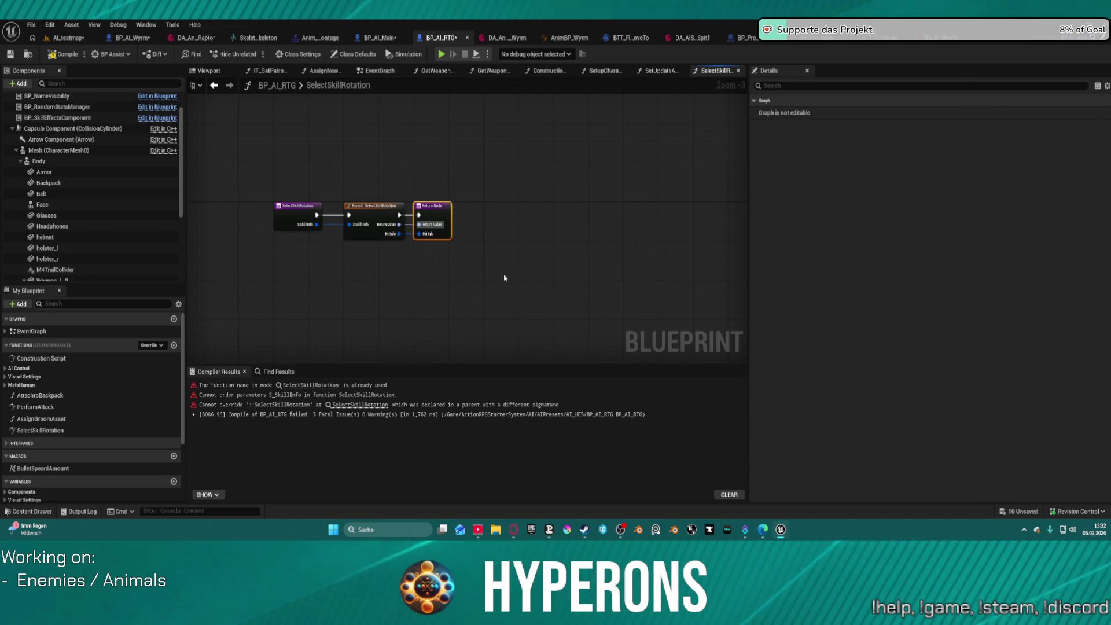
scroll(393, 246, "down", 4)
key("ctrl+v")
left_click_drag(431, 257, 564, 261)
scroll(405, 249, "up", 3)
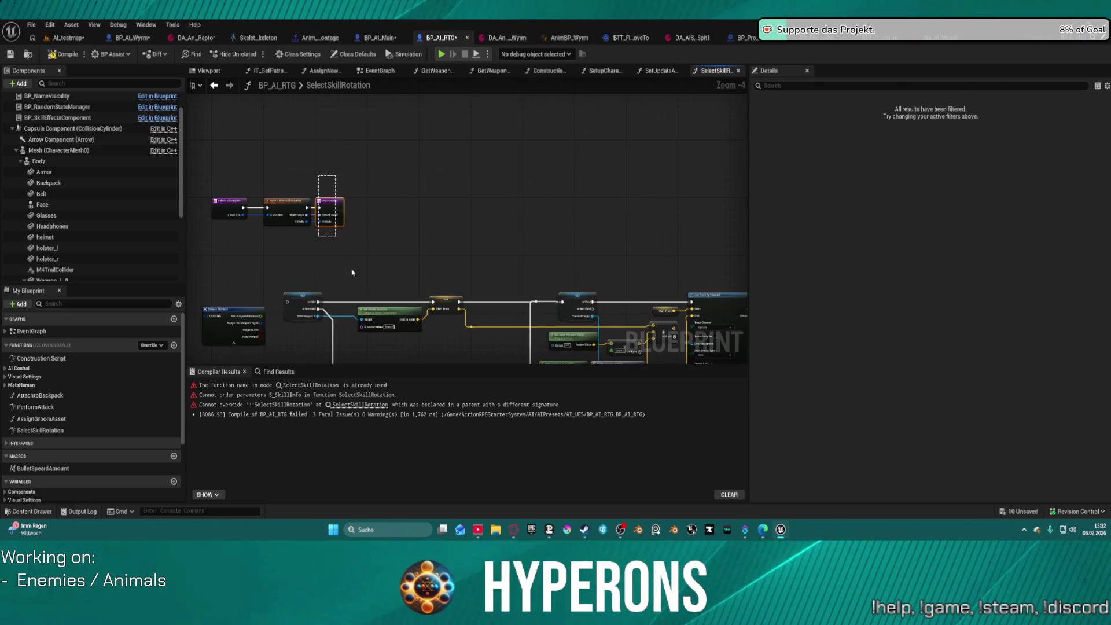
key("Delete")
Step: Connect the parent call's execution output onward and try linking Find Look at Rotation to the Return Node
mouse_move(306, 207)
left_mouse_down()
mouse_move(301, 289)
mouse_move(286, 301)
left_mouse_up()
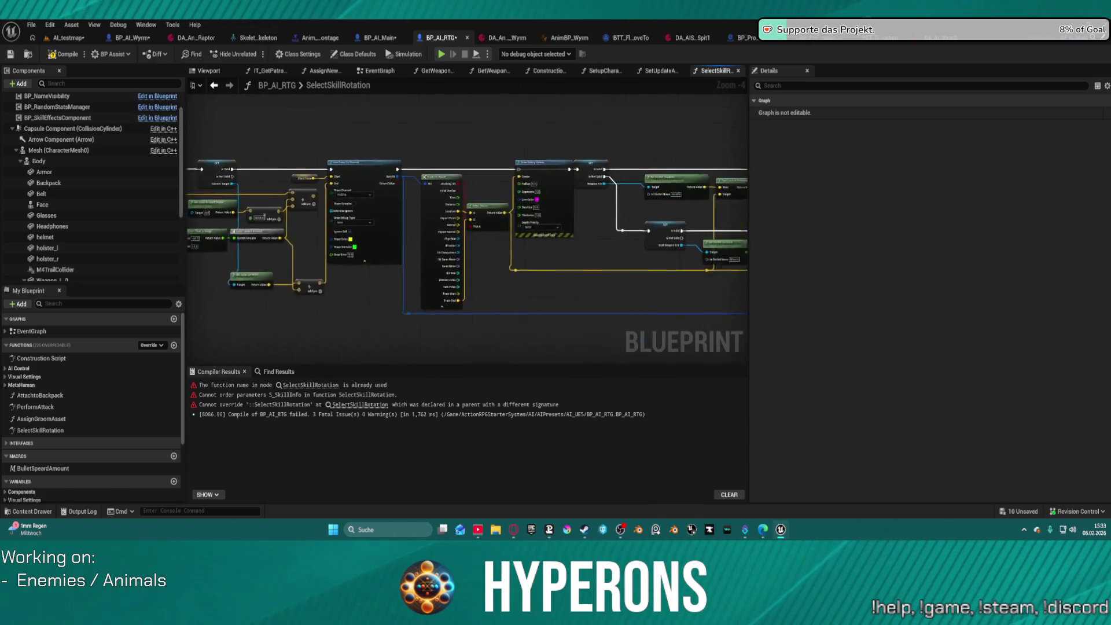
scroll(507, 176, "up", 4)
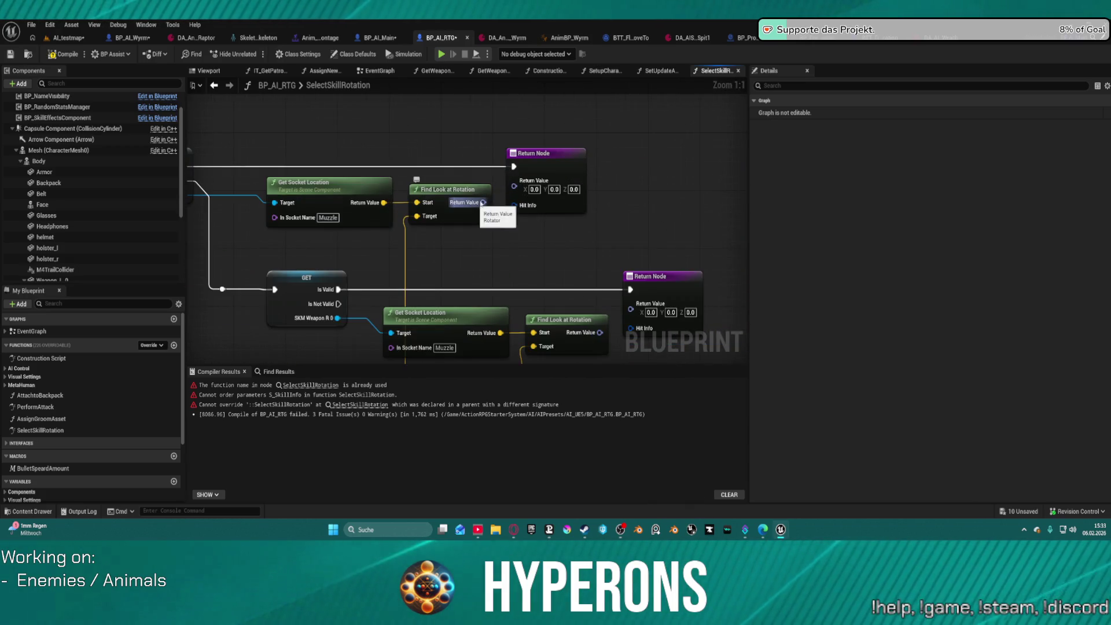
left_click(472, 210)
mouse_move(631, 309)
left_mouse_down()
mouse_move(579, 339)
mouse_move(599, 343)
mouse_move(569, 277)
mouse_move(539, 257)
mouse_move(573, 237)
mouse_move(197, 168)
mouse_move(278, 194)
mouse_move(931, 191)
mouse_move(538, 206)
left_mouse_up()
left_click(599, 343)
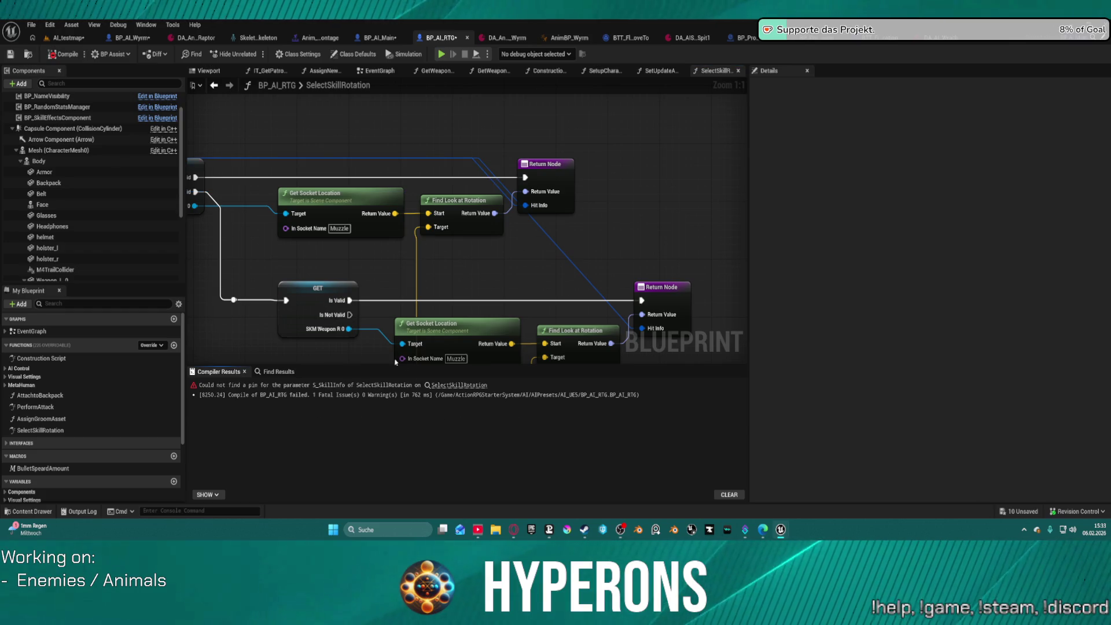
Step: Jump from the compile error to the Select Skill Rotation call in PerformAttack and open its function graph
left_click(458, 386)
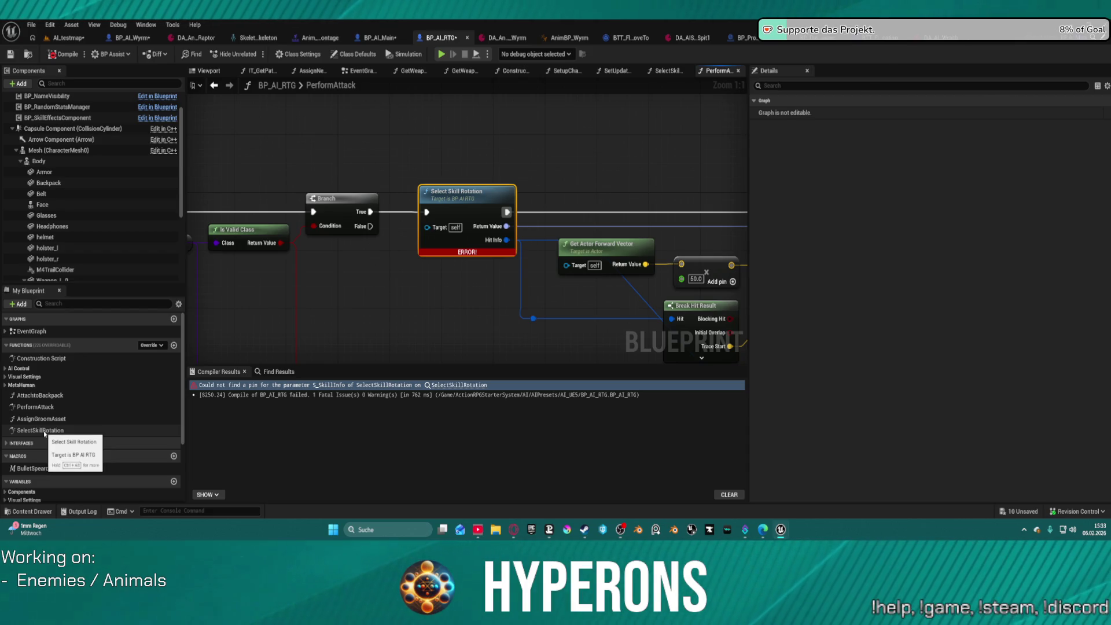
right_click(435, 302)
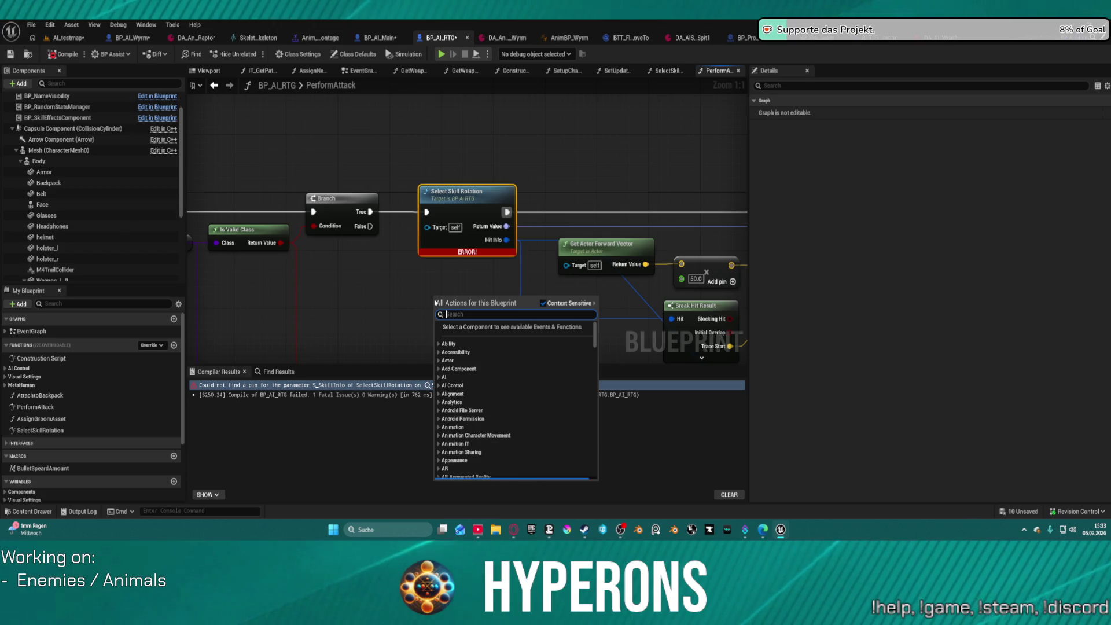
type("s")
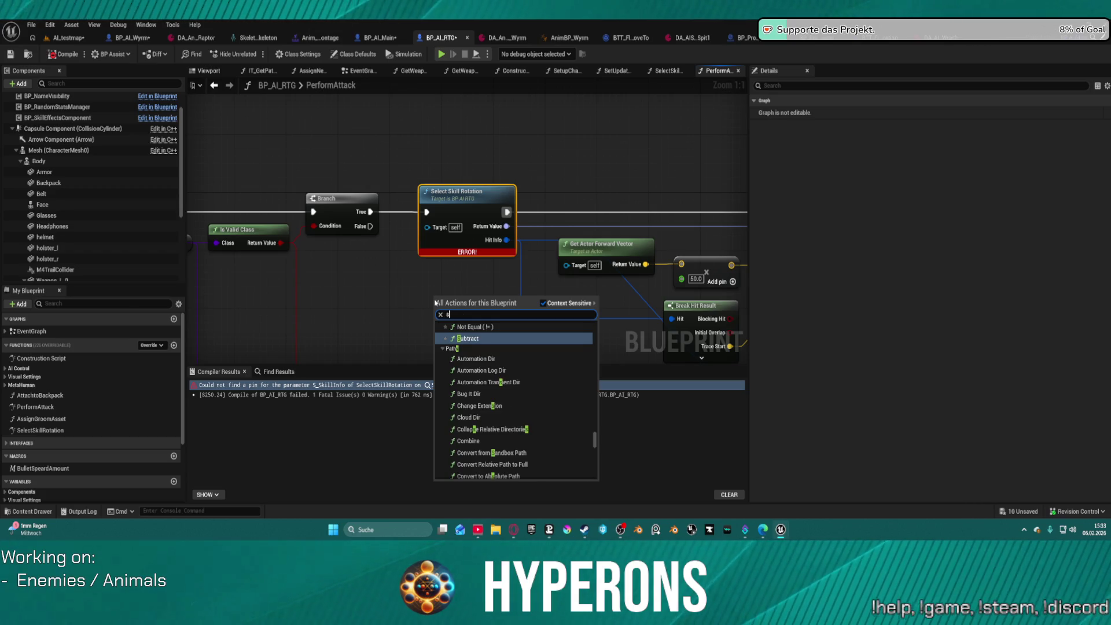
left_click(495, 210)
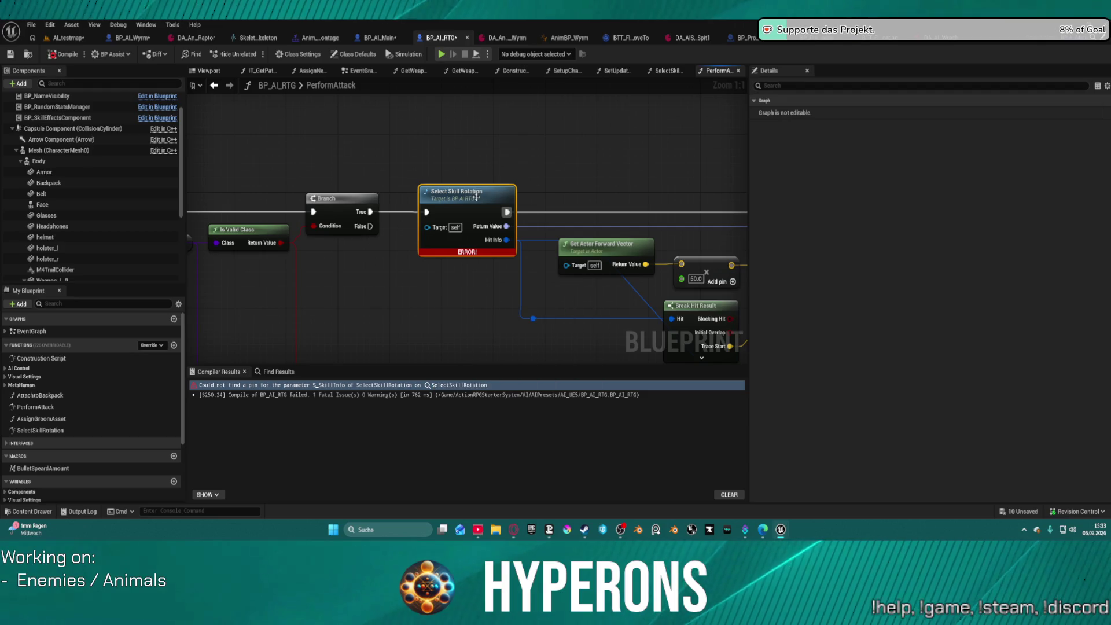
double_click(495, 210)
mouse_move(645, 219)
left_mouse_down()
mouse_move(631, 192)
mouse_move(666, 200)
mouse_move(634, 219)
left_mouse_up()
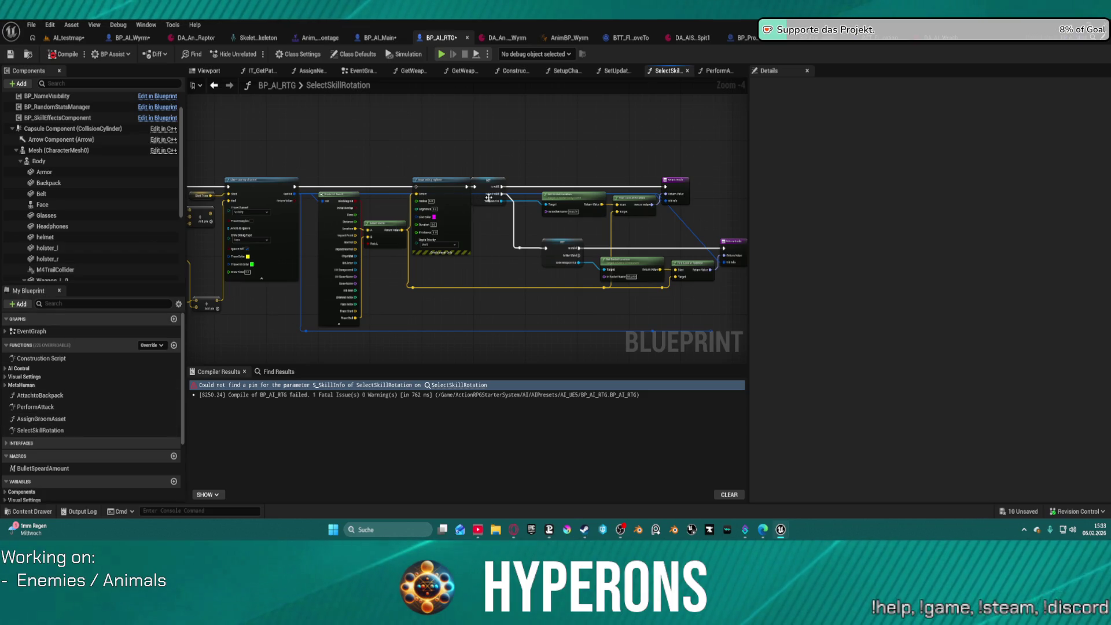
Step: Review the override's GET, Return, Draw Debug Sphere and entry nodes, then run File > Refresh All nodes
left_click(419, 223)
scroll(418, 224, "down", 2)
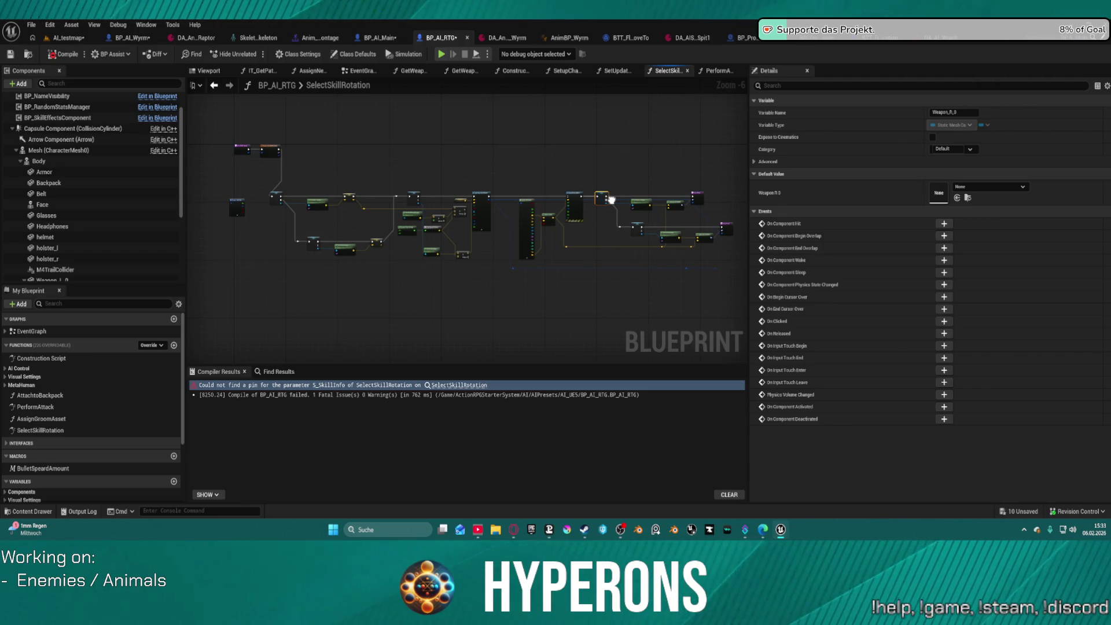
scroll(539, 201, "up", 3)
left_click_drag(538, 201, 334, 216)
mouse_move(361, 250)
left_mouse_down()
mouse_move(606, 114)
mouse_move(720, 273)
left_mouse_up()
scroll(559, 236, "down", 2)
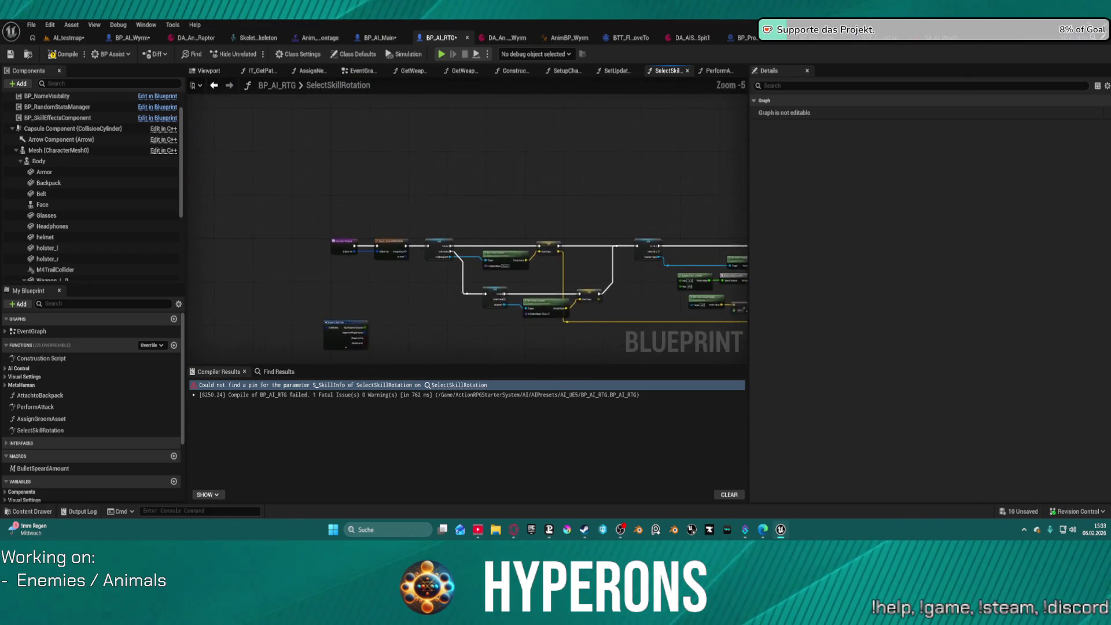
scroll(571, 230, "up", 2)
mouse_move(569, 263)
left_mouse_down()
mouse_move(496, 260)
mouse_move(671, 219)
left_mouse_up()
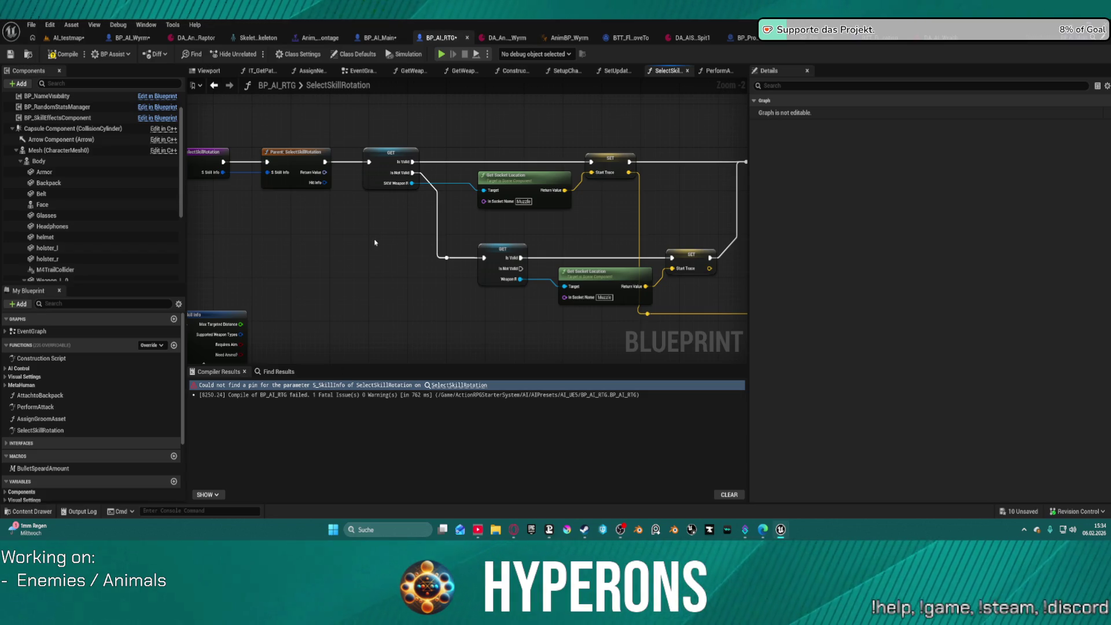
left_click(32, 26)
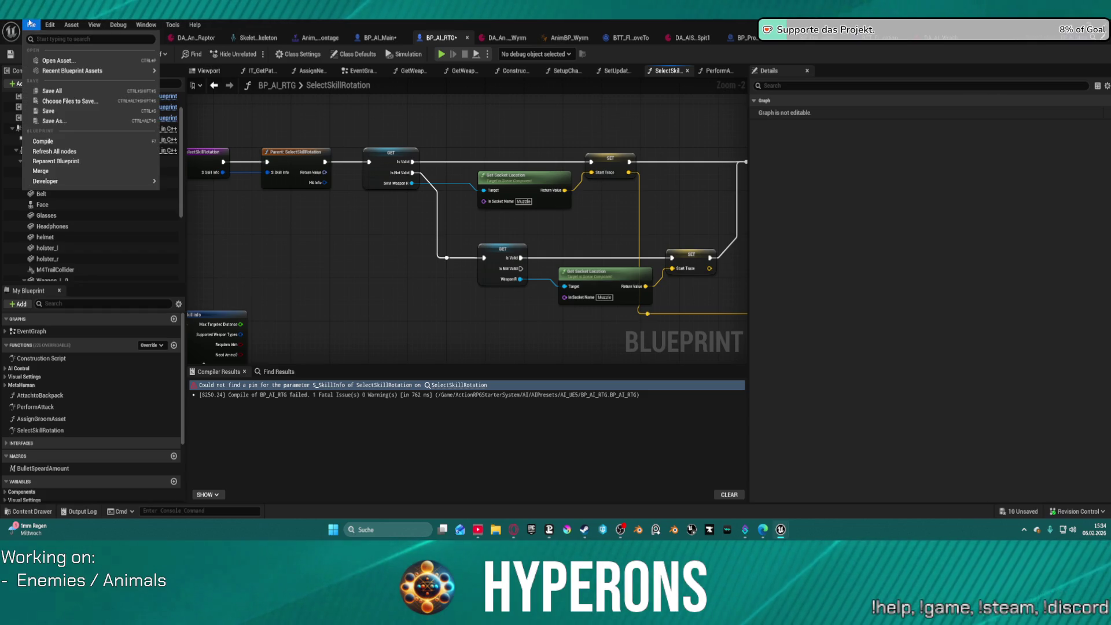
left_click(62, 151)
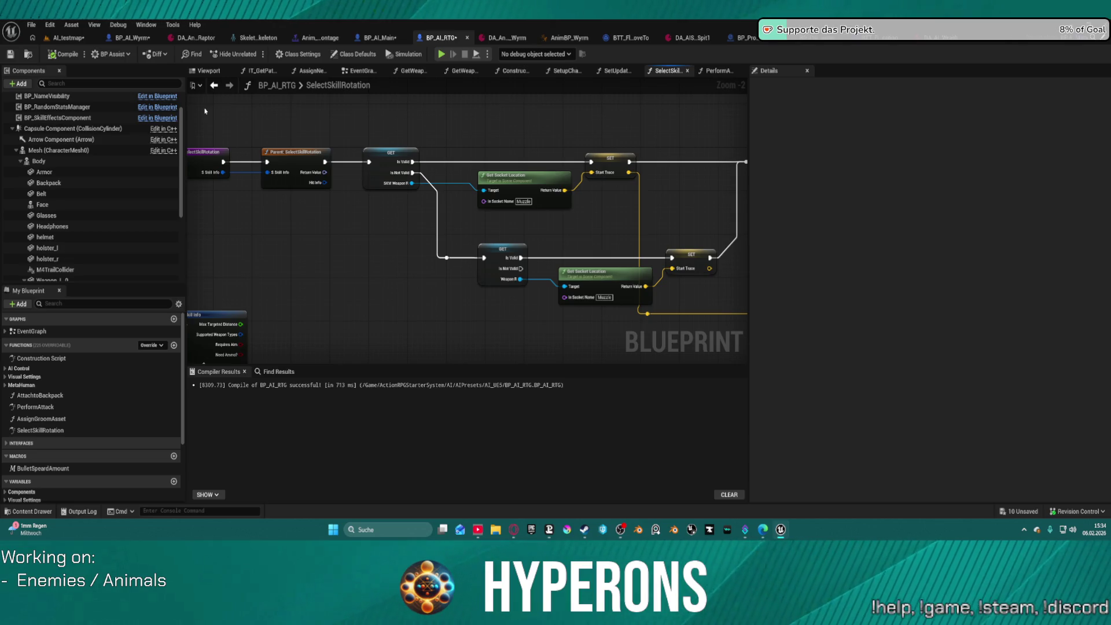
Step: In BP_AI_Main, delete the weapon components from Weapon_L through SKM Weapon R
left_click_drag(629, 190, 393, 137)
left_click_drag(209, 98, 376, 131)
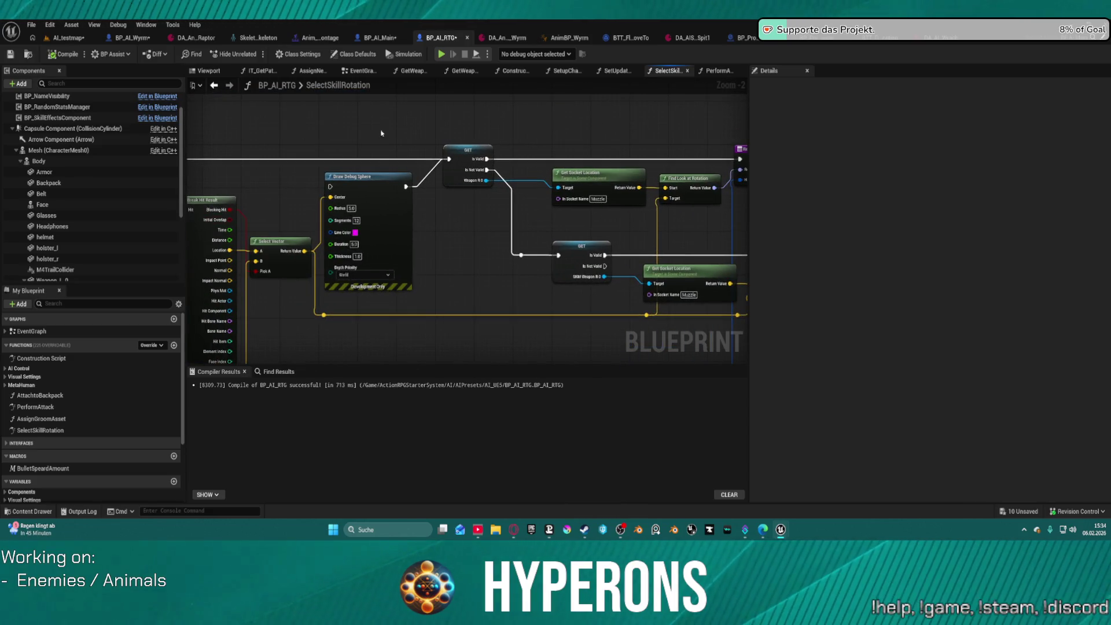
left_click(382, 38)
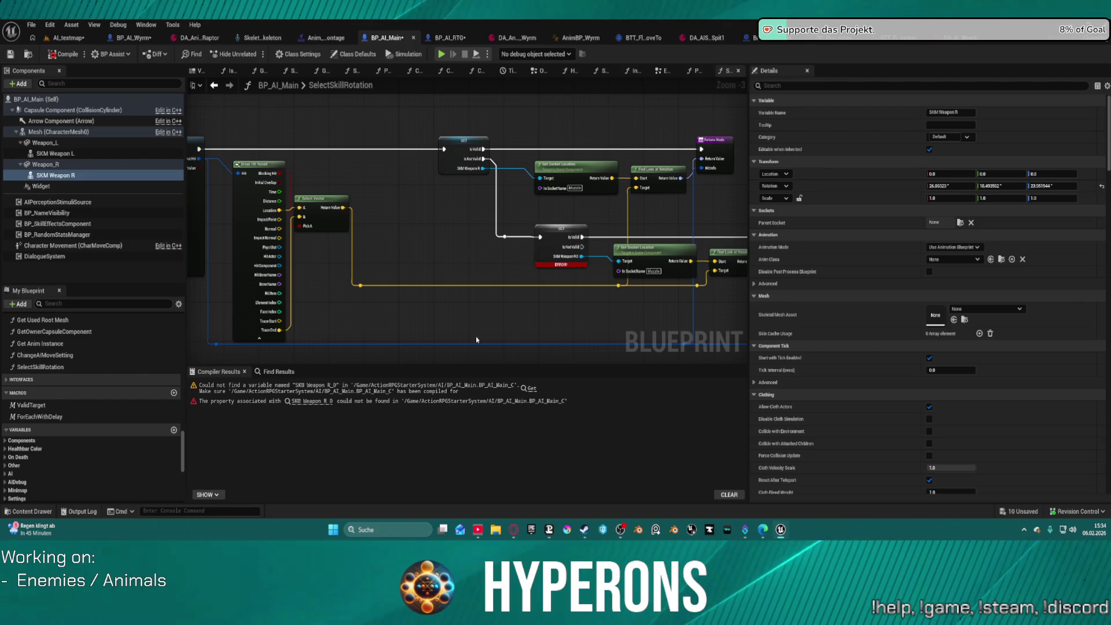
scroll(474, 248, "down", 2)
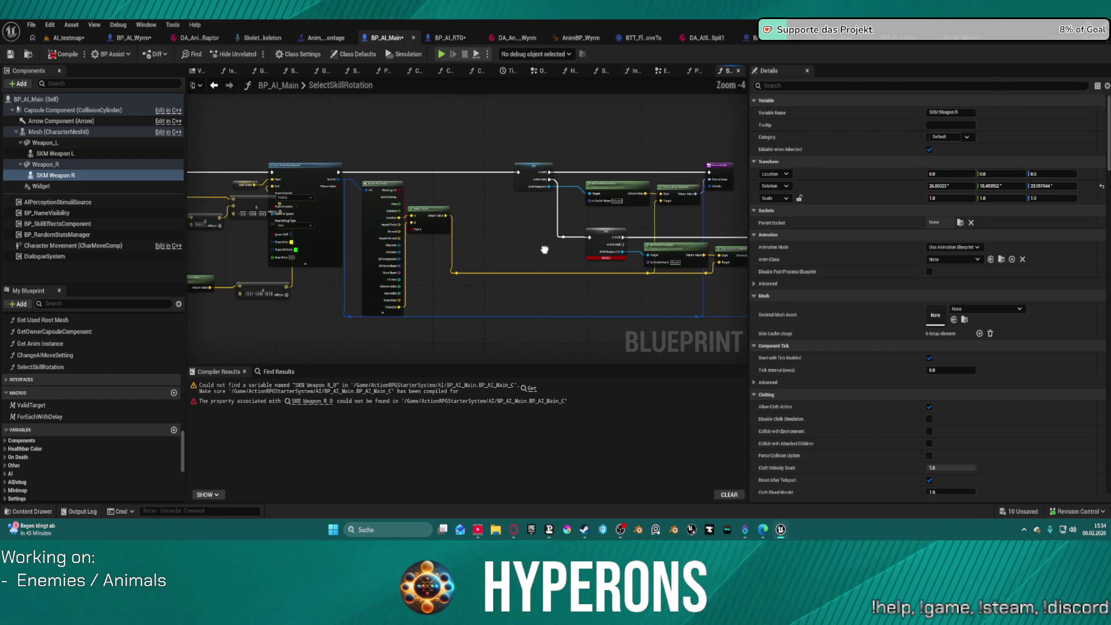
scroll(530, 247, "up", 2)
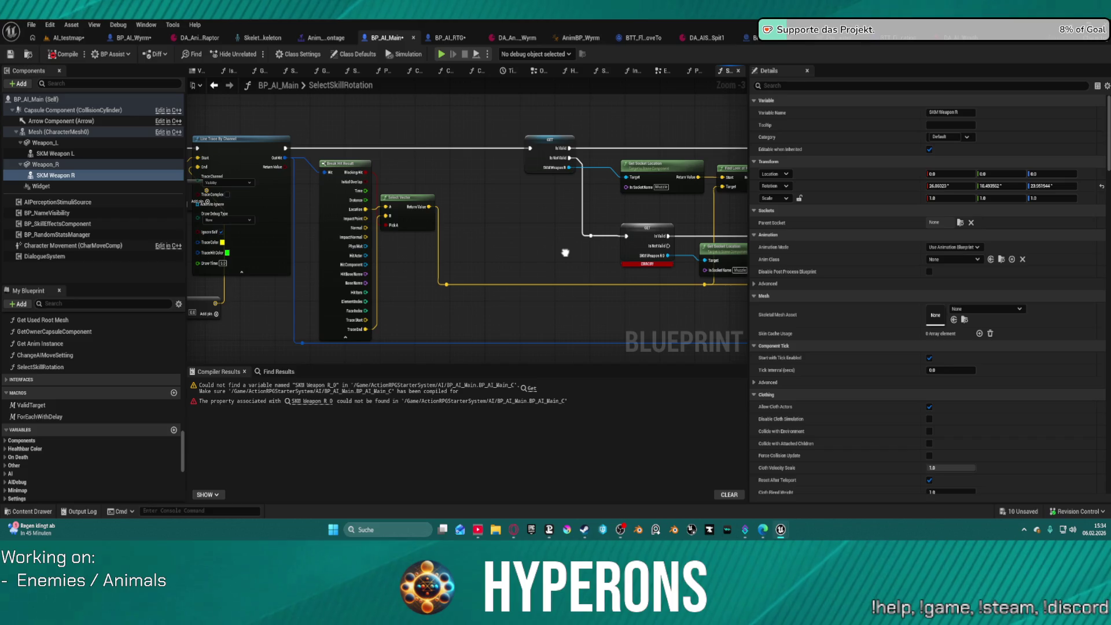
left_click(46, 142, "shift")
key("Delete")
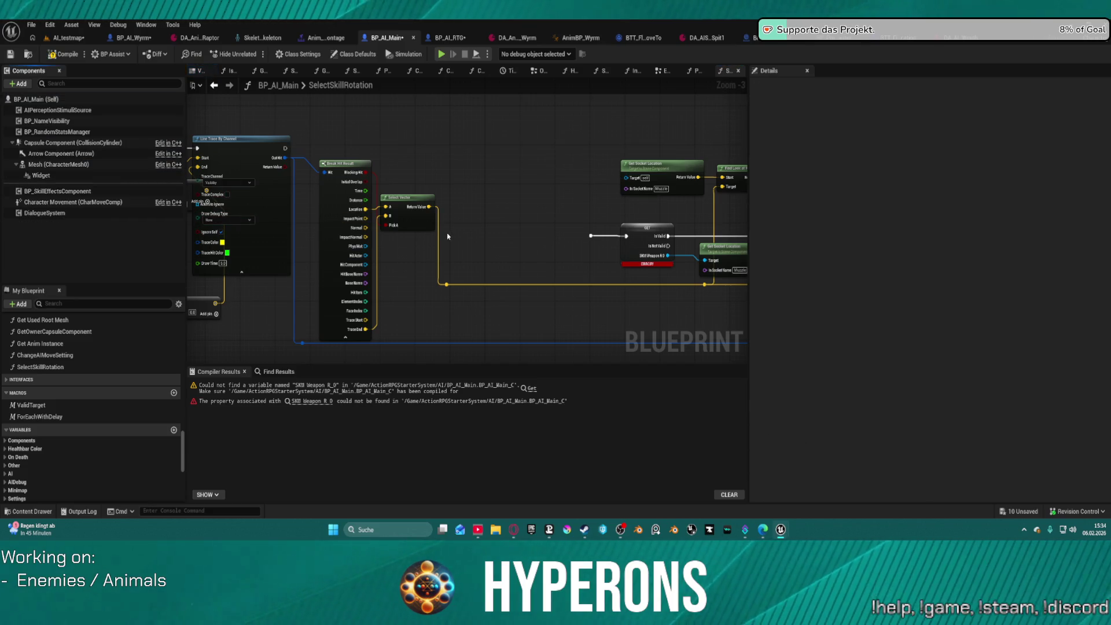
Step: Add a character Mesh getter to SelectSkillRotation and place it near the Get Socket Location nodes
scroll(429, 213, "down", 1)
mouse_move(429, 213)
left_mouse_down()
mouse_move(380, 206)
mouse_move(712, 207)
left_mouse_up()
scroll(461, 134, "up", 1)
scroll(458, 132, "up", 1)
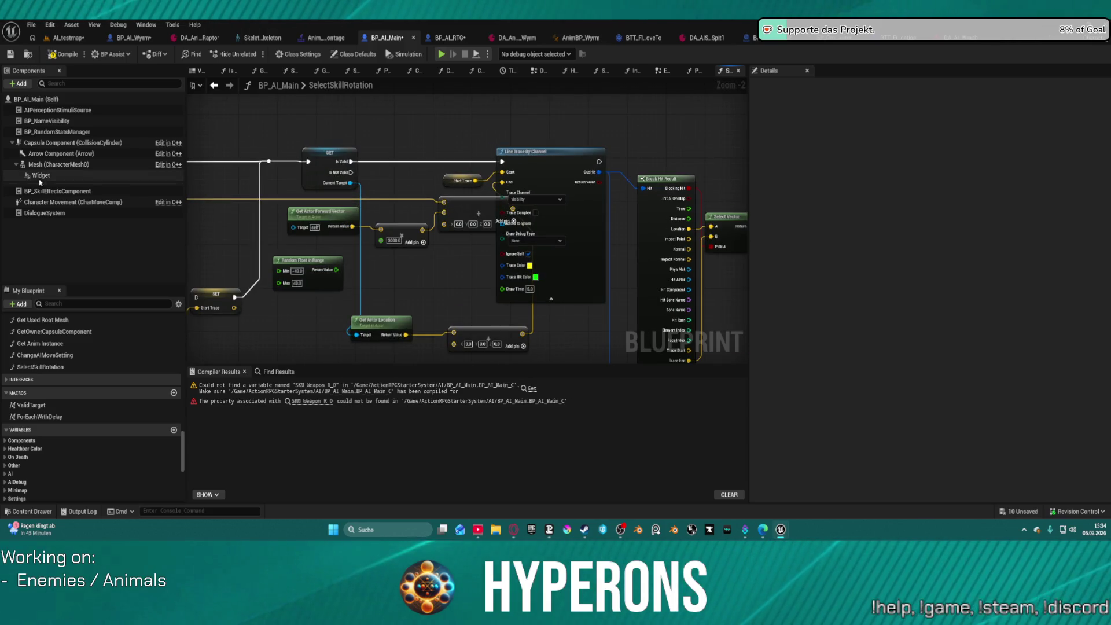
mouse_move(58, 165)
left_mouse_down()
mouse_move(676, 85)
mouse_move(616, 104)
left_mouse_up()
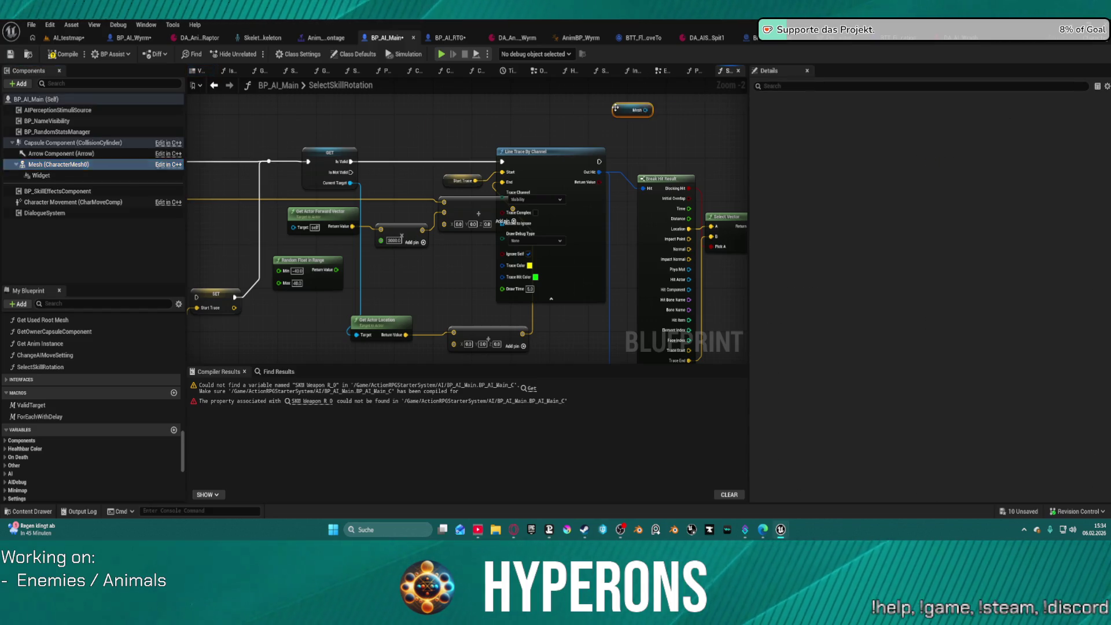
mouse_move(477, 131)
left_mouse_down()
mouse_move(515, 125)
mouse_move(232, 131)
mouse_move(622, 109)
mouse_move(368, 123)
left_mouse_up()
mouse_move(533, 110)
left_mouse_down()
mouse_move(463, 110)
mouse_move(202, 173)
mouse_move(243, 212)
mouse_move(516, 193)
left_mouse_up()
mouse_move(324, 145)
left_mouse_down()
mouse_move(709, 145)
mouse_move(507, 174)
mouse_move(529, 175)
left_mouse_up()
mouse_move(658, 179)
left_mouse_down()
mouse_move(439, 173)
mouse_move(483, 215)
left_mouse_up()
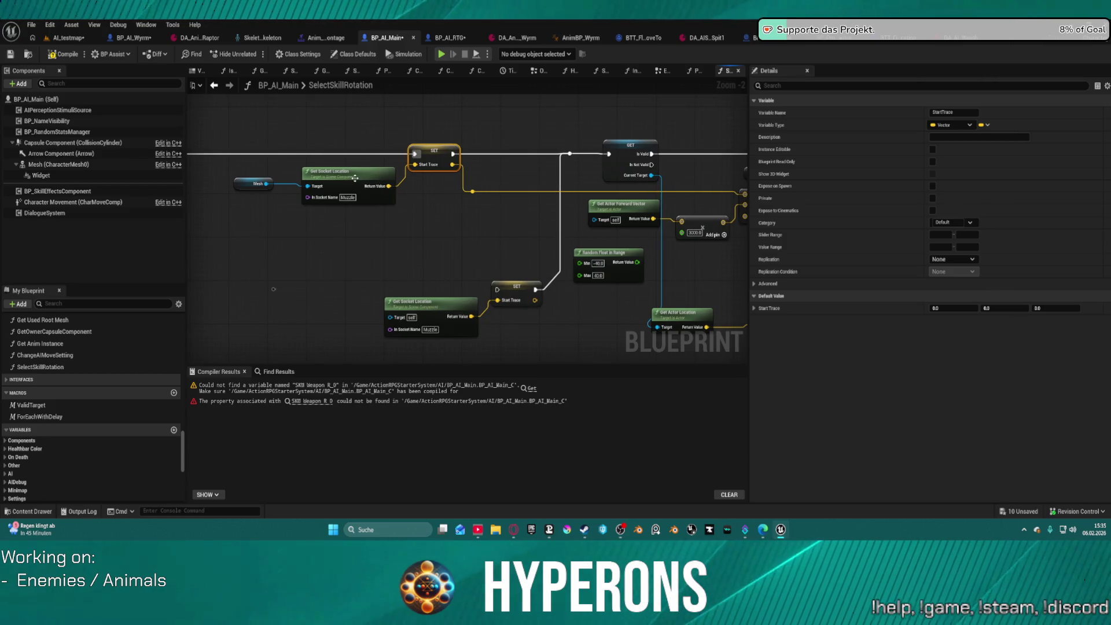
Step: Add a Does Socket Exist node with the Mesh getter as its target
left_click(254, 184)
left_click_drag(266, 183, 269, 221)
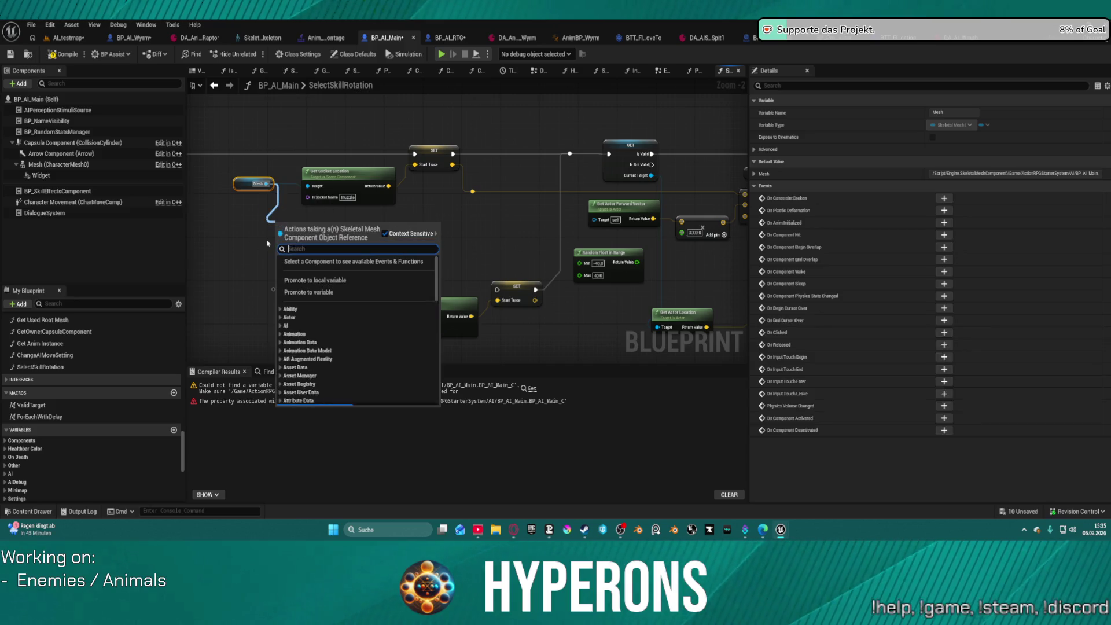
type("bone")
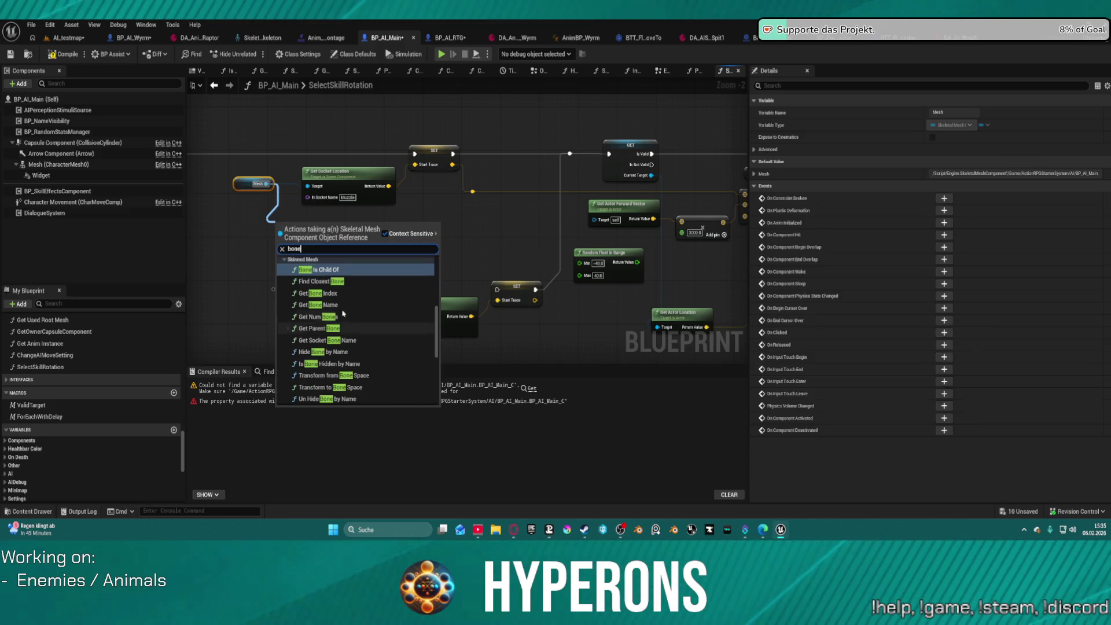
scroll(399, 330, "down", 3)
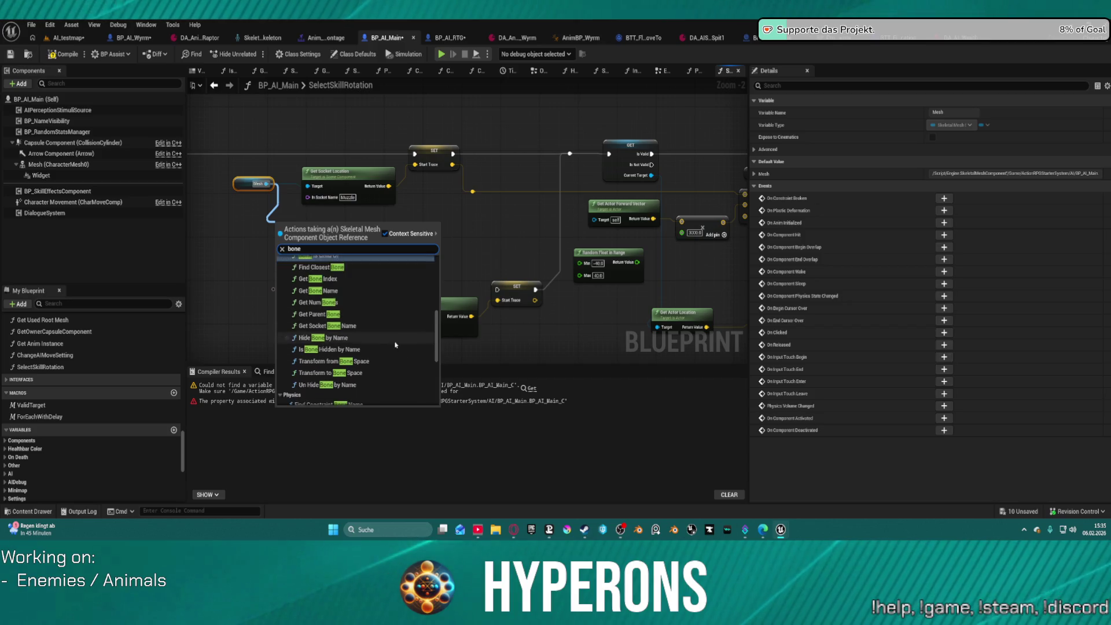
scroll(399, 329, "down", 2)
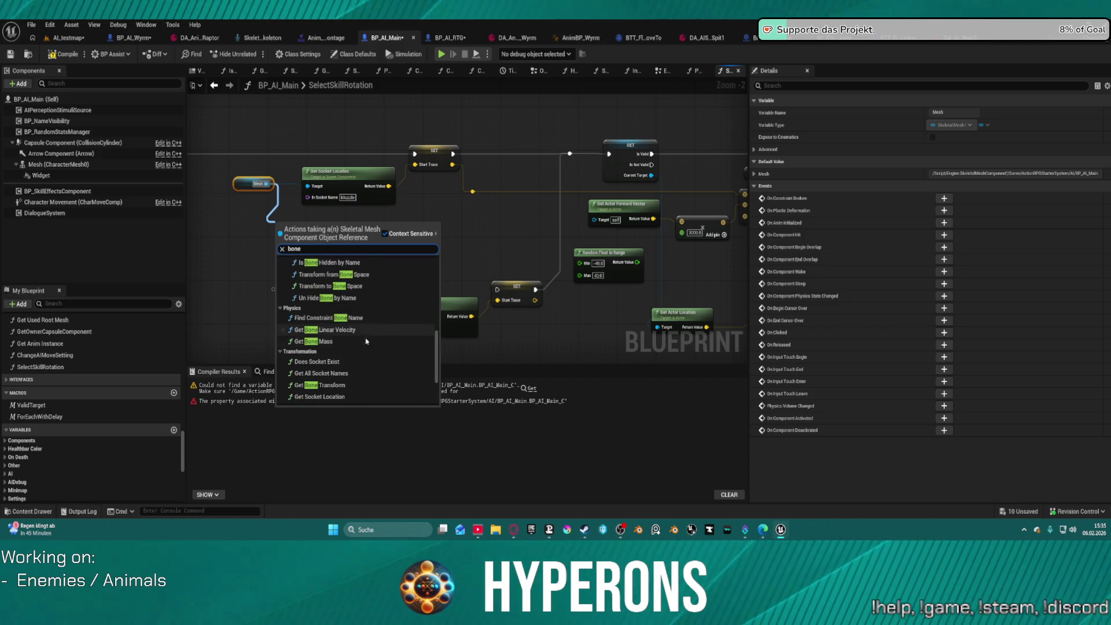
scroll(353, 344, "down", 1)
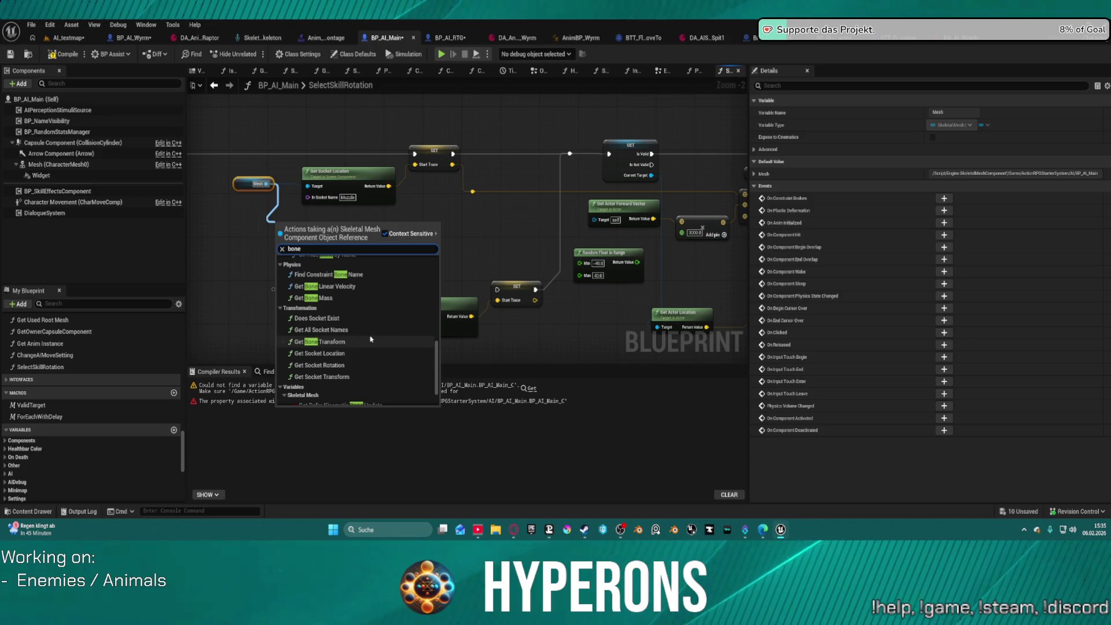
left_click(339, 319)
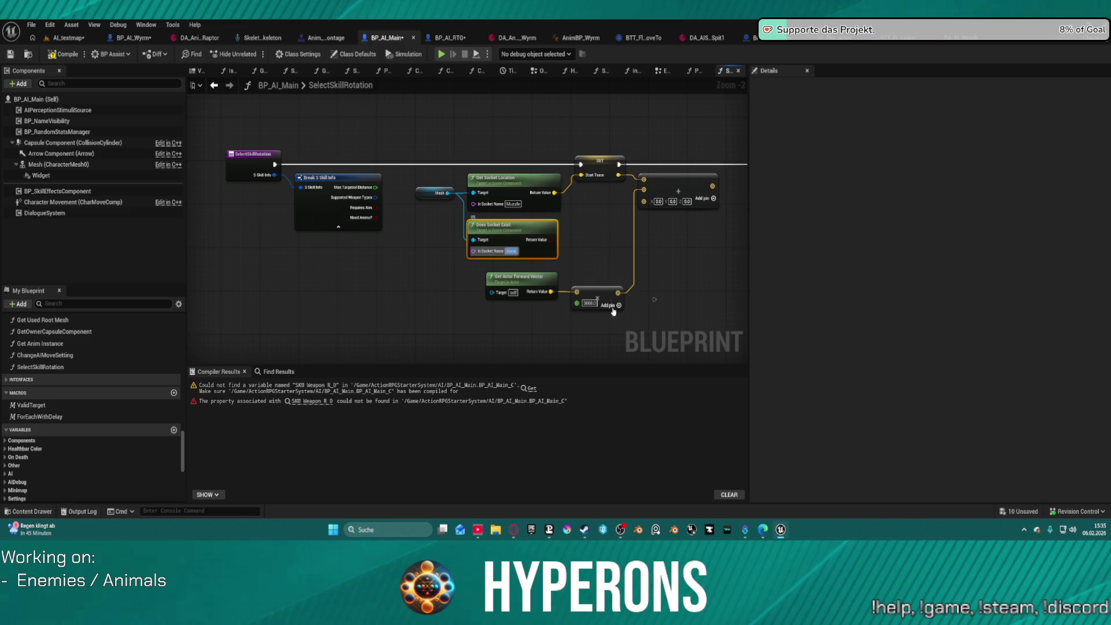
Step: Set the Does Socket Exist socket name to Muzzle and add a Branch node
left_click(523, 205)
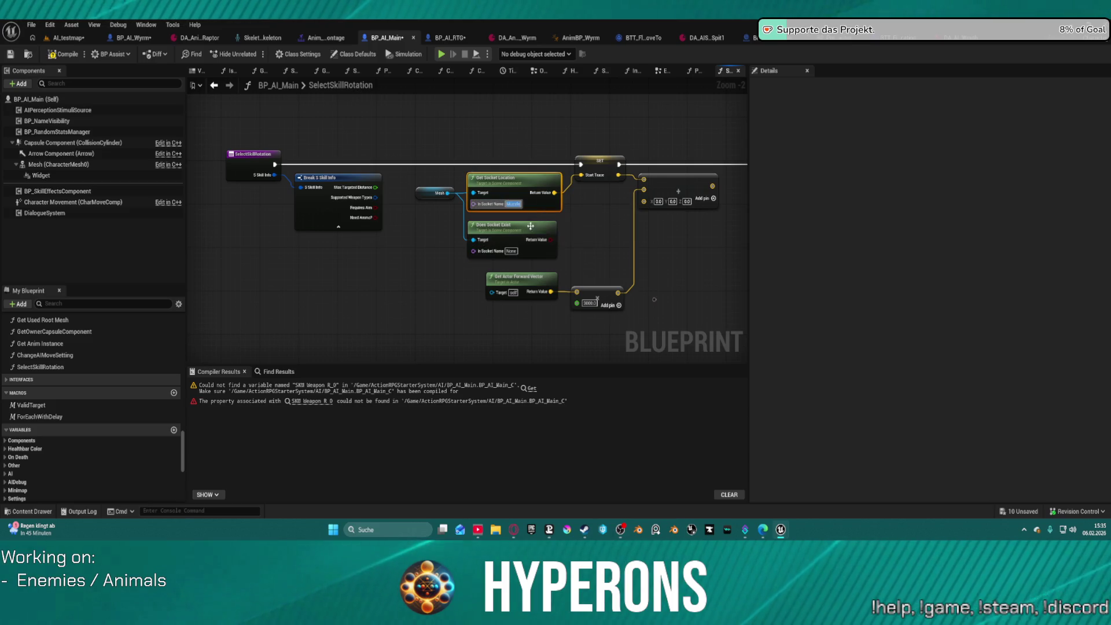
left_click(560, 257)
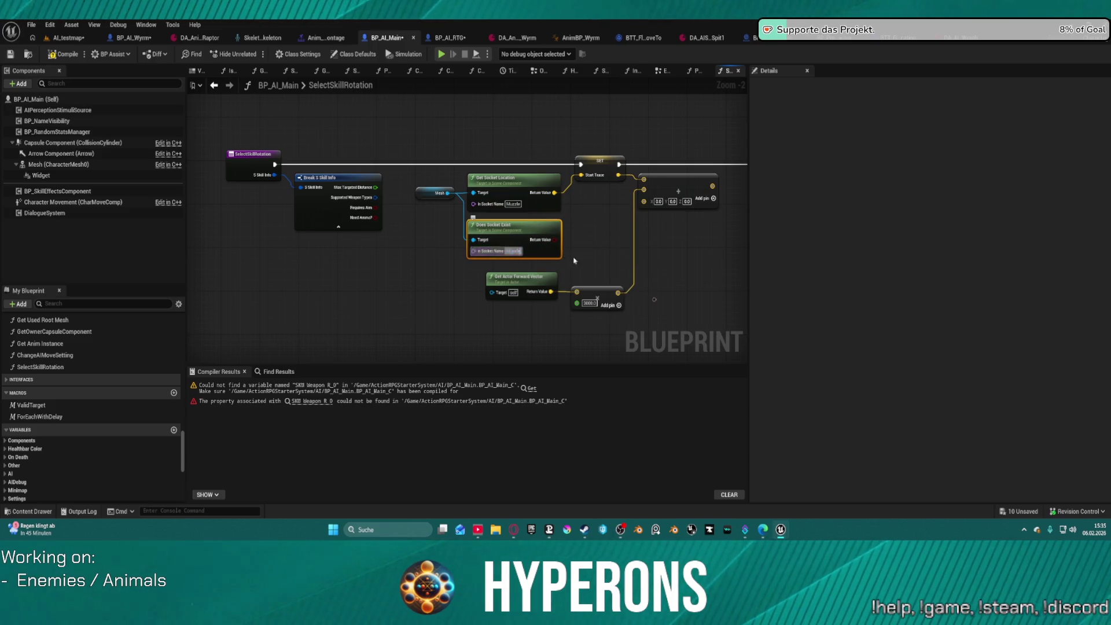
type("b")
left_click(658, 240)
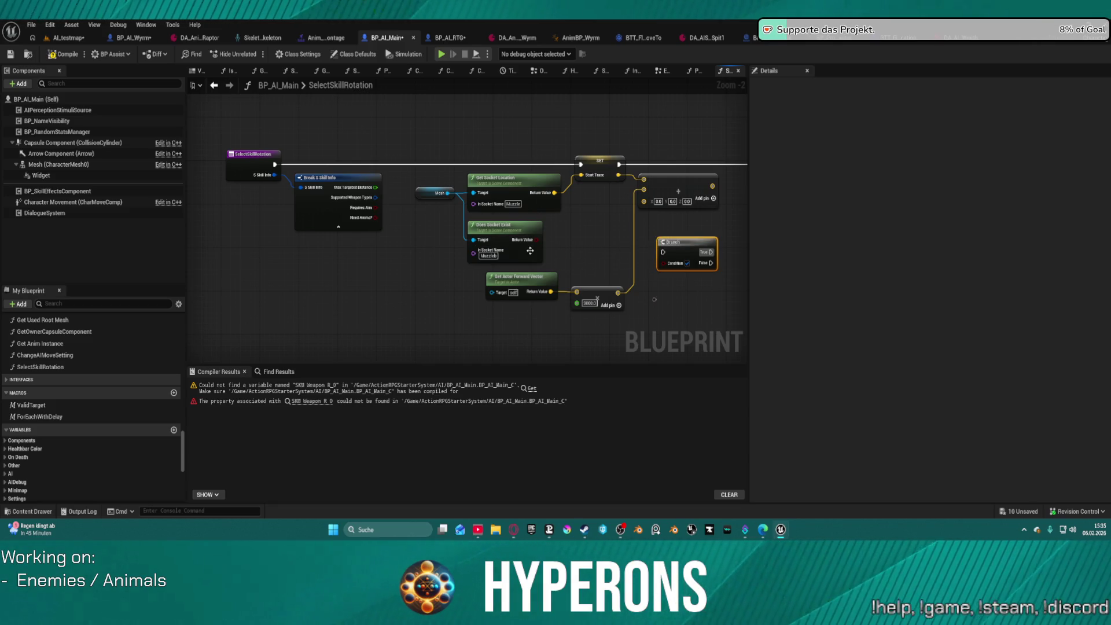
left_click(490, 256)
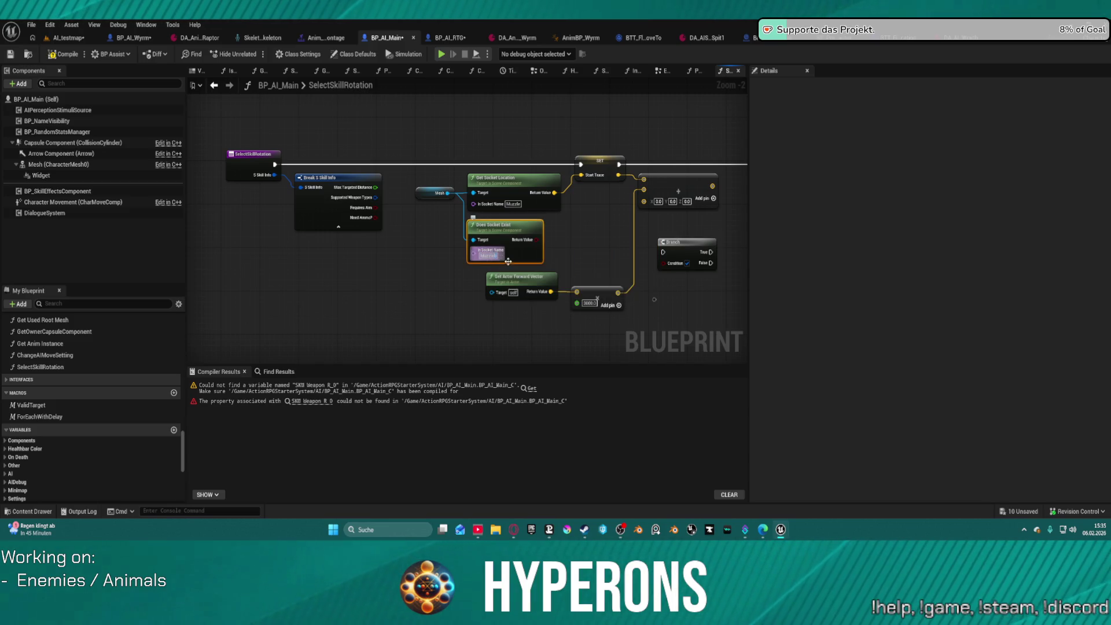
key("Return")
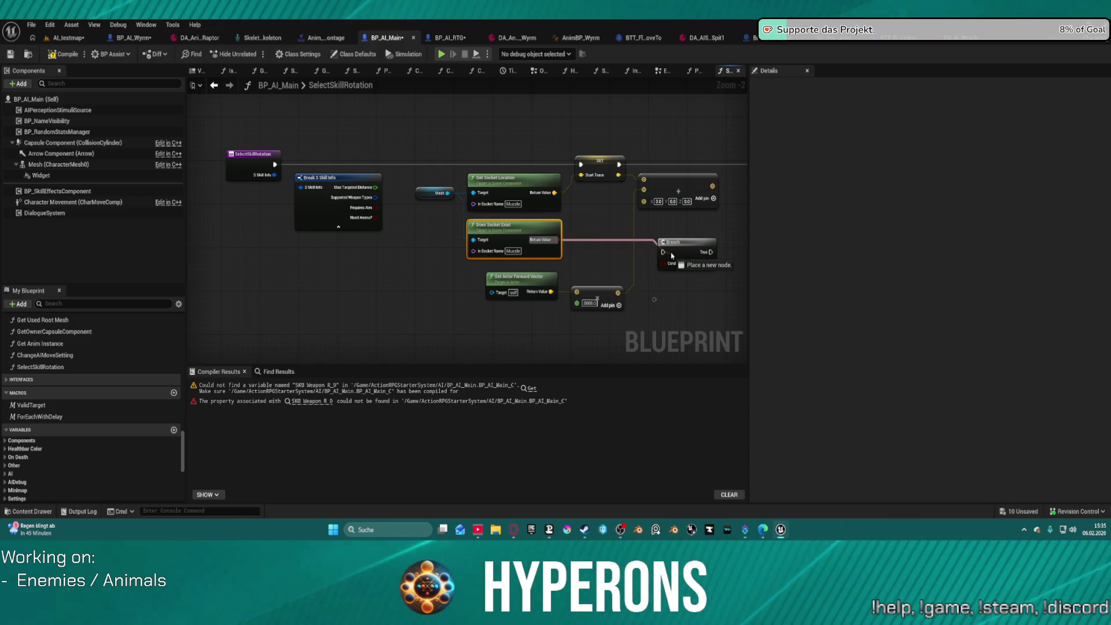
Step: Feed the socket check into the Branch condition and wire True into the SET Start Trace node
mouse_move(690, 249)
left_mouse_down()
mouse_move(641, 227)
mouse_move(631, 237)
left_mouse_up()
mouse_move(554, 242)
left_mouse_down()
mouse_move(606, 251)
mouse_move(285, 156)
mouse_move(276, 164)
left_mouse_up()
left_click_drag(647, 239, 583, 172)
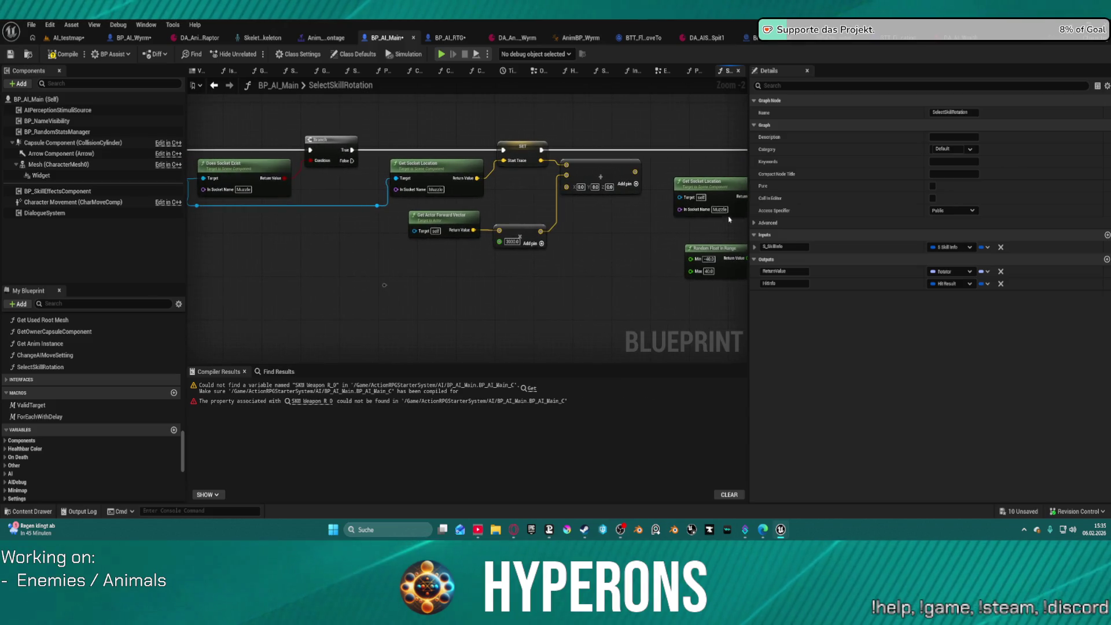
mouse_move(602, 238)
left_mouse_down()
mouse_move(330, 238)
mouse_move(506, 223)
mouse_move(312, 235)
mouse_move(408, 307)
mouse_move(409, 241)
mouse_move(486, 240)
left_mouse_up()
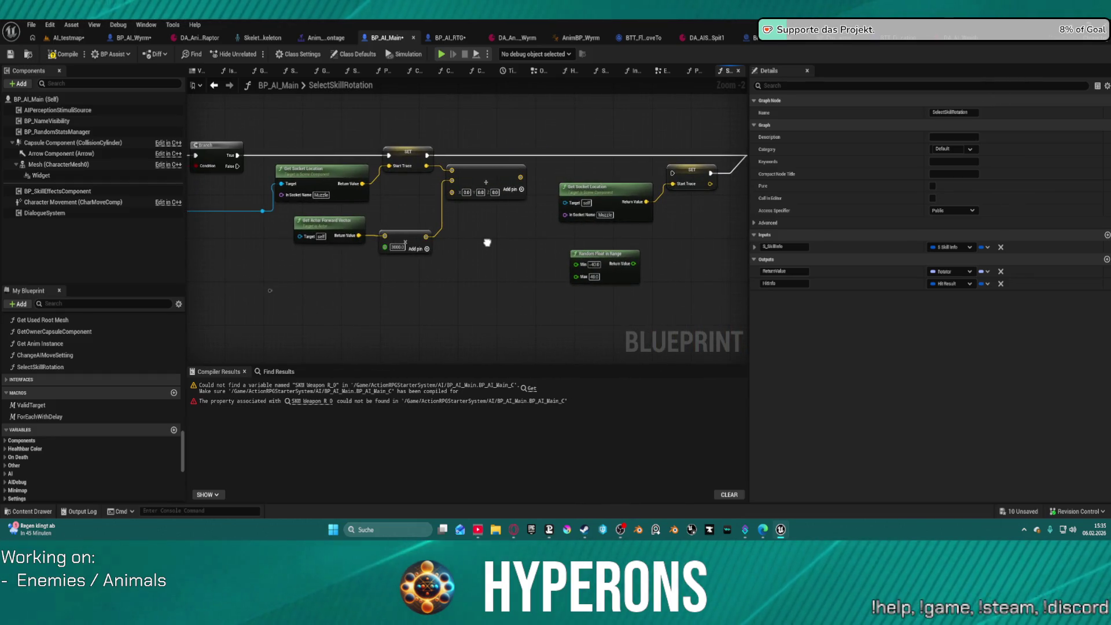
Step: Delete the forward-vector, multiply, Add, leftover Get Socket Location and far-right SET nodes
left_click_drag(439, 301, 292, 214)
key("Delete")
left_click(509, 190)
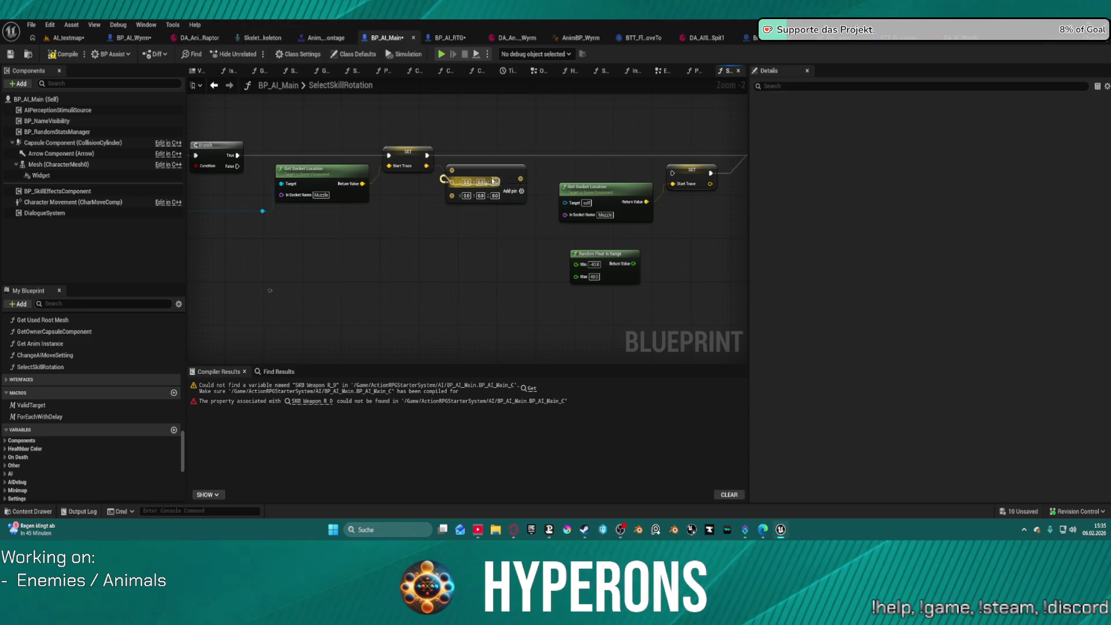
key("Delete")
left_click(605, 187)
key("Delete")
mouse_move(662, 312)
left_mouse_down()
mouse_move(644, 189)
mouse_move(744, 161)
left_mouse_up()
key("Delete")
Step: Move the Random Float in Range node over beside the trace nodes
scroll(612, 282, "down", 2)
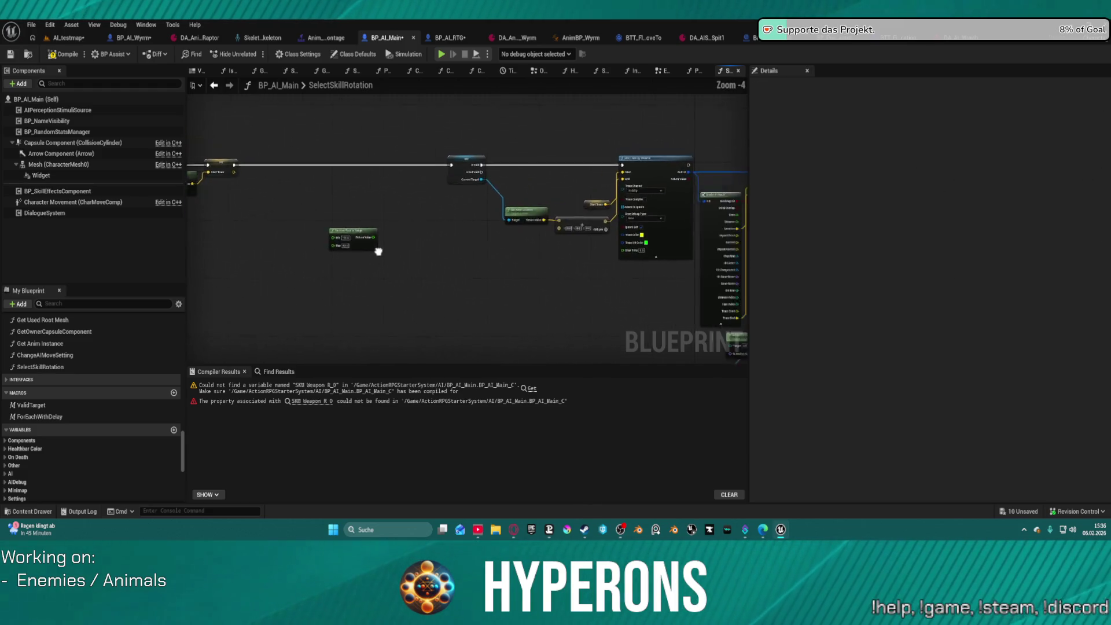
mouse_move(363, 218)
left_mouse_down()
mouse_move(440, 198)
mouse_move(564, 209)
left_mouse_up()
scroll(563, 209, "up", 3)
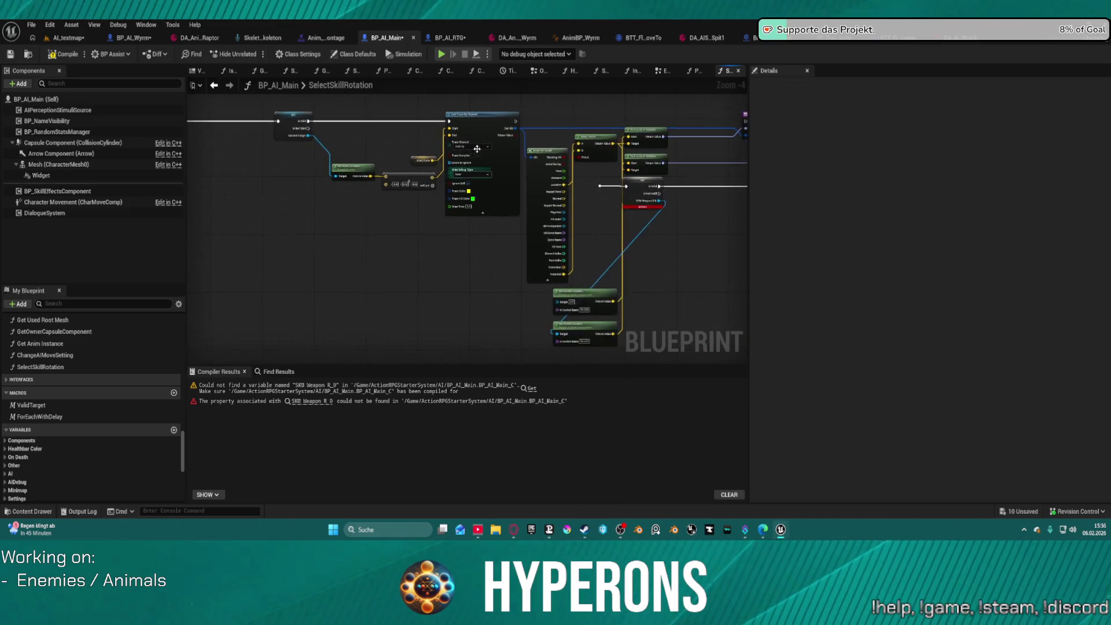
left_click(312, 153)
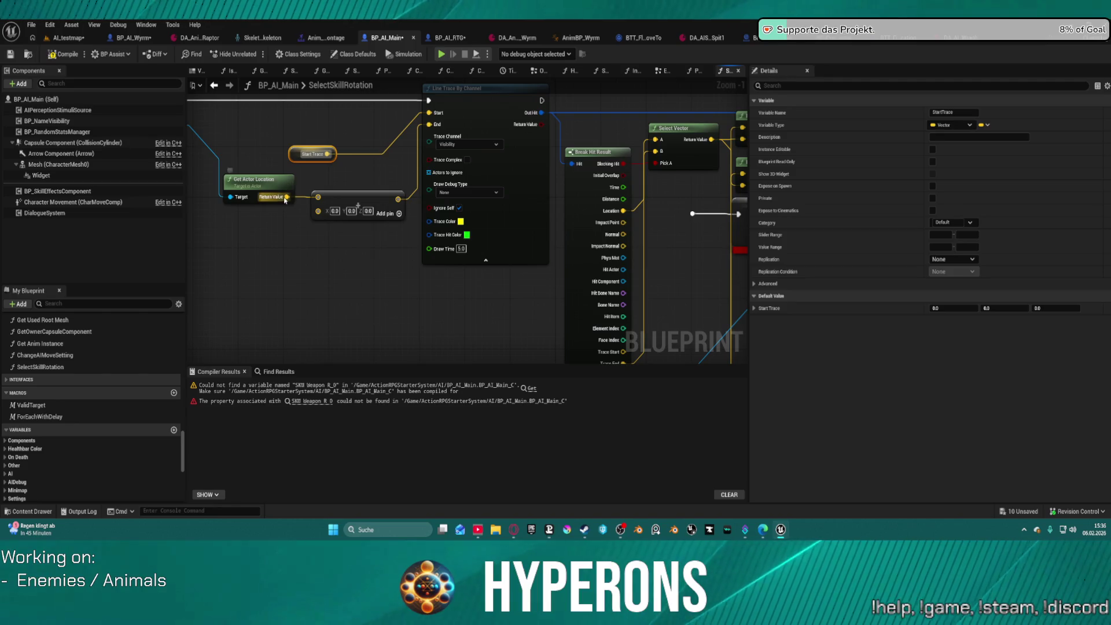
mouse_move(296, 256)
left_mouse_down()
mouse_move(374, 295)
mouse_move(498, 305)
mouse_move(537, 322)
mouse_move(657, 278)
mouse_move(367, 236)
mouse_move(248, 248)
mouse_move(394, 248)
left_mouse_up()
scroll(537, 322, "down", 3)
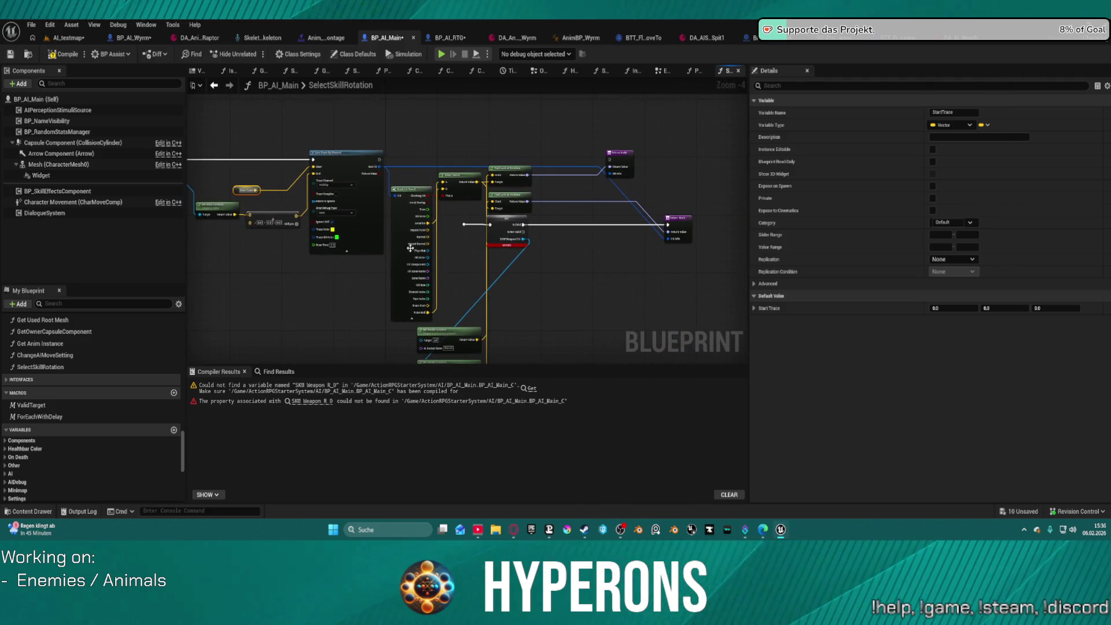
scroll(393, 248, "up", 1)
Step: Delete the extra Return Node, erroring SET and duplicate Get Socket Location, moving the remaining one up
left_click_drag(556, 286, 548, 265)
left_click_drag(704, 254, 641, 185)
key("Delete")
left_click(452, 213)
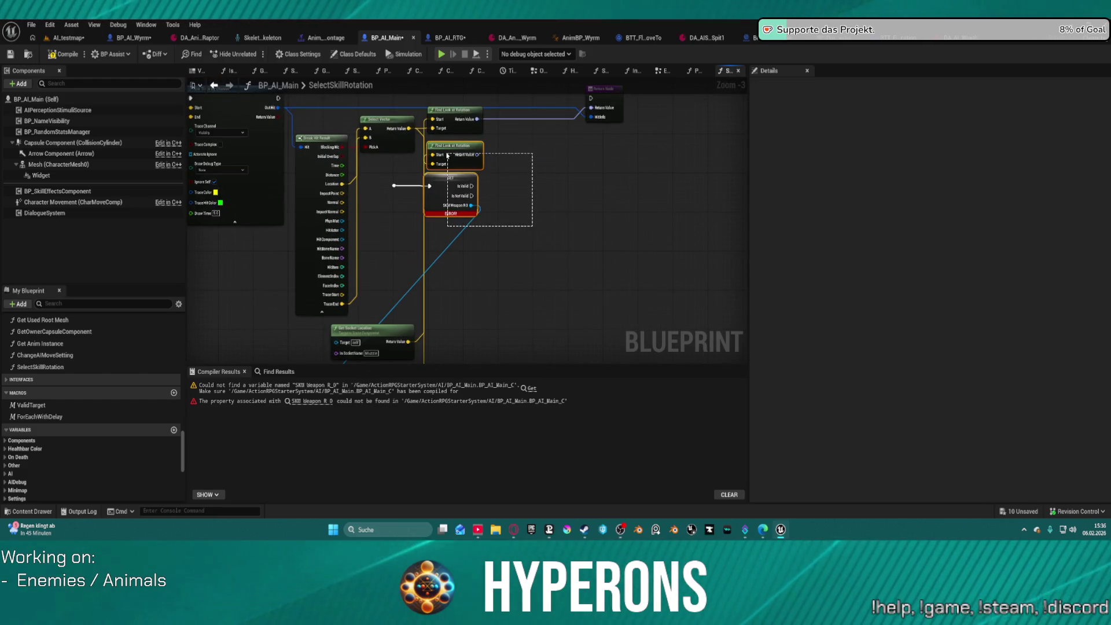
key("Delete")
mouse_move(454, 216)
left_mouse_down()
mouse_move(461, 208)
mouse_move(379, 206)
left_mouse_up()
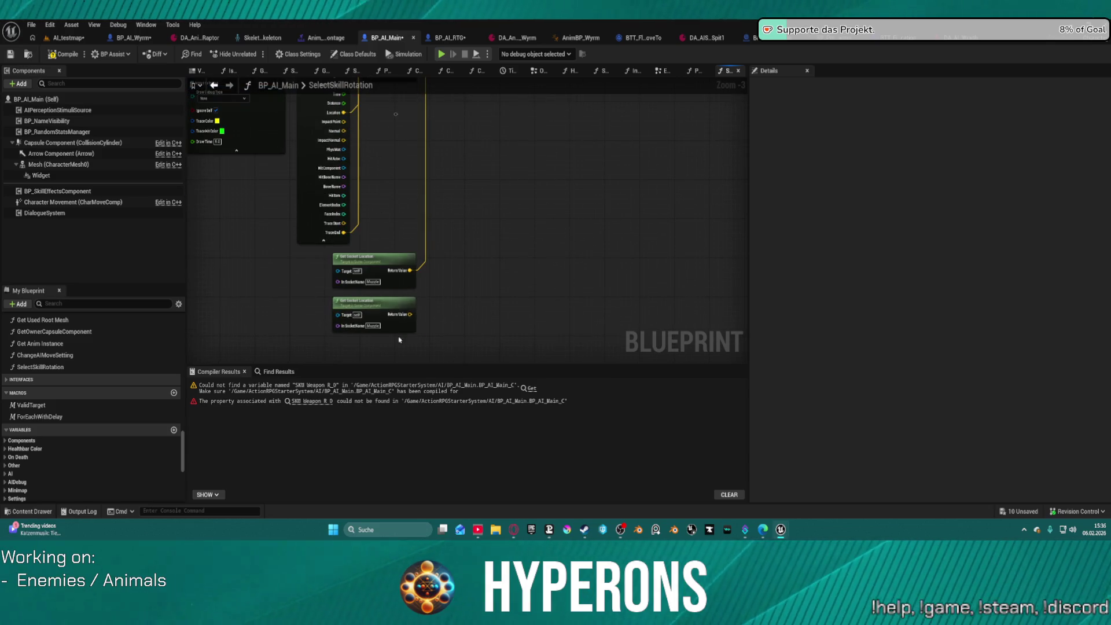
left_click_drag(417, 347, 359, 297)
key("Delete")
mouse_move(376, 258)
left_mouse_down()
mouse_move(448, 68)
mouse_move(367, 137)
mouse_move(355, 103)
left_mouse_up()
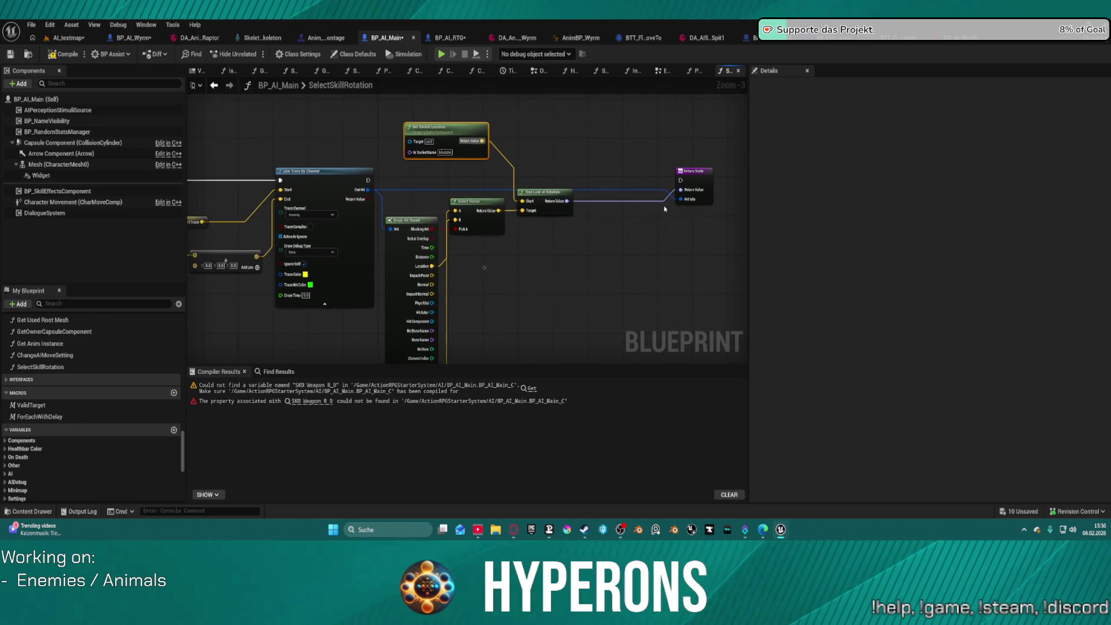
Step: Wire the Line Trace's exec output straight into the Return Node
left_click_drag(681, 180, 368, 180)
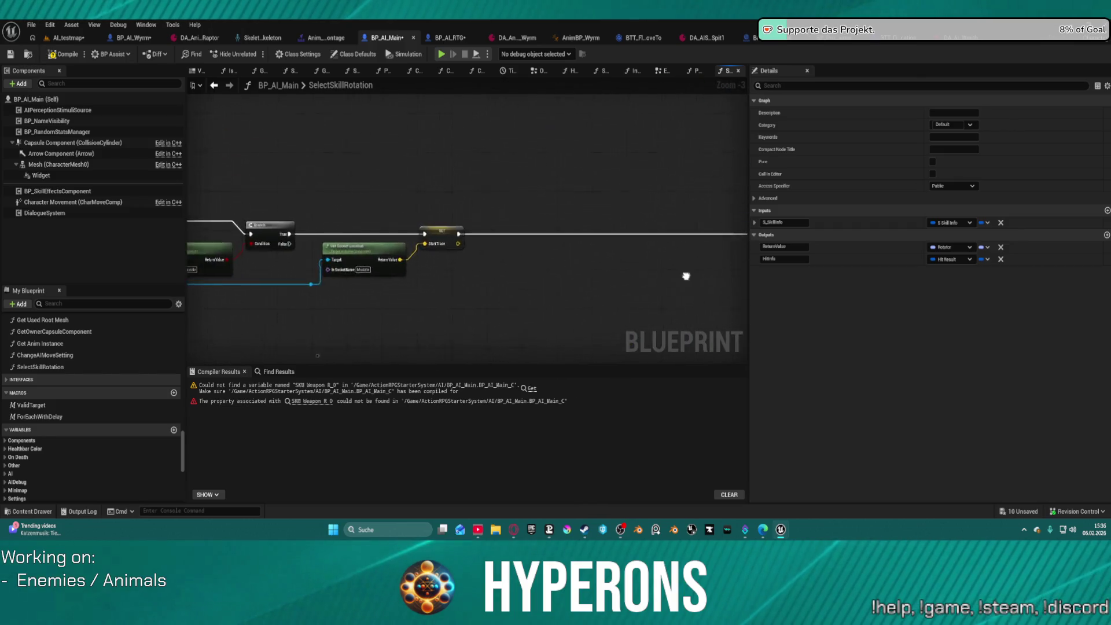
mouse_move(499, 336)
left_mouse_down()
mouse_move(625, 314)
mouse_move(426, 316)
left_mouse_up()
left_click_drag(447, 243, 216, 226)
scroll(441, 232, "down", 1)
left_click_drag(441, 232, 461, 235)
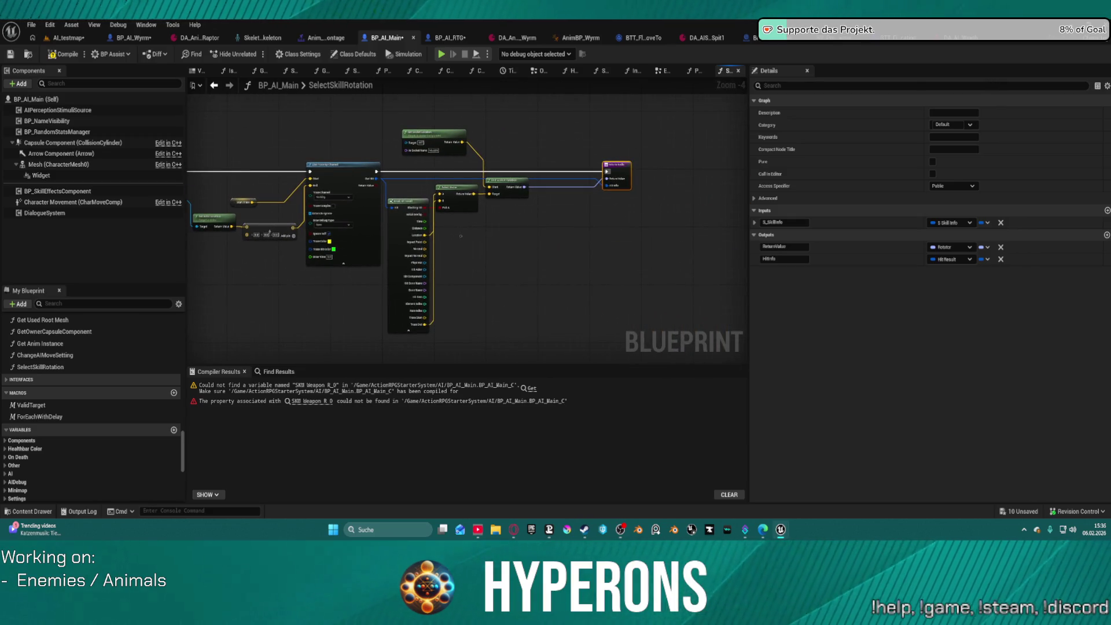
scroll(461, 235, "down", 1)
mouse_move(327, 209)
left_mouse_down()
mouse_move(523, 211)
mouse_move(426, 189)
mouse_move(380, 141)
left_mouse_up()
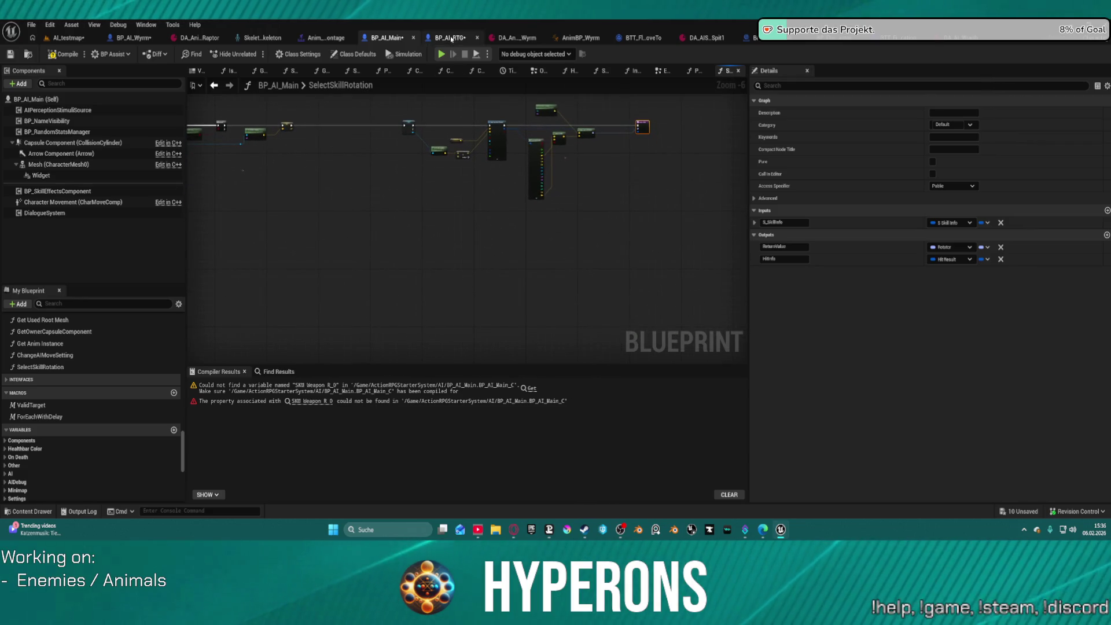
Step: Bring up BP_AI_RTG's SelectSkillRotation graph for comparison
left_click(445, 38)
scroll(521, 231, "down", 1)
mouse_move(521, 231)
left_mouse_down()
mouse_move(344, 198)
mouse_move(665, 192)
left_mouse_up()
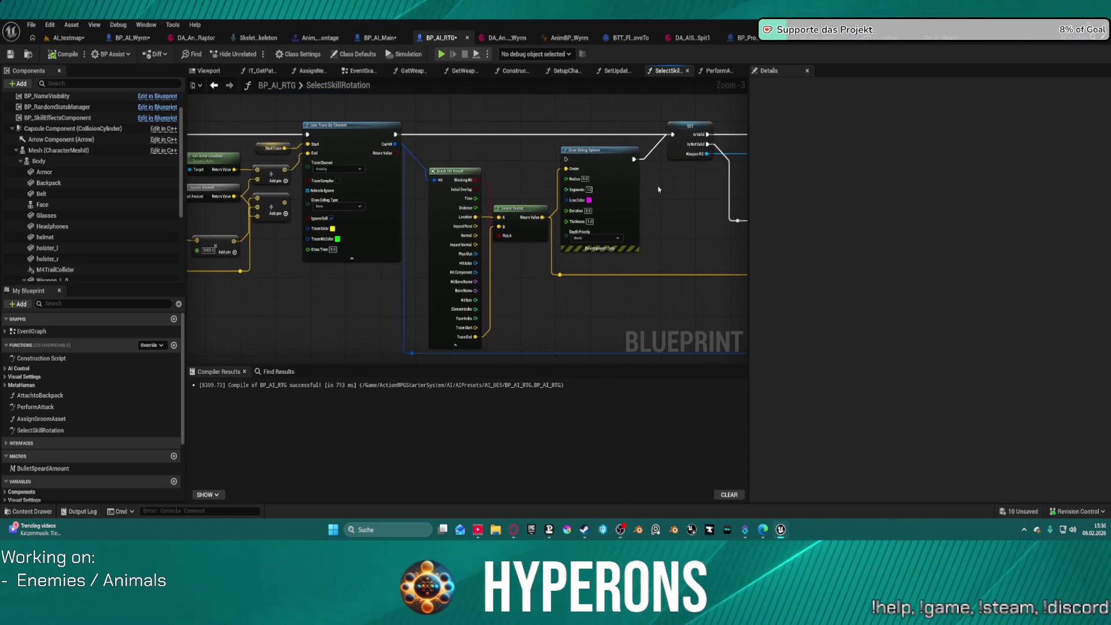
Step: Shift BP_AI_Main's PerformAttack nodes aside to free space
left_click(385, 39)
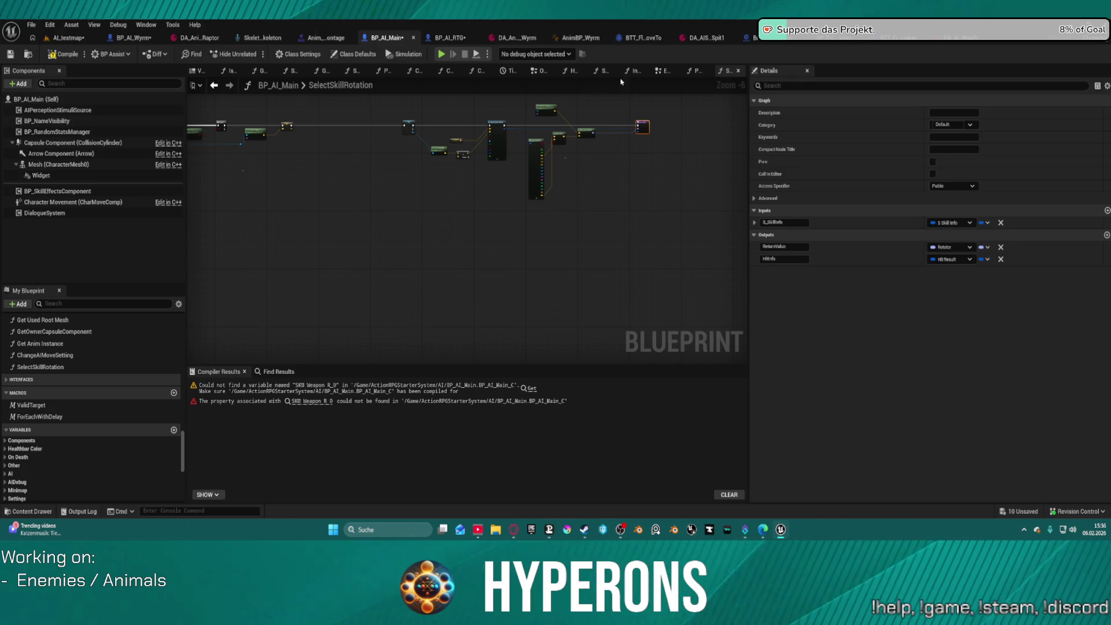
left_click(698, 71)
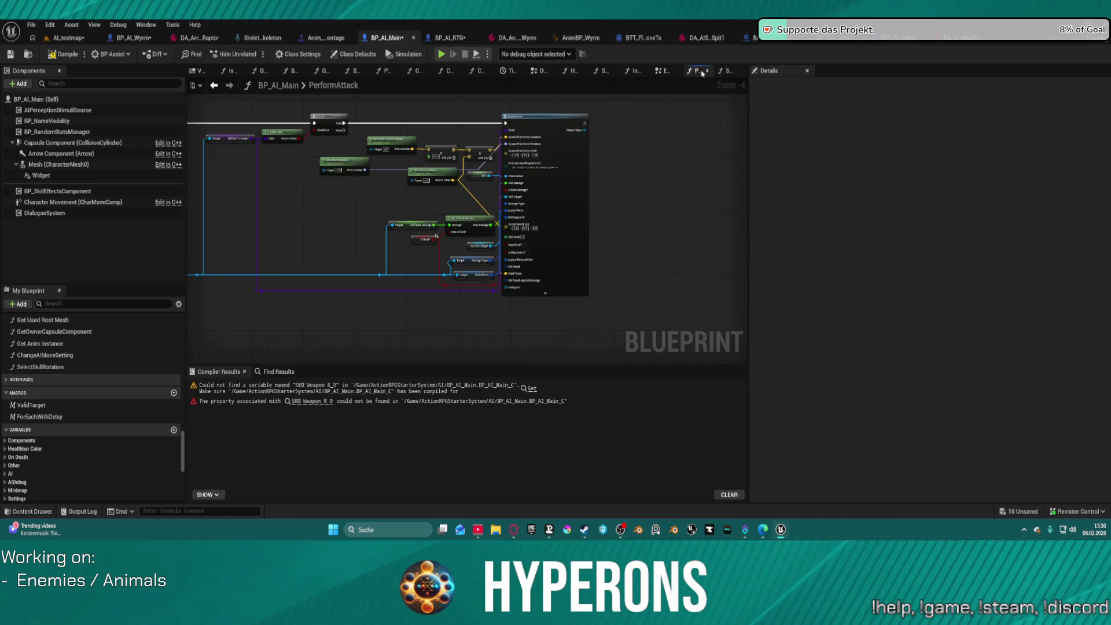
mouse_move(310, 152)
left_mouse_down()
mouse_move(299, 150)
mouse_move(492, 201)
mouse_move(360, 187)
left_mouse_up()
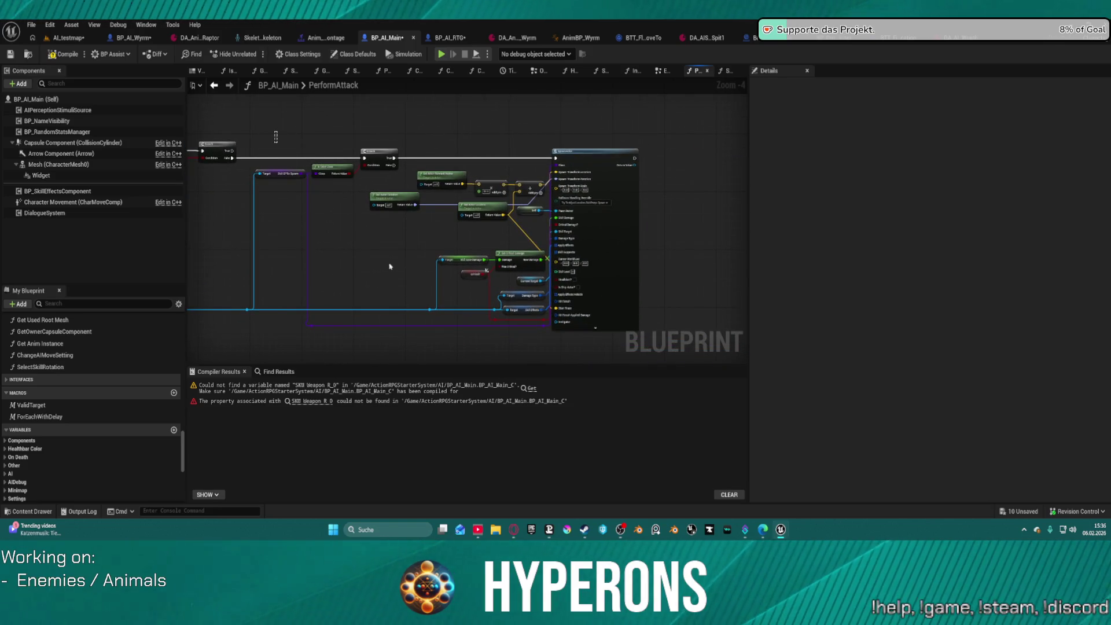
left_click_drag(278, 118, 642, 335)
left_click_drag(616, 232, 572, 333)
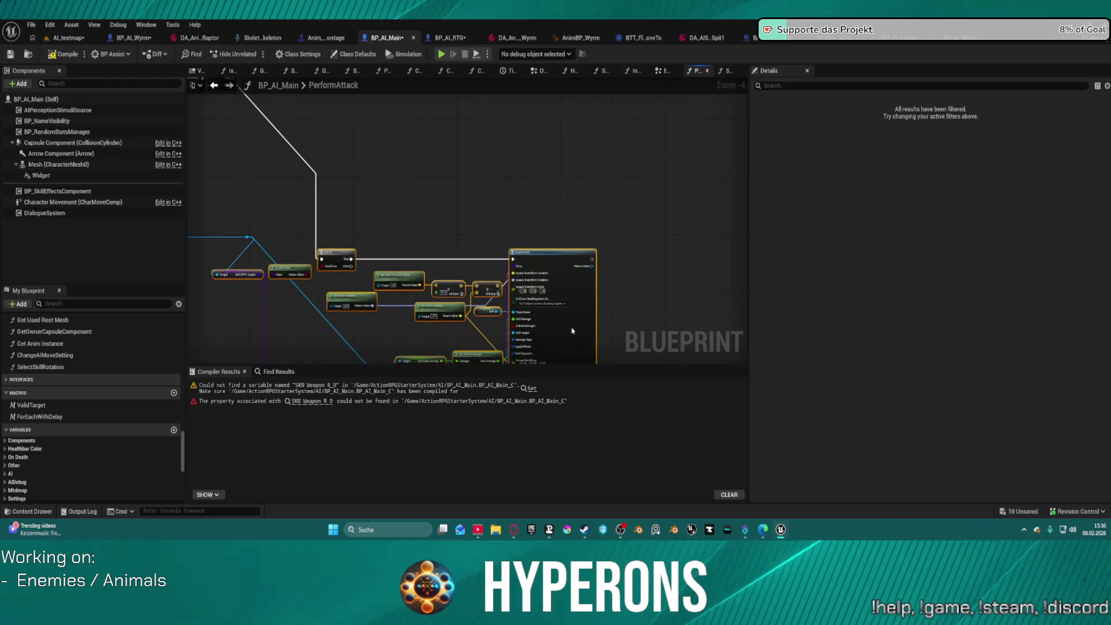
Step: Select and copy the skill-spawning node block from BP_AI_RTG's PerformAttack
left_click(447, 38)
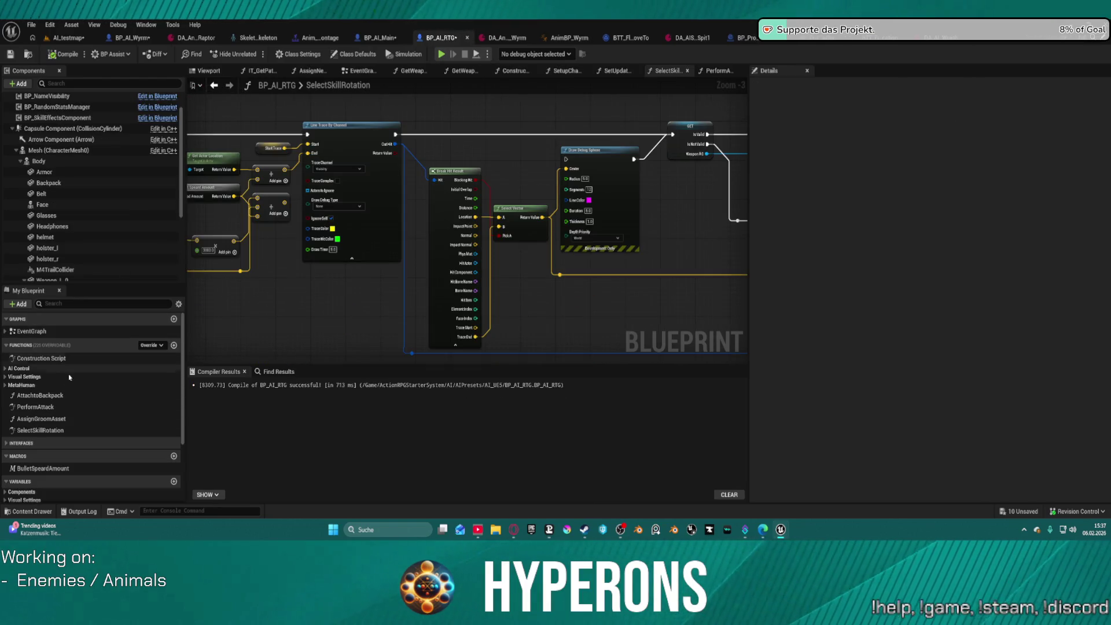
double_click(35, 407)
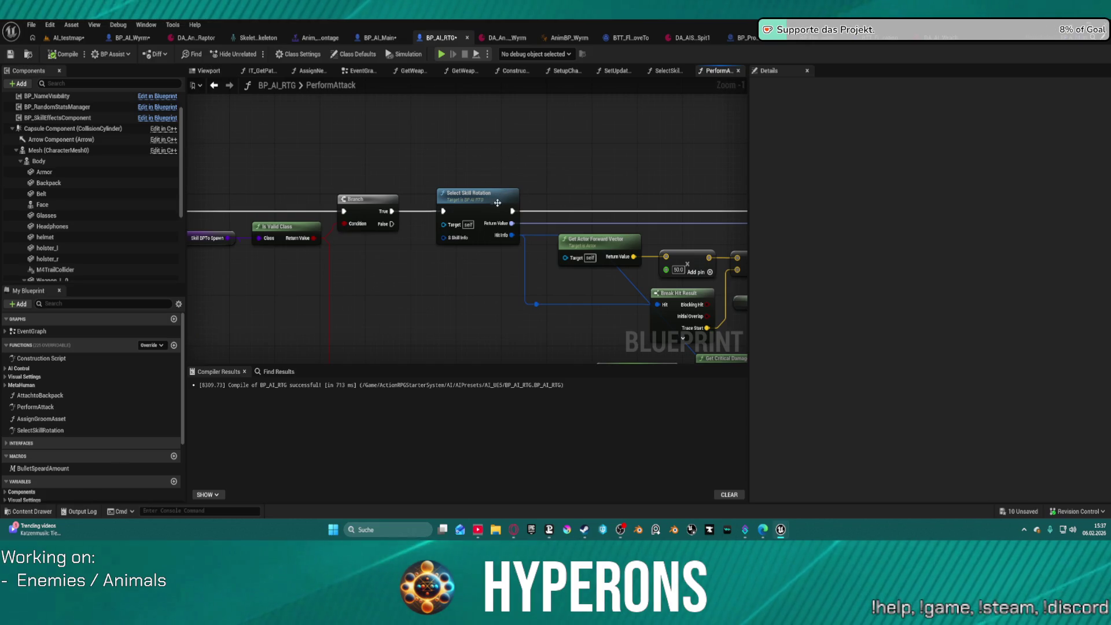
scroll(352, 182, "down", 3)
mouse_move(351, 182)
left_mouse_down()
mouse_move(389, 102)
mouse_move(457, 132)
mouse_move(511, 175)
mouse_move(431, 59)
mouse_move(355, 159)
left_mouse_up()
mouse_move(356, 94)
left_mouse_down()
mouse_move(630, 293)
mouse_move(644, 325)
left_mouse_up()
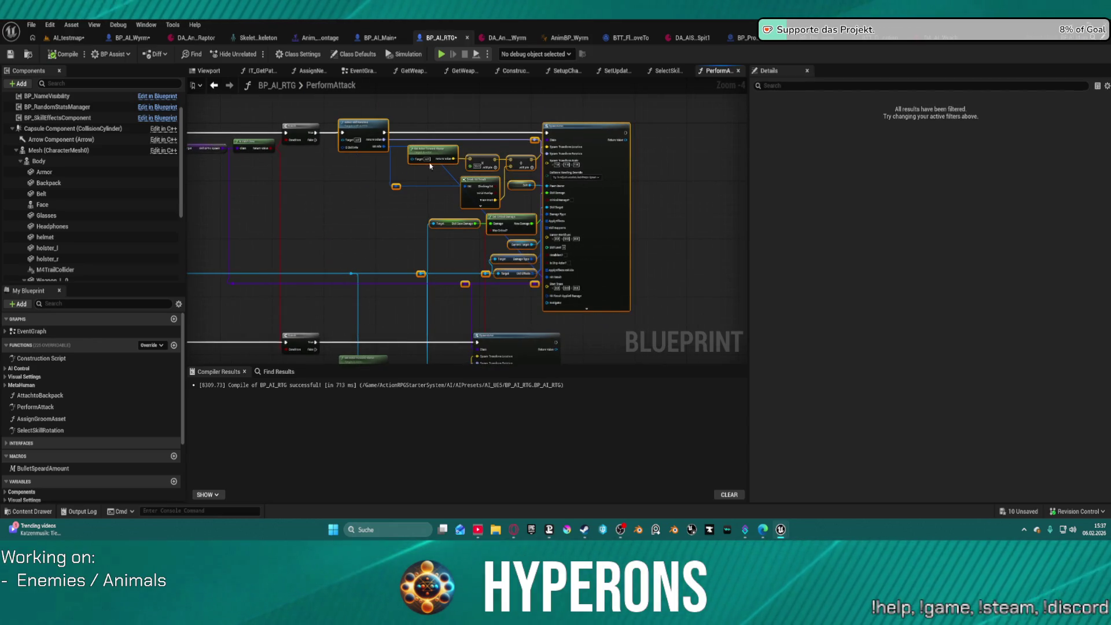
mouse_move(328, 105)
left_mouse_down()
mouse_move(385, 218)
mouse_move(595, 318)
mouse_move(652, 323)
left_mouse_up()
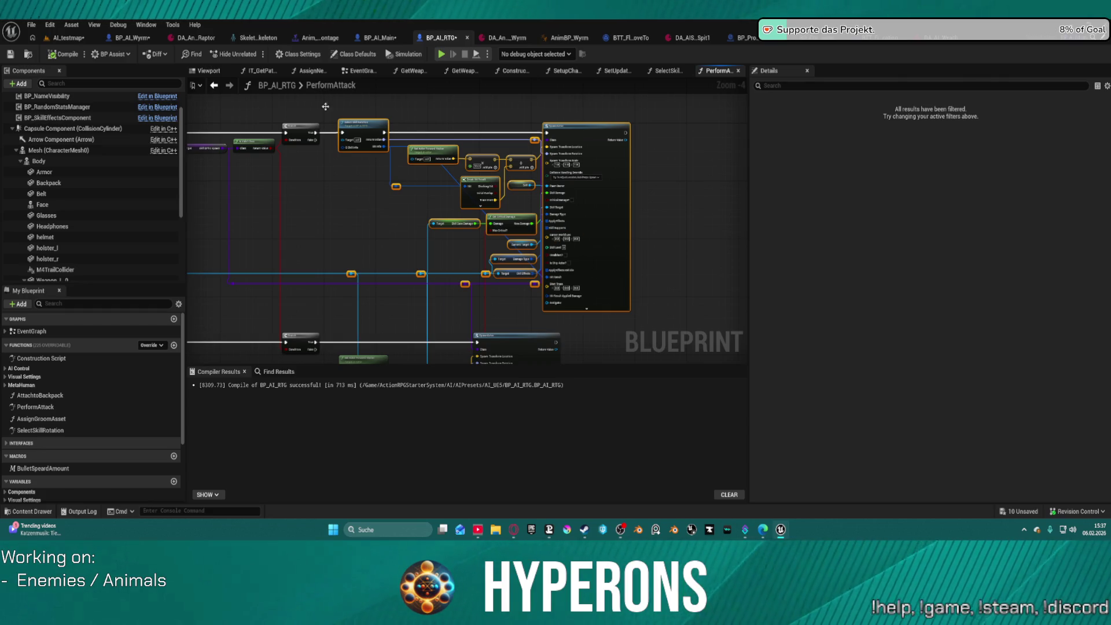
left_click(383, 38)
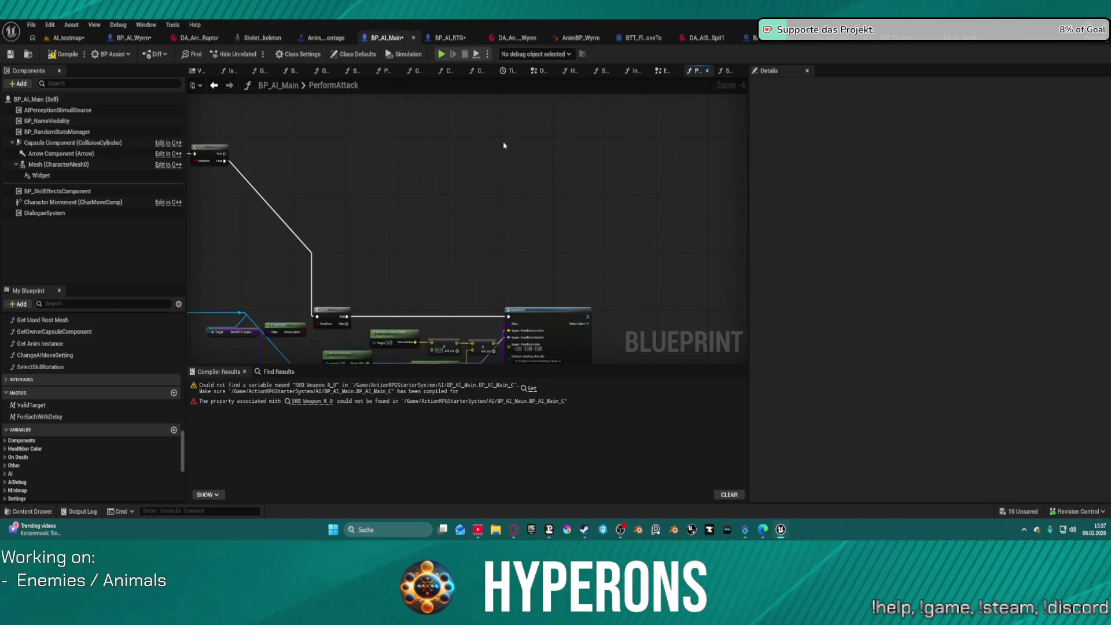
Step: Paste the copied attack nodes into PerformAttack and connect the exec wire into them
key("ctrl+v")
left_click_drag(640, 171, 620, 228)
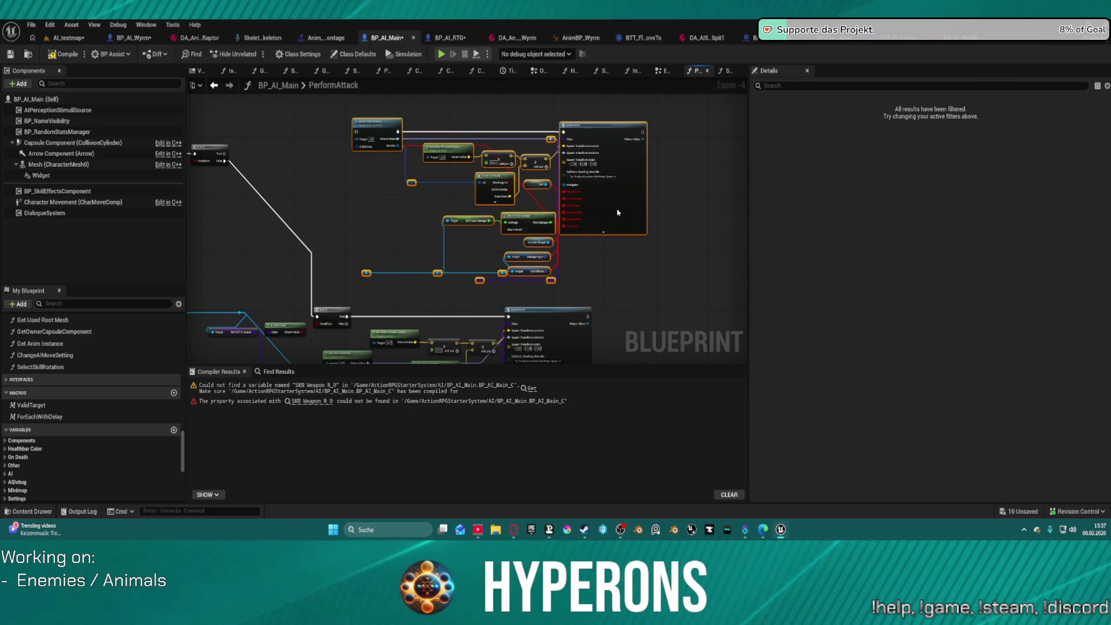
left_click_drag(223, 153, 251, 155)
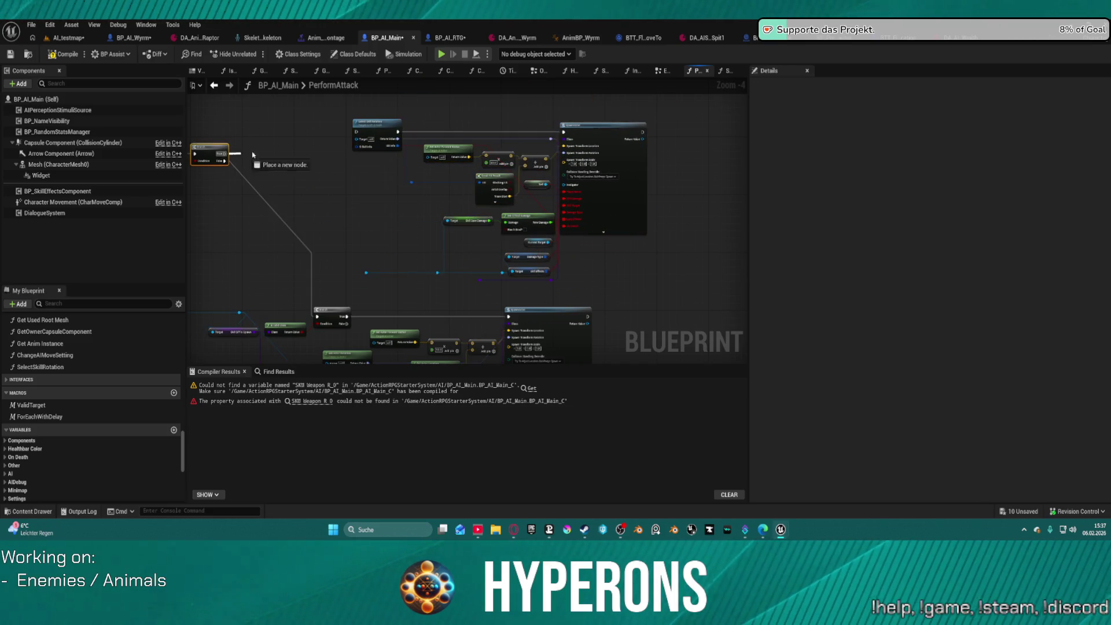
left_click_drag(357, 133, 358, 133)
Step: Route a wire through the reroute point and link Skill BPTo Spawn to the pasted nodes
scroll(445, 202, "up", 2)
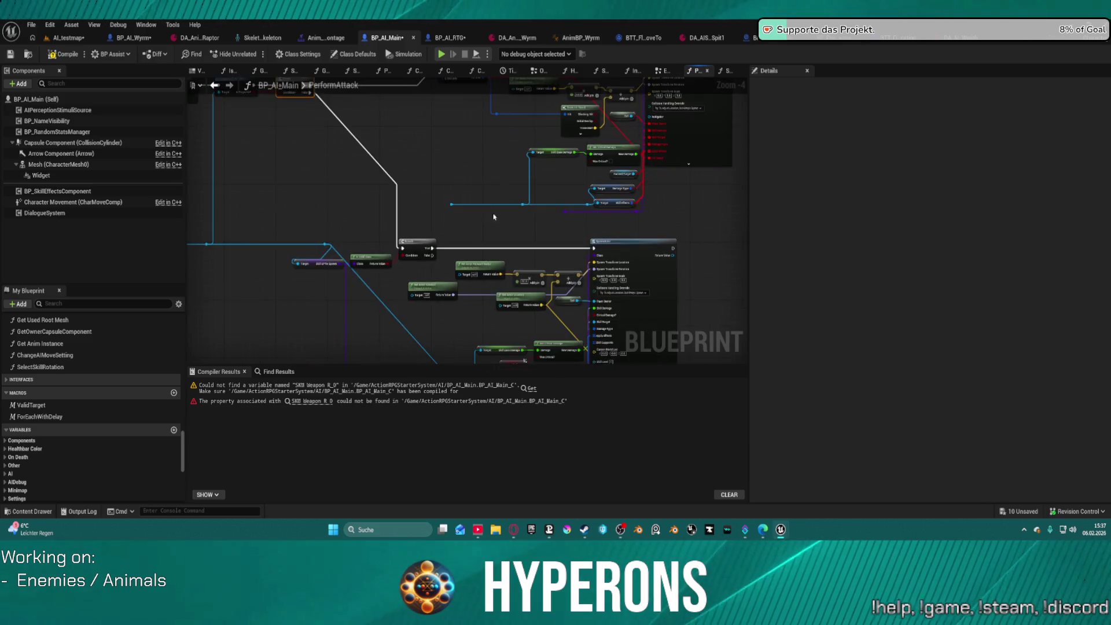
left_click_drag(236, 262, 245, 261)
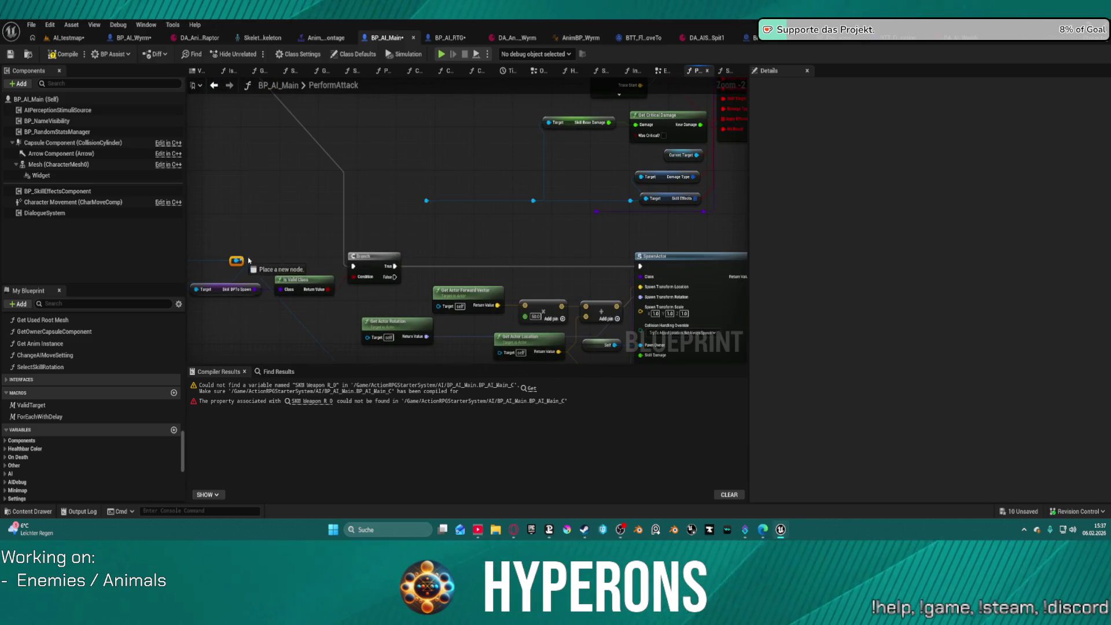
left_click_drag(430, 204, 427, 202)
left_click_drag(253, 289, 597, 212)
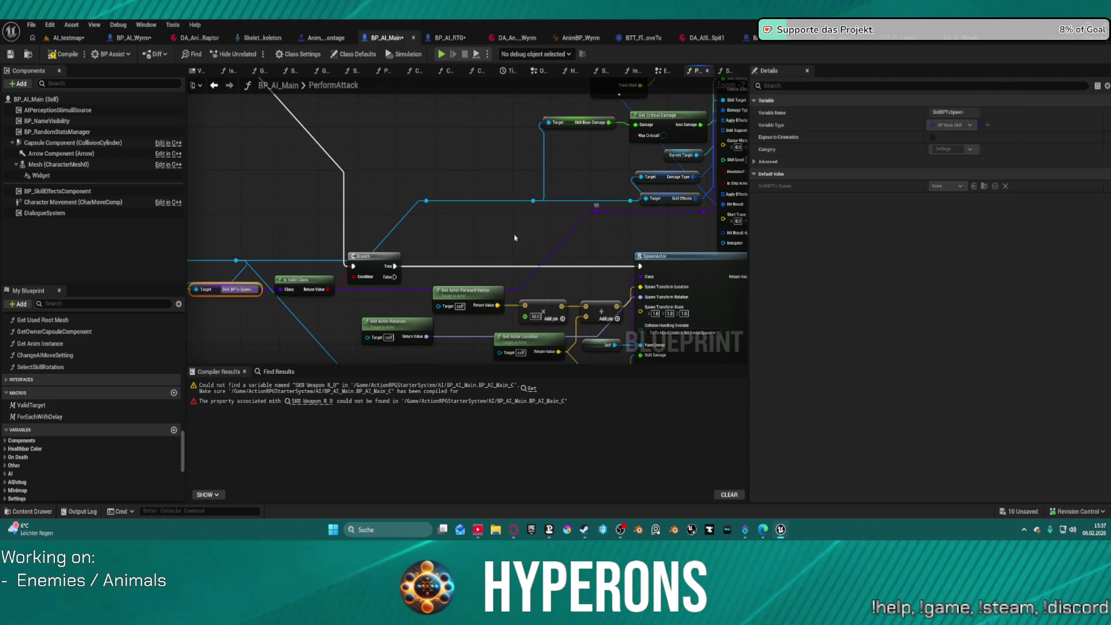
mouse_move(360, 346)
left_mouse_down()
mouse_move(416, 179)
mouse_move(437, 174)
mouse_move(596, 288)
mouse_move(528, 214)
mouse_move(494, 266)
mouse_move(509, 298)
left_mouse_up()
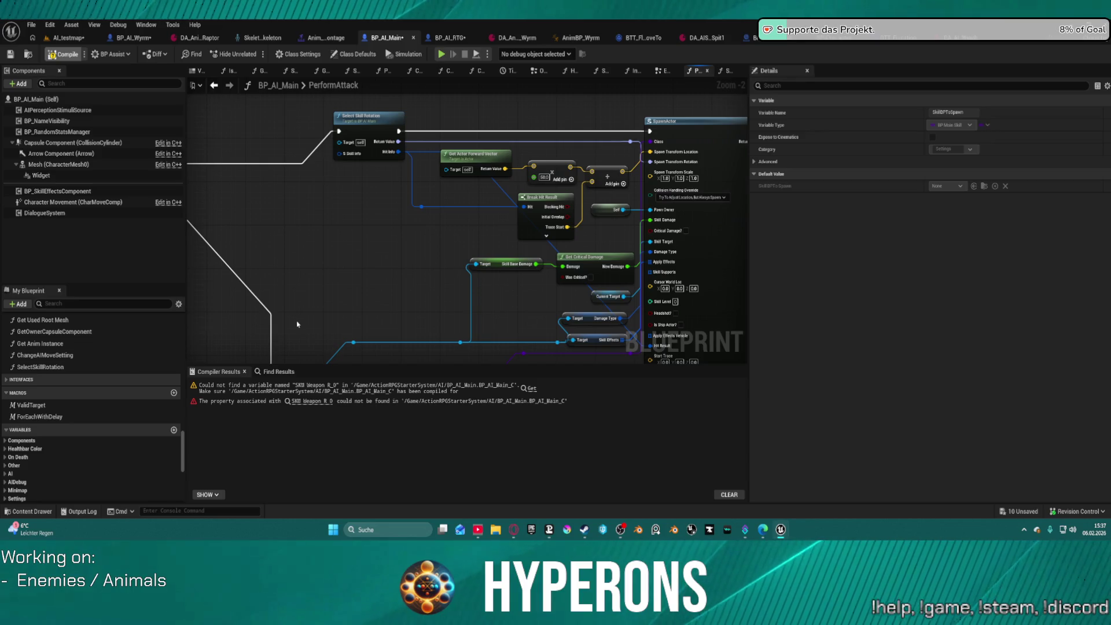
left_click(385, 385)
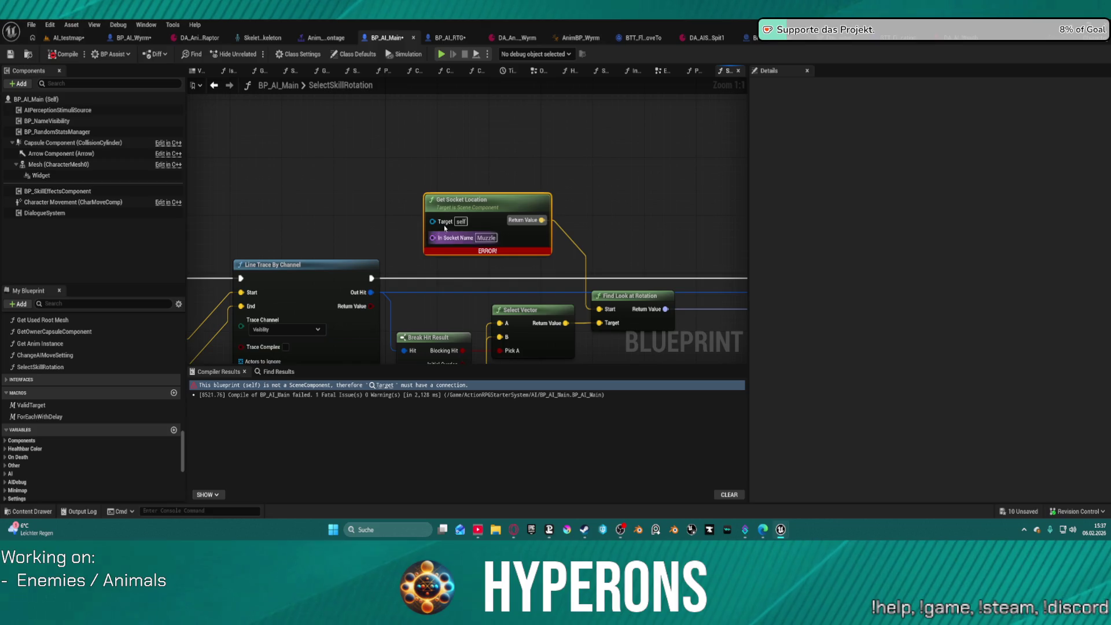
Step: Give Get Socket Location in SelectSkillRotation a Target connection, then save BP_AI_Main
scroll(416, 301, "down", 1)
mouse_move(430, 230)
left_mouse_down()
mouse_move(137, 255)
mouse_move(2, 298)
mouse_move(348, 301)
mouse_move(272, 316)
mouse_move(370, 347)
mouse_move(543, 346)
left_mouse_up()
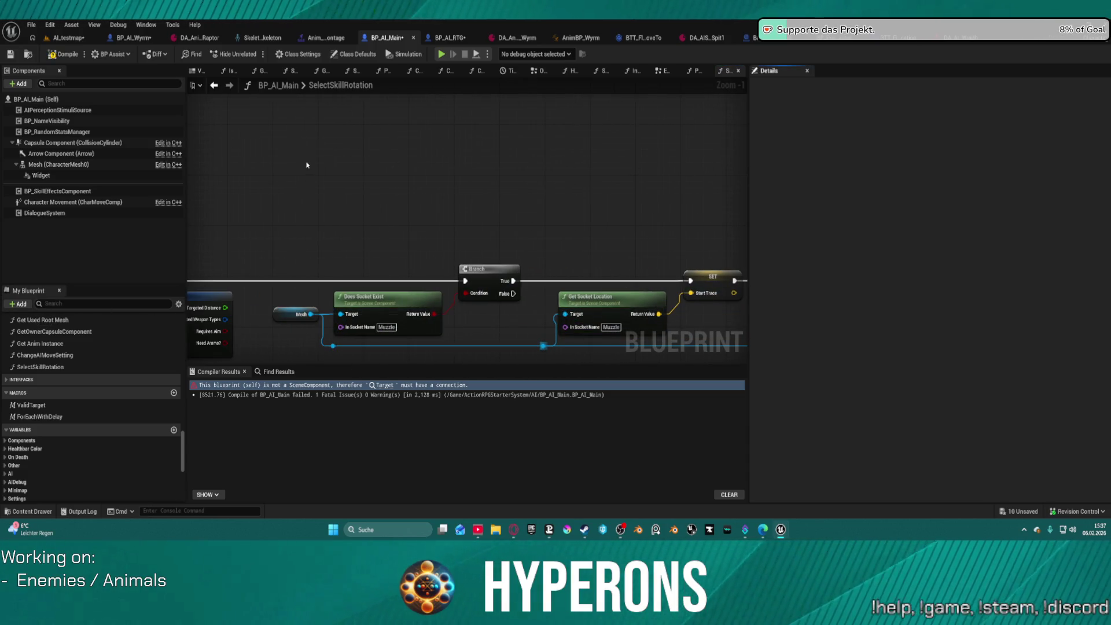
right_click(163, 165)
left_click(502, 272)
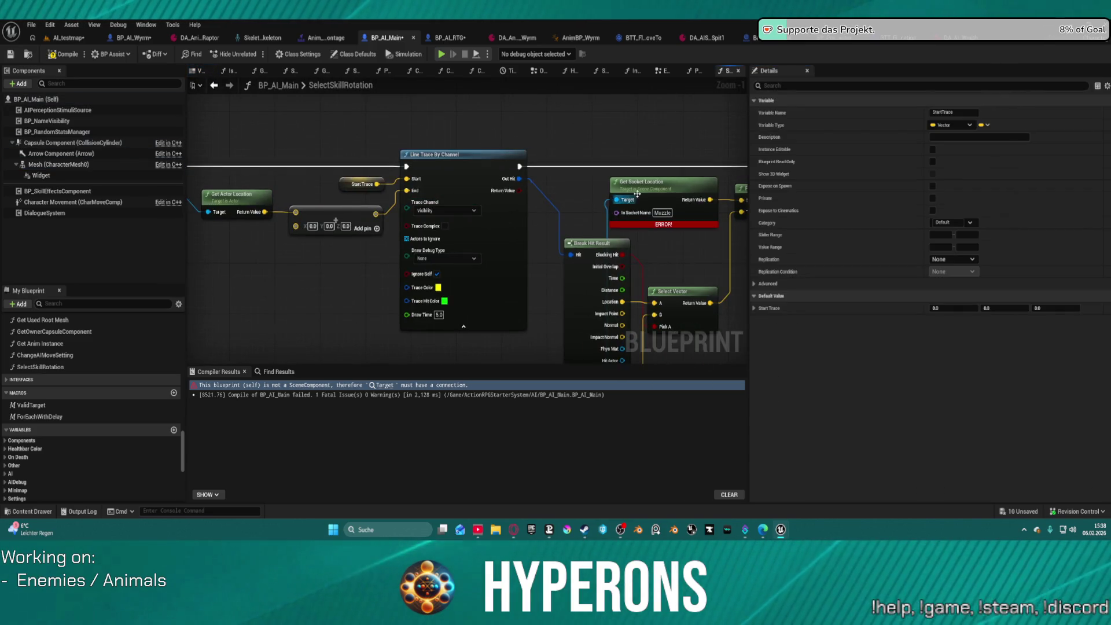
mouse_move(637, 195)
left_mouse_down()
mouse_move(528, 211)
mouse_move(638, 63)
mouse_move(908, 29)
left_mouse_up()
mouse_move(883, 70)
left_mouse_down()
mouse_move(583, 102)
mouse_move(484, 192)
left_mouse_up()
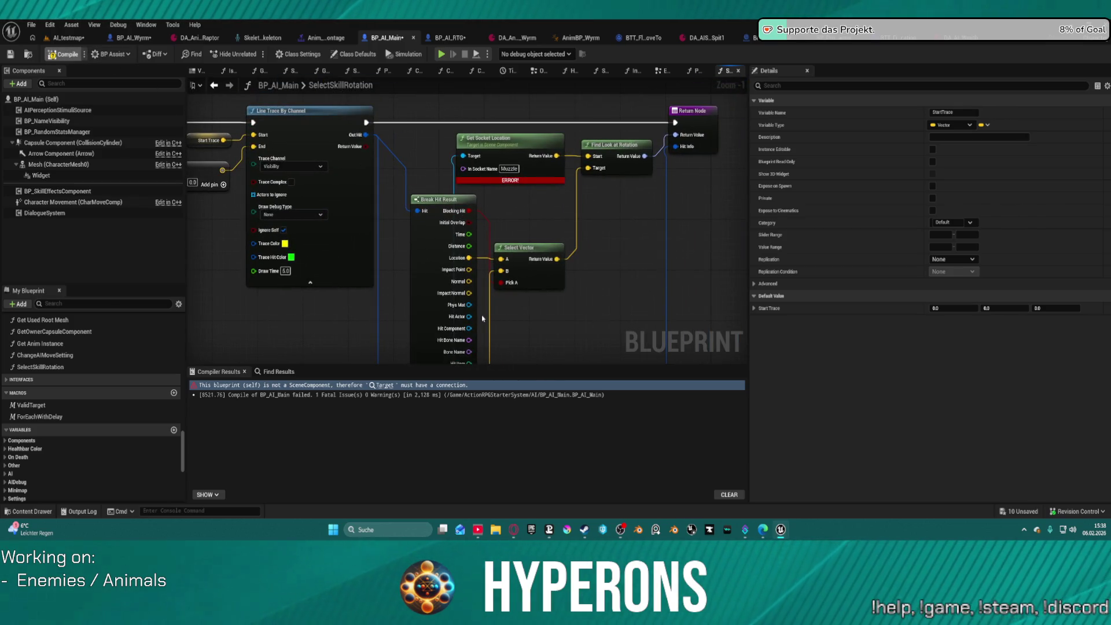
left_click_drag(507, 216, 623, 202)
left_click_drag(300, 165, 484, 176)
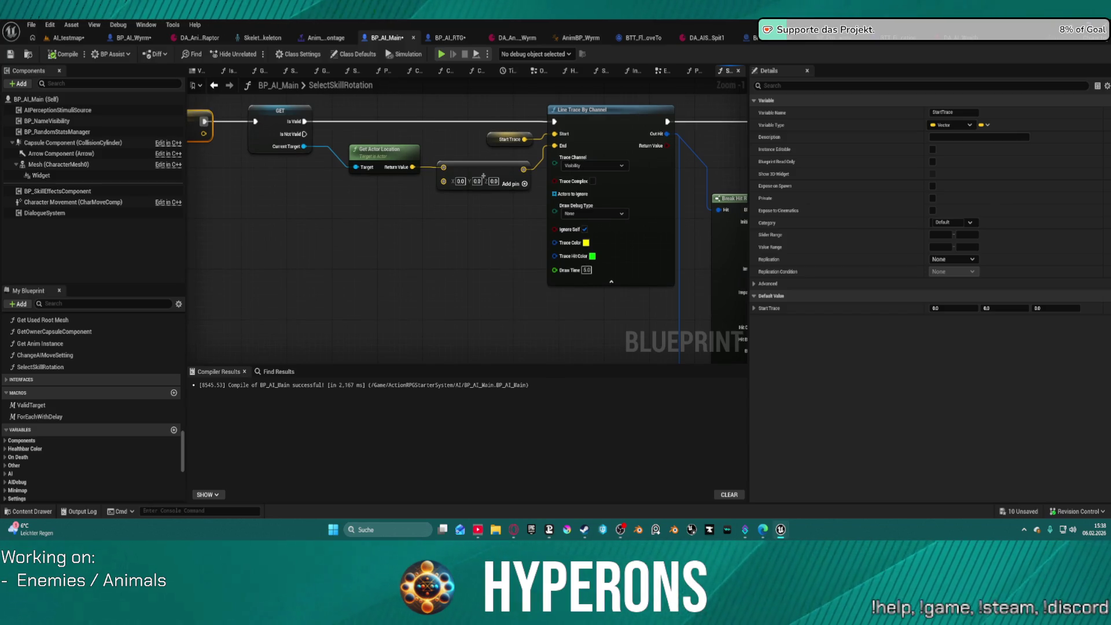
left_click(484, 176)
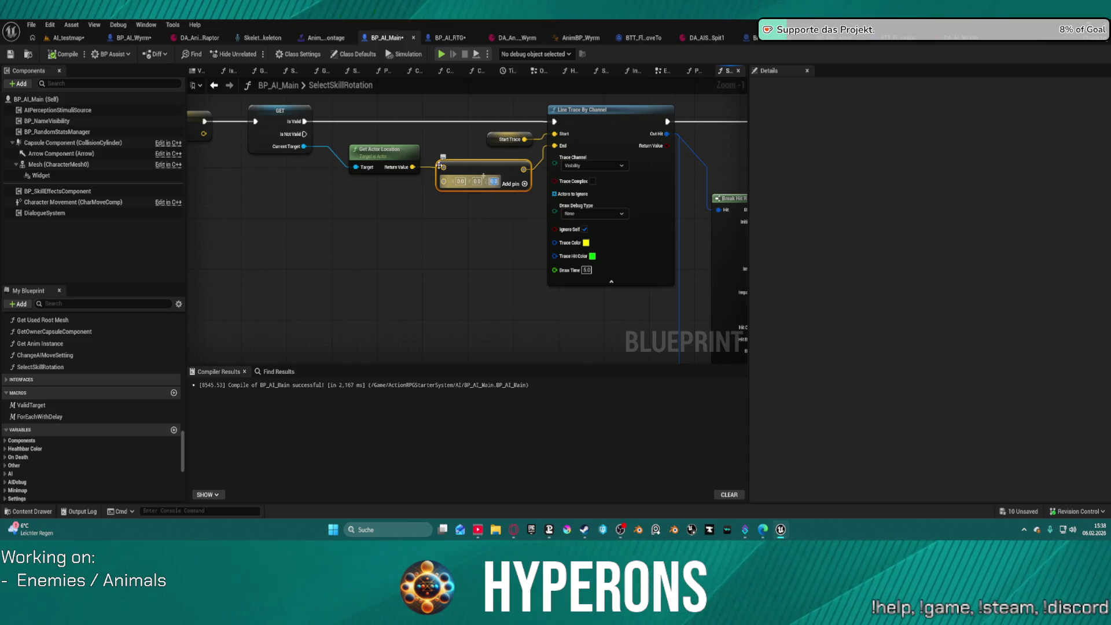
left_click(10, 54)
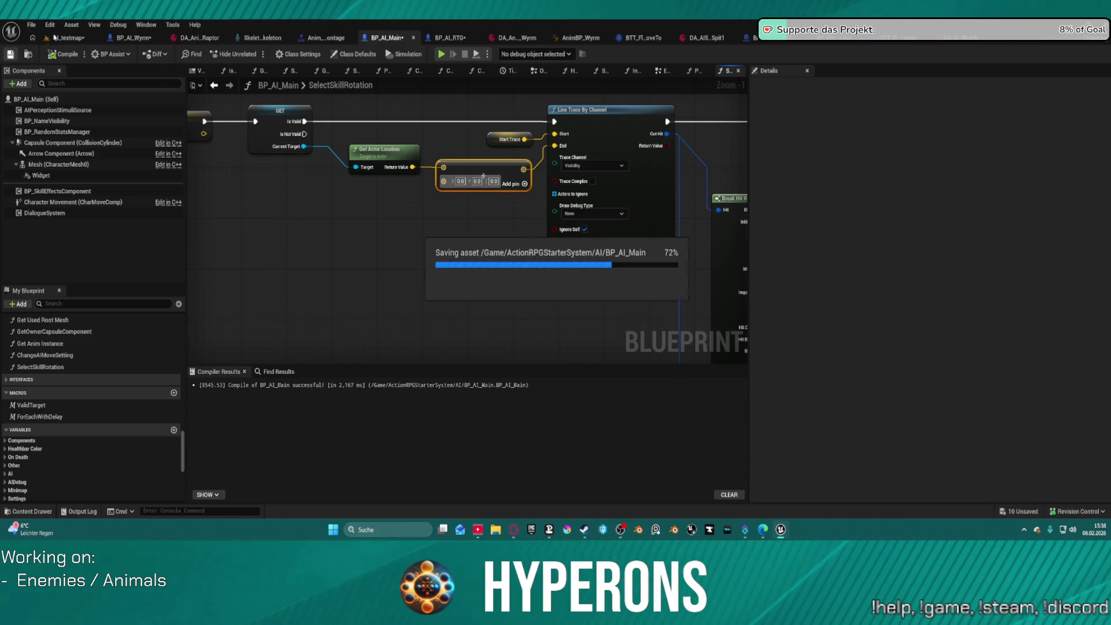
left_click(68, 38)
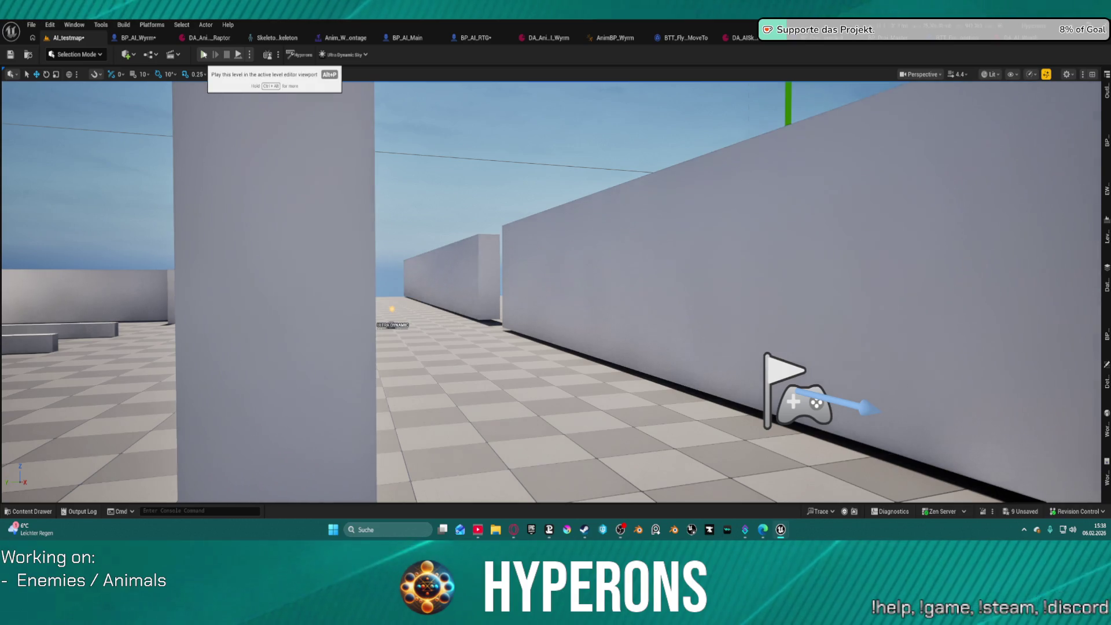
Step: Try playing AI_testmap, cancel at the compile-errors prompt, and open BP_AI_RTG from the Message Log
left_click_drag(550, 289, 550, 289)
left_click_drag(661, 252, 661, 252)
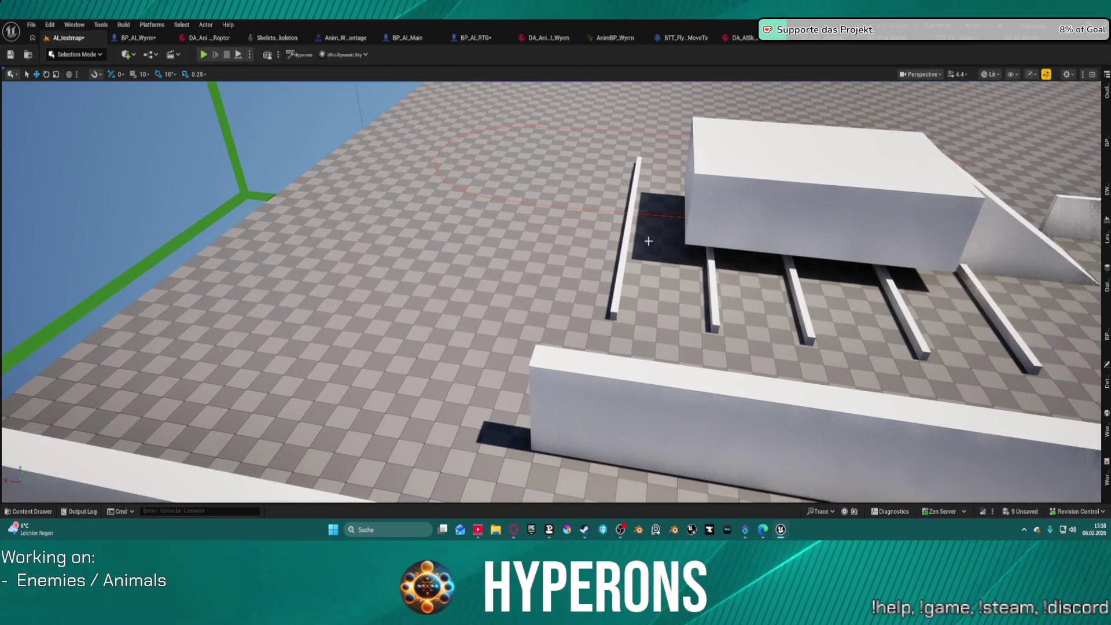
left_click(204, 55)
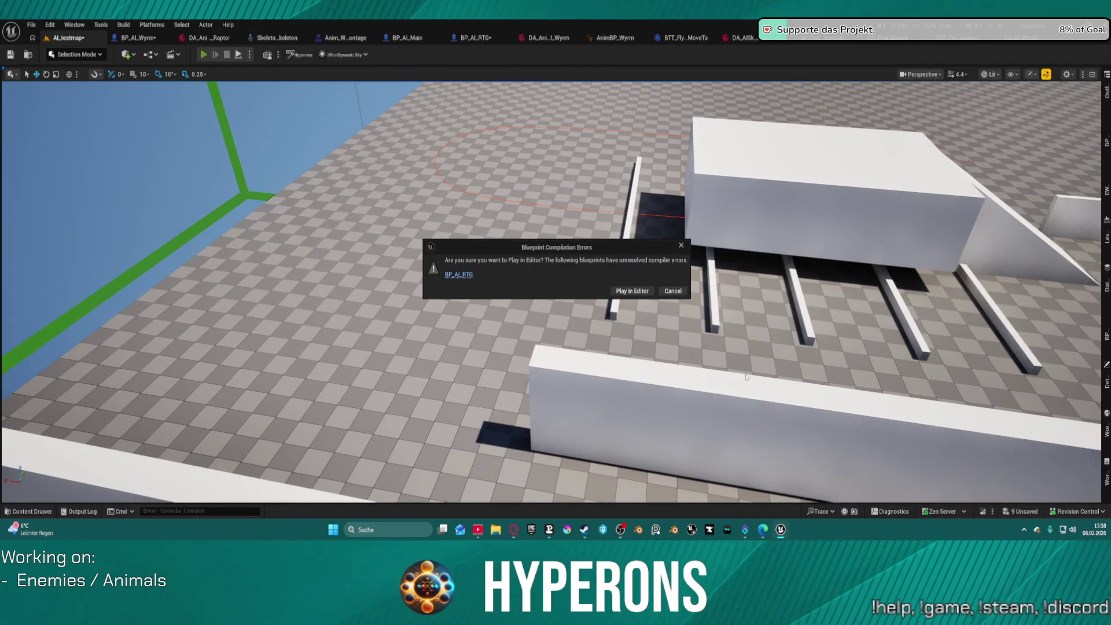
left_click(678, 294)
left_click(870, 46)
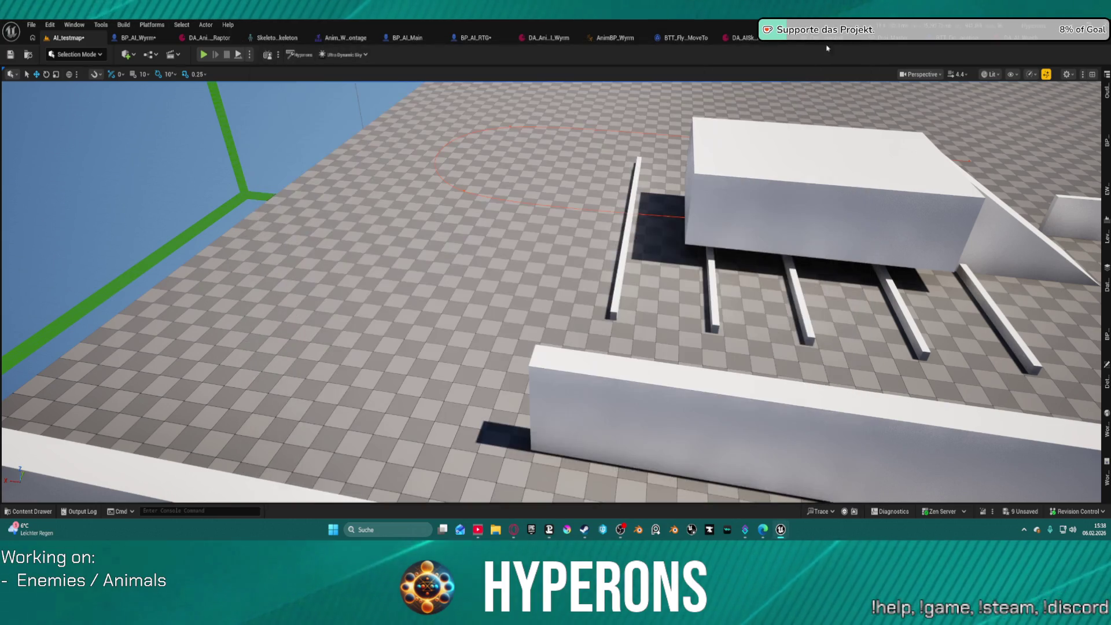
left_click(474, 38)
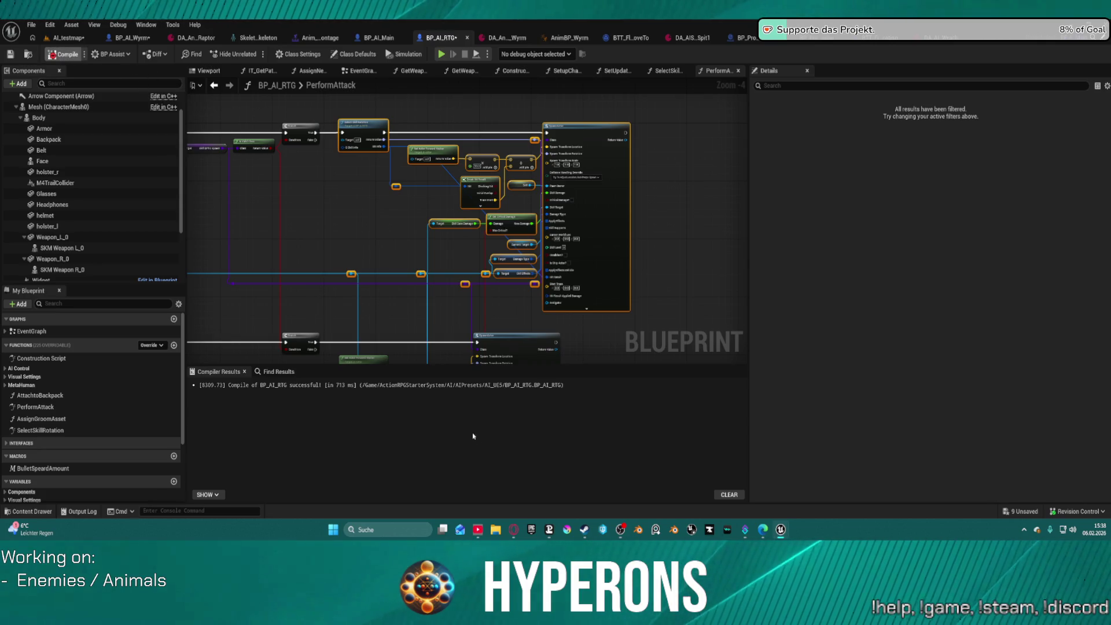
Step: Replace the broken SKM Weapon R reference with the SKM Weapon R_0 component
left_click(592, 389)
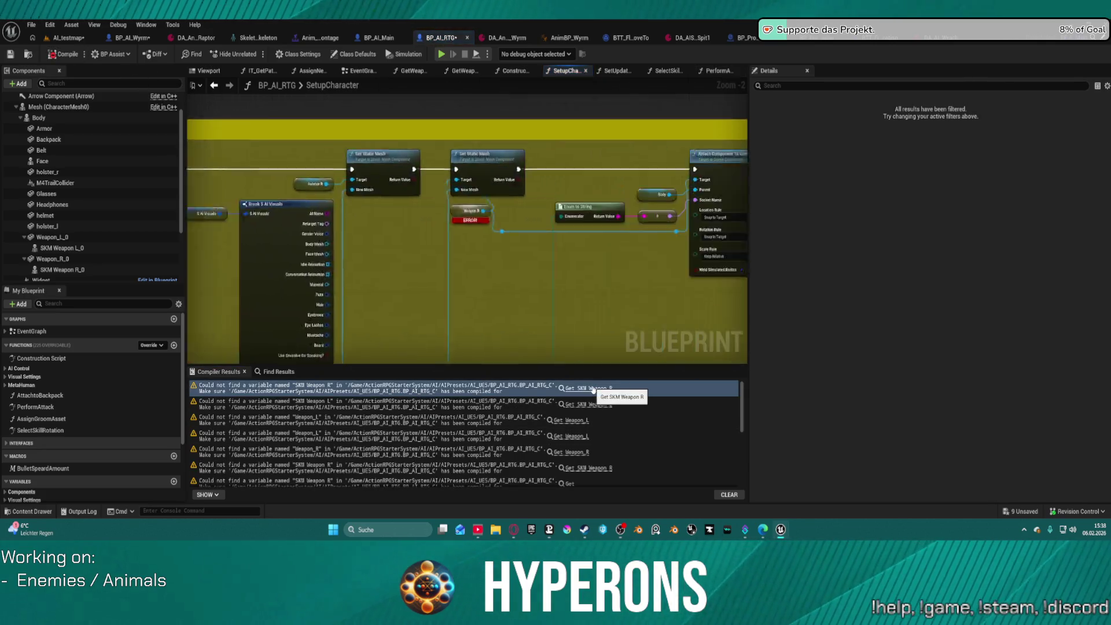
scroll(144, 226, "down", 3)
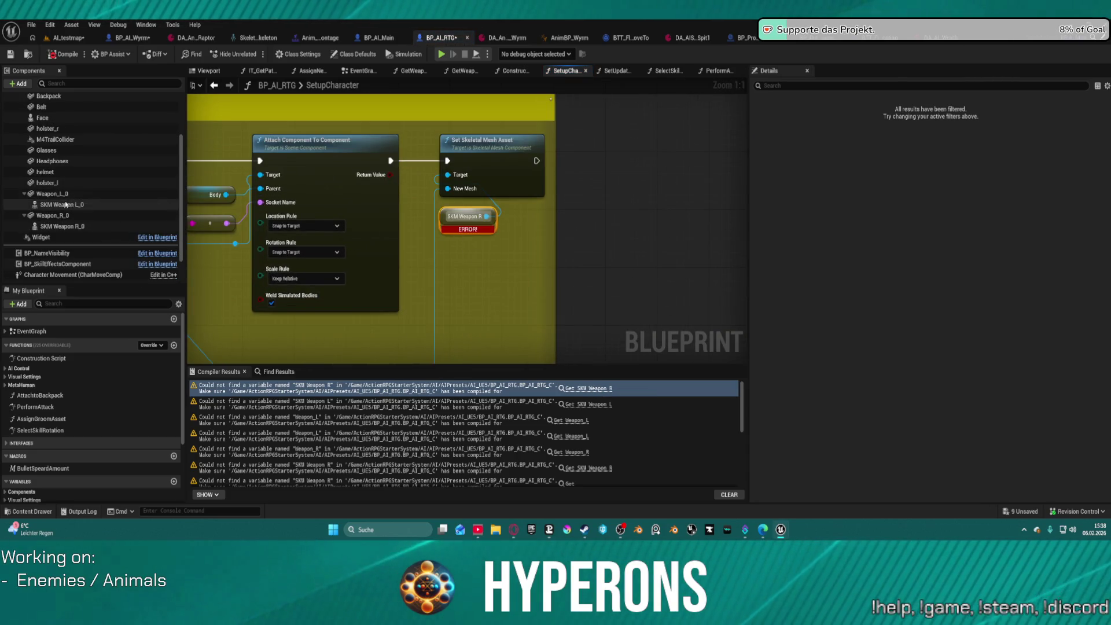
left_click_drag(62, 226, 452, 222)
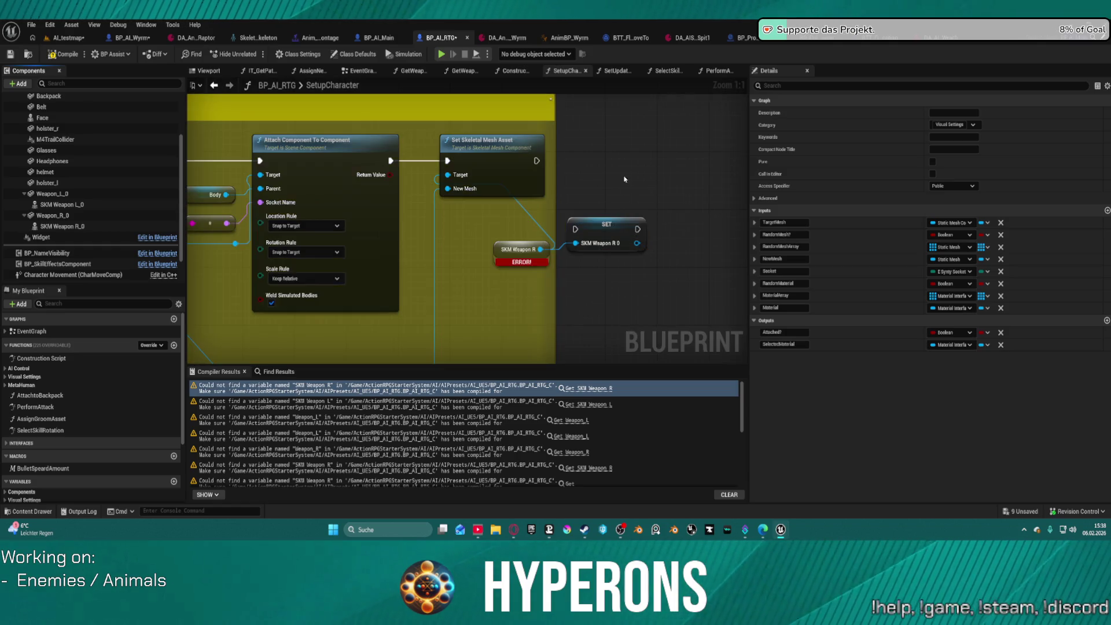
key("ctrl+z")
left_click(112, 226)
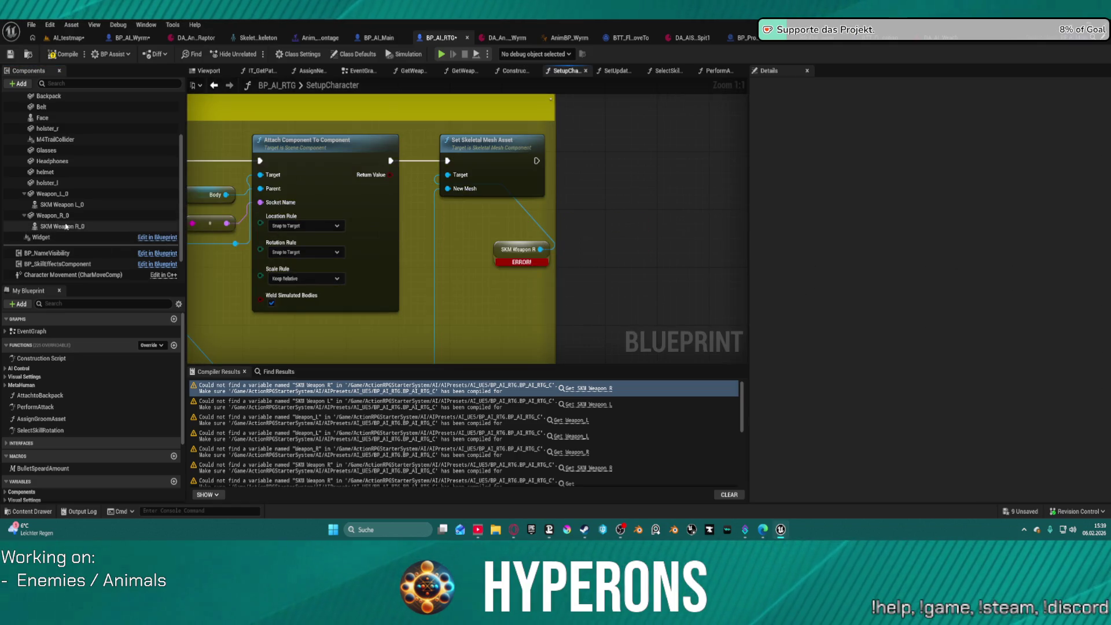
mouse_move(113, 231)
left_mouse_down()
mouse_move(506, 252)
mouse_move(497, 248)
left_mouse_up()
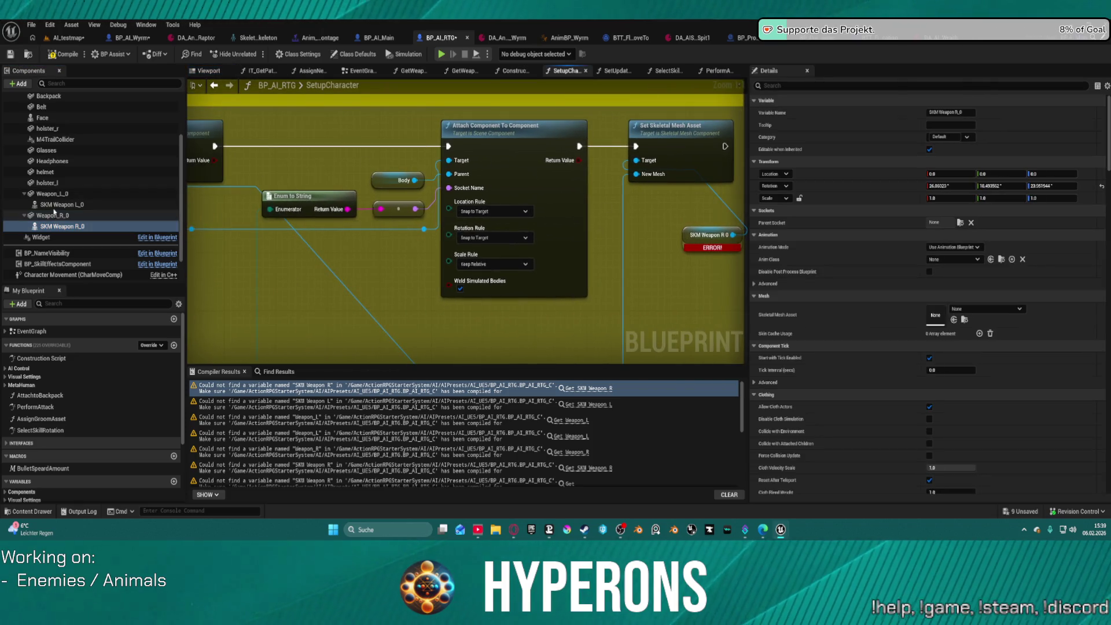
left_click_drag(274, 186, 485, 171)
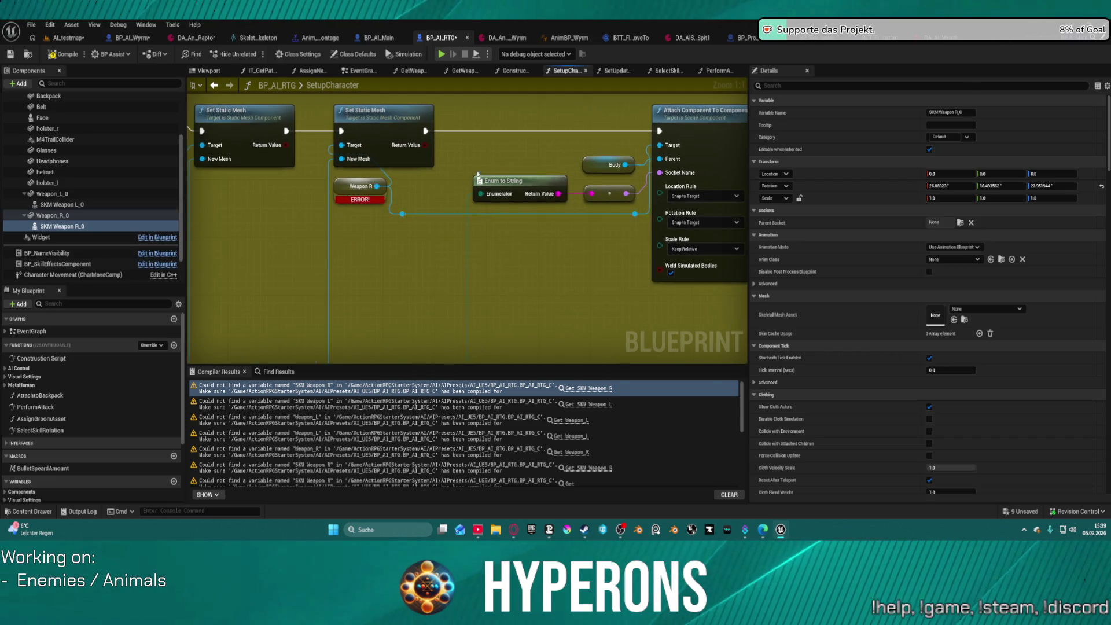
Step: Add Weapon_R_0 and SKM Weapon L_0 getters and wire them into the attach and mesh nodes
mouse_move(102, 215)
left_mouse_down()
mouse_move(355, 180)
mouse_move(336, 186)
left_mouse_up()
left_click_drag(195, 173, 528, 168)
left_click_drag(400, 146, 817, 143)
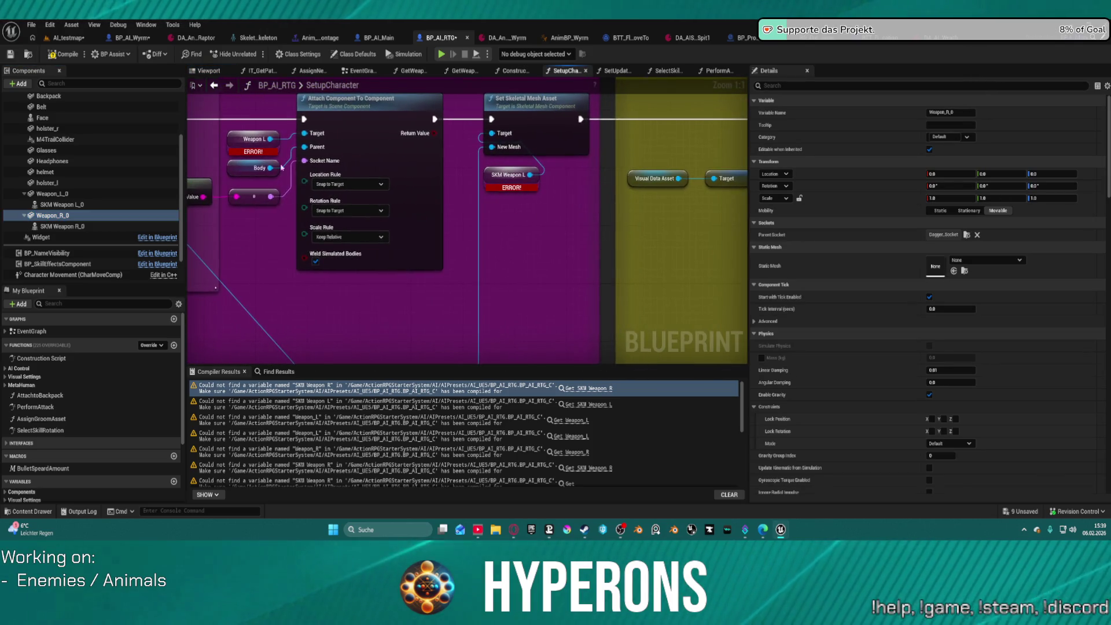
mouse_move(64, 206)
left_mouse_down()
mouse_move(126, 211)
mouse_move(486, 175)
left_mouse_up()
left_click_drag(232, 144, 435, 152)
left_click_drag(391, 184, 675, 143)
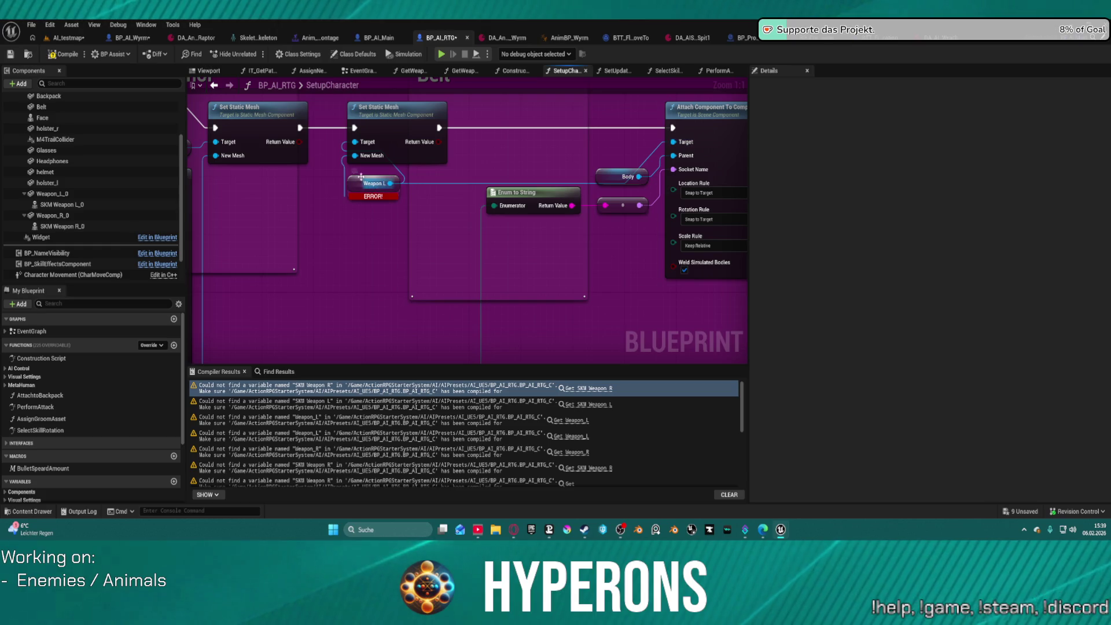
left_click(49, 195)
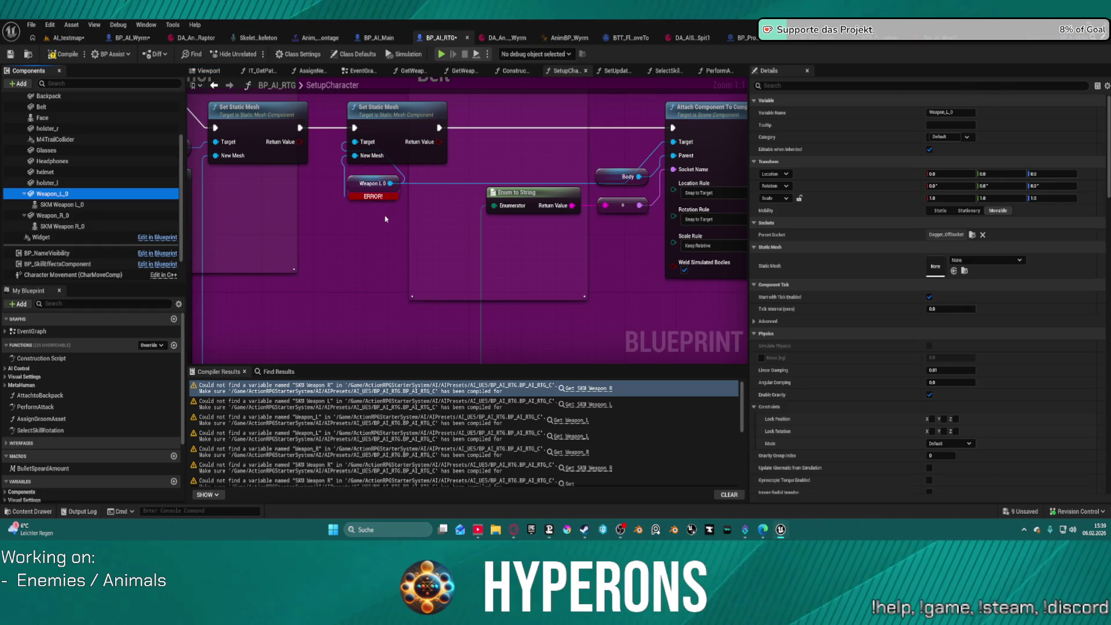
Step: Recompile, reposition the erroring Weapon R 0 getter, and recompile again
left_click(60, 56)
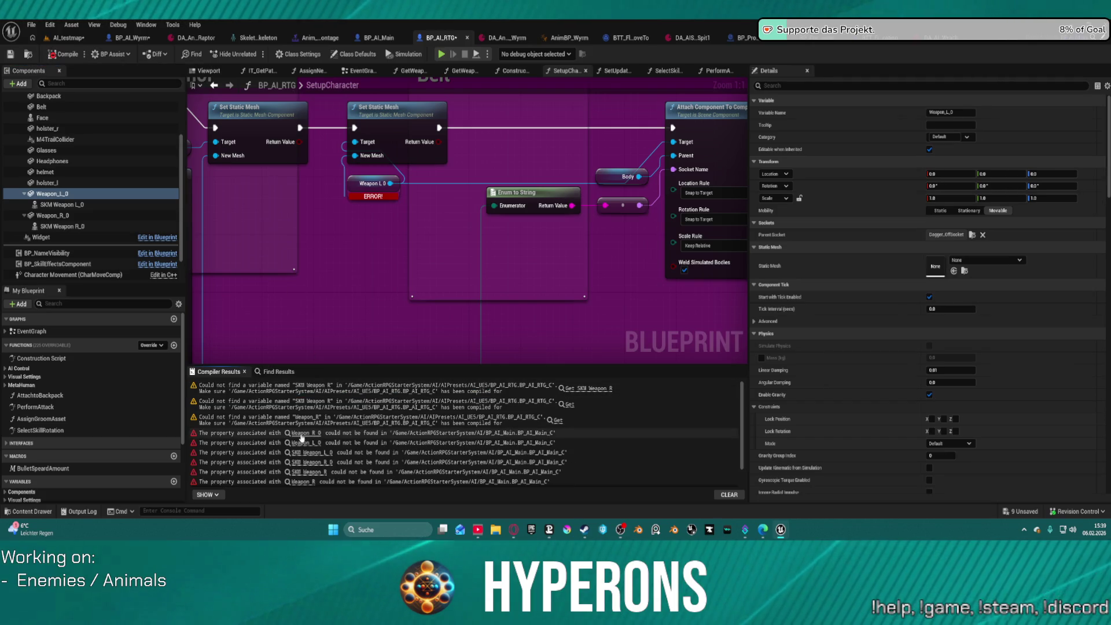
left_click(301, 434)
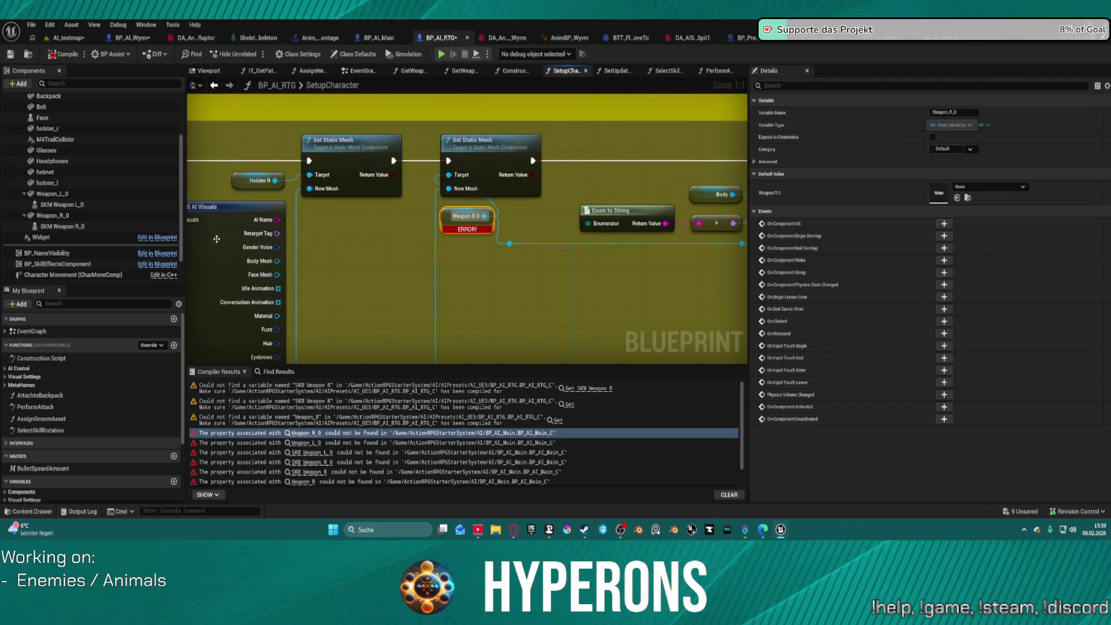
scroll(432, 262, "down", 2)
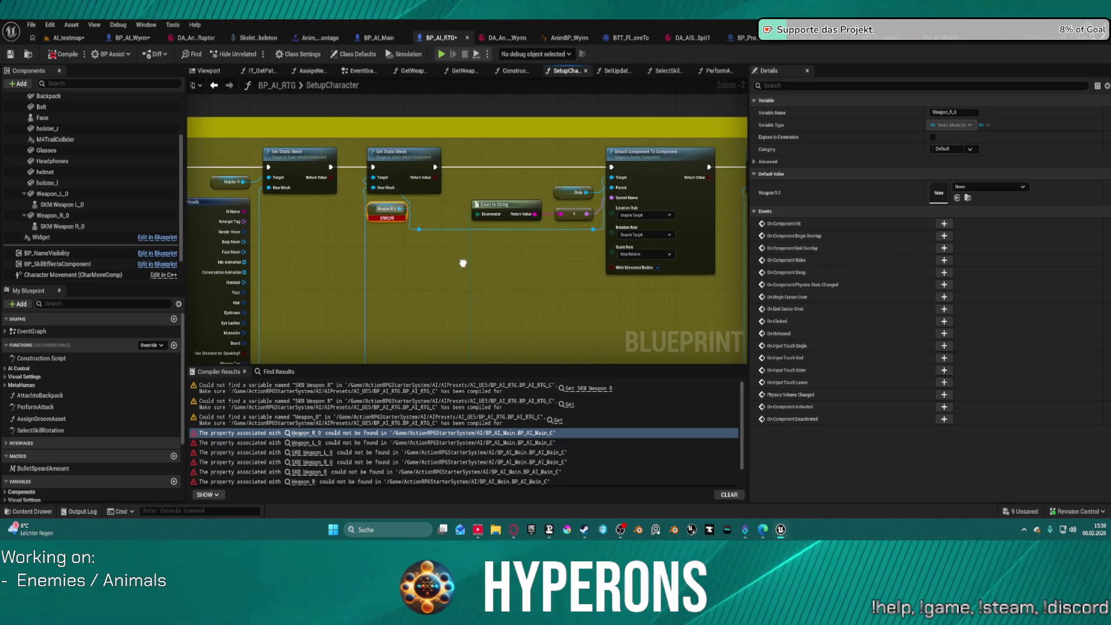
left_click_drag(372, 204, 309, 232)
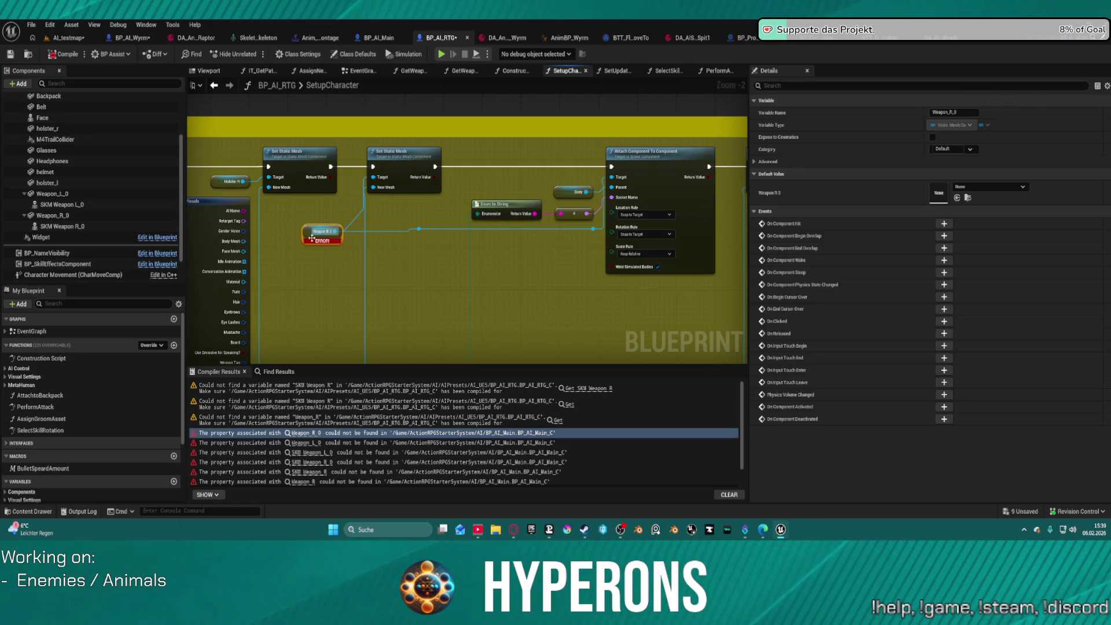
scroll(314, 233, "up", 2)
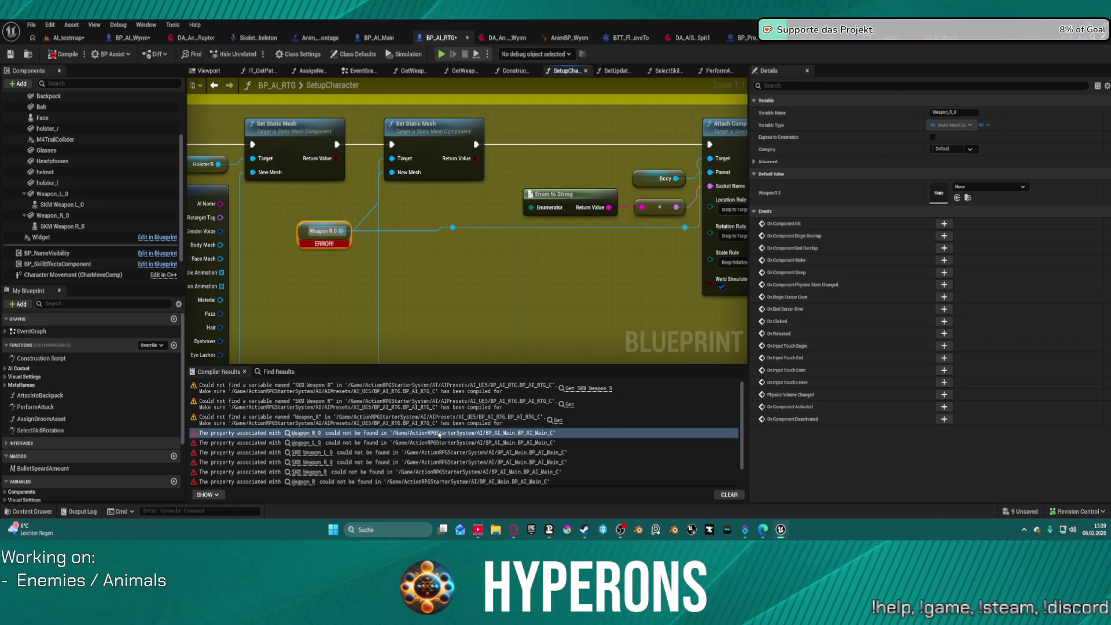
left_click(72, 57)
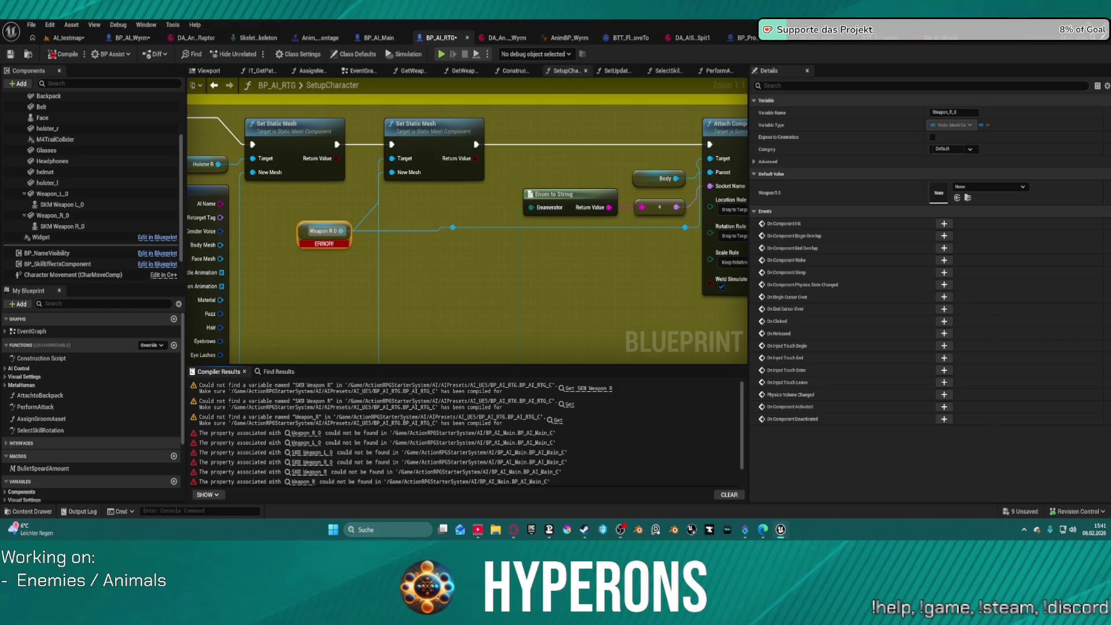
key("alt+Tab")
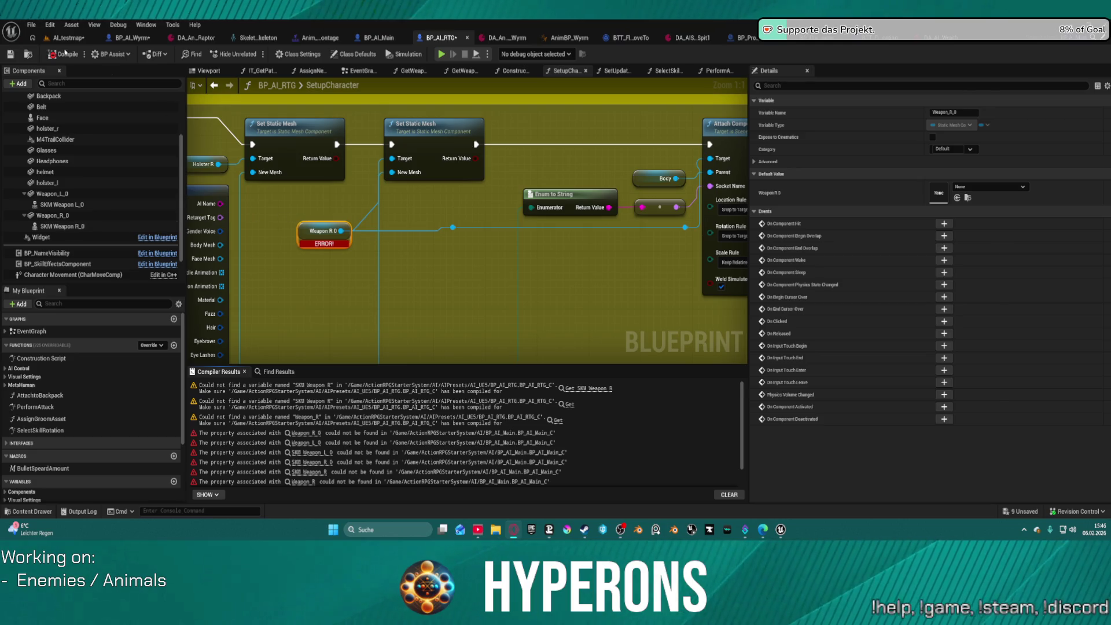
Step: Recompile and repoint GetWeapon_SKM_Socket's broken reference to SKM Weapon R_0
left_click(31, 24)
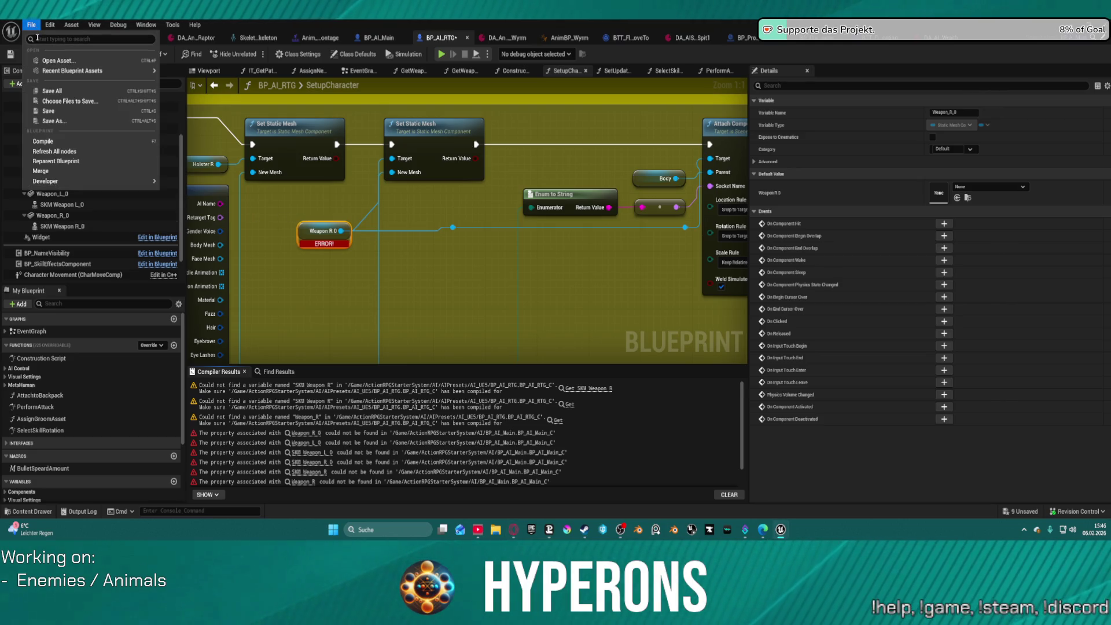
left_click(374, 268)
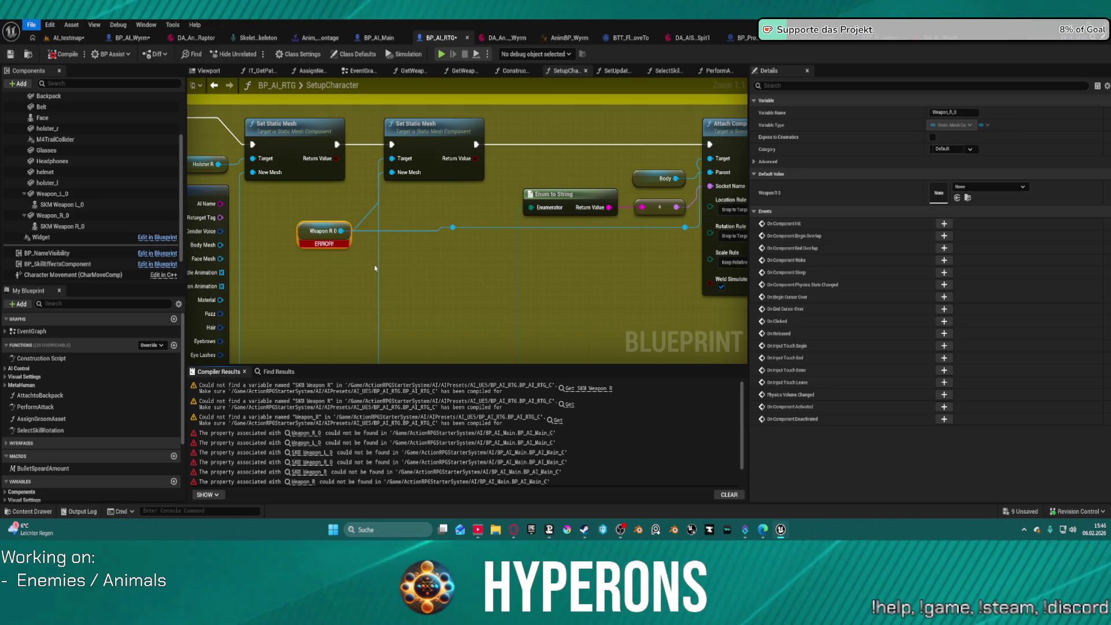
key("F7")
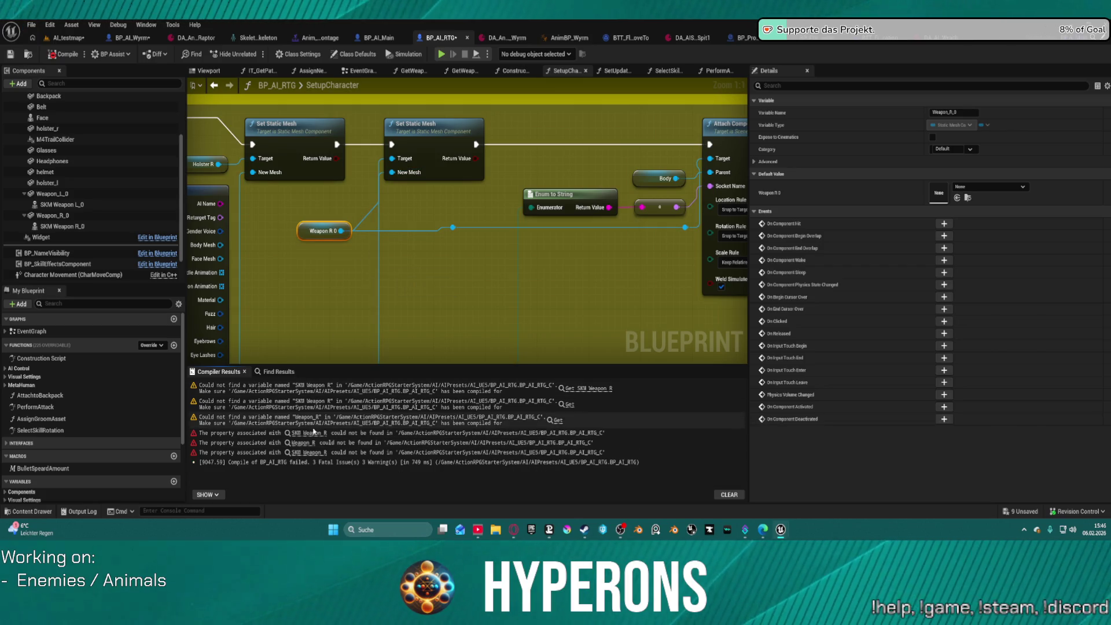
left_click(307, 433)
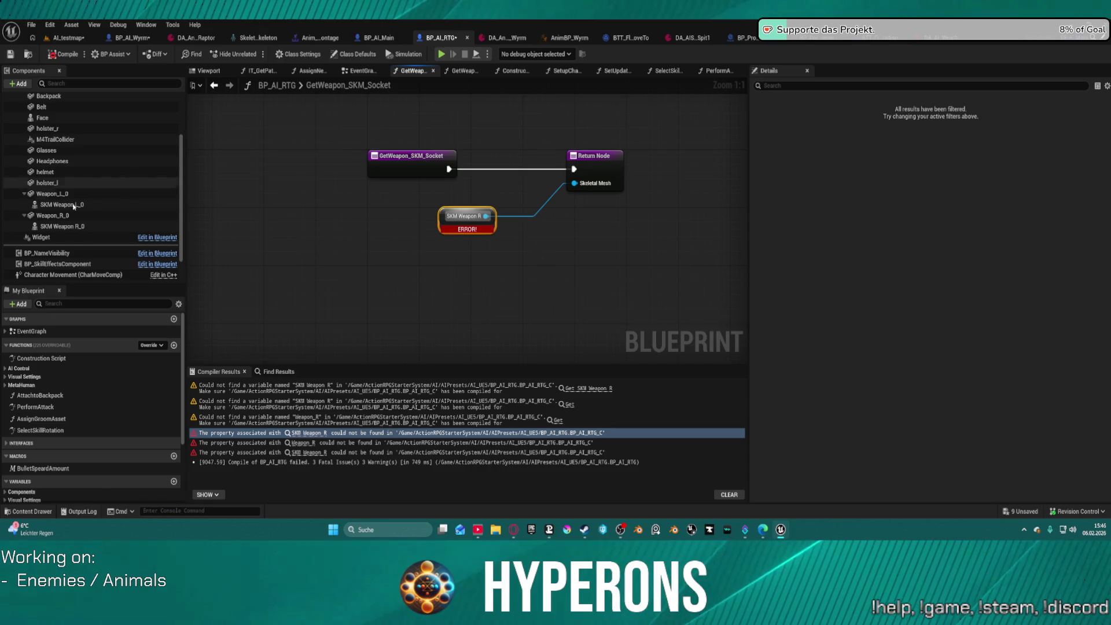
left_click_drag(62, 226, 446, 220)
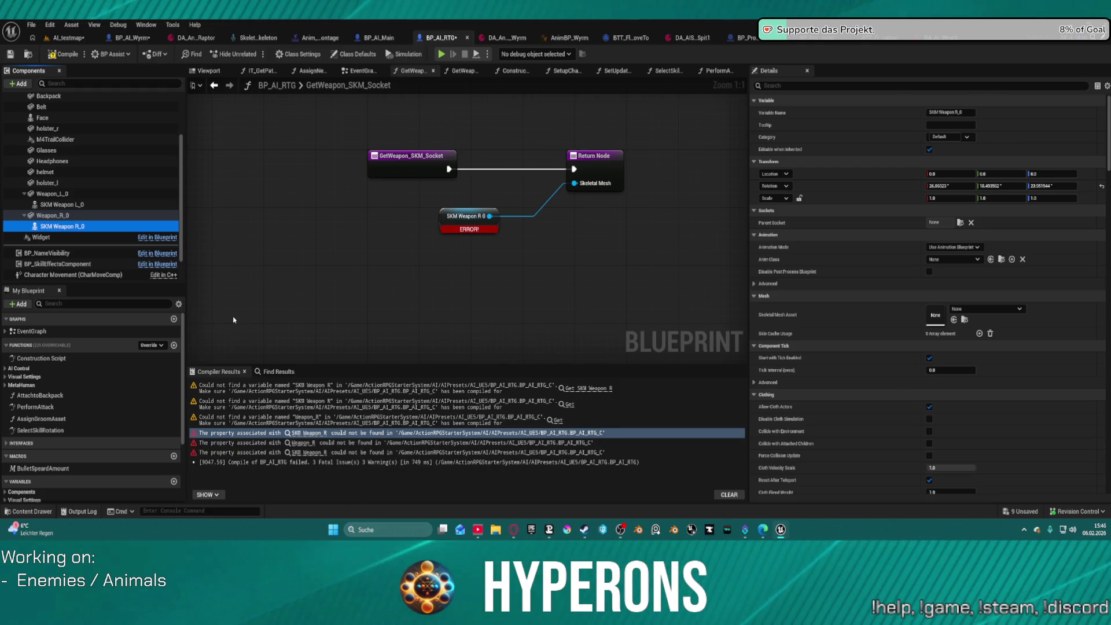
left_click(113, 88)
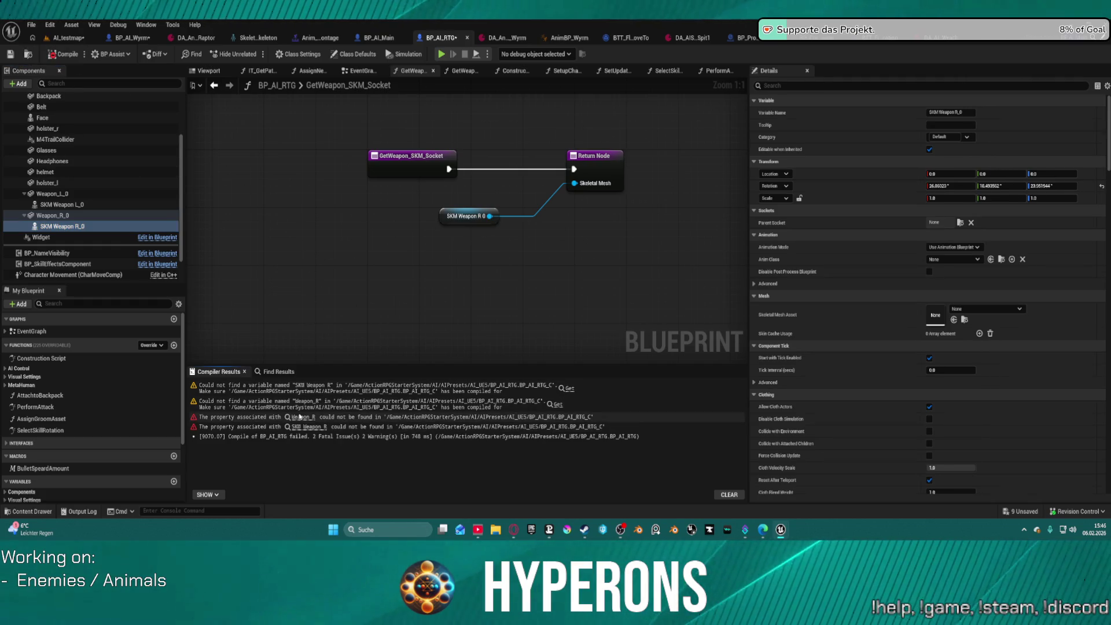
Step: Swap SelectSkillRotation's broken getters for Weapon_R_0 and SKM Weapon R_0, compiling cleanly
left_click(304, 418)
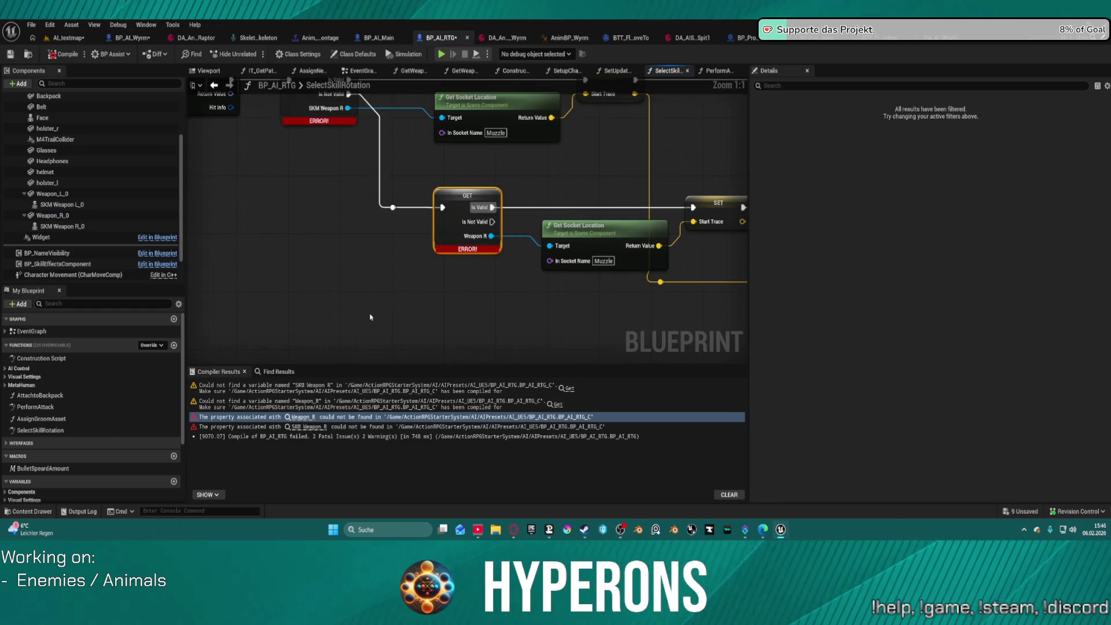
mouse_move(64, 223)
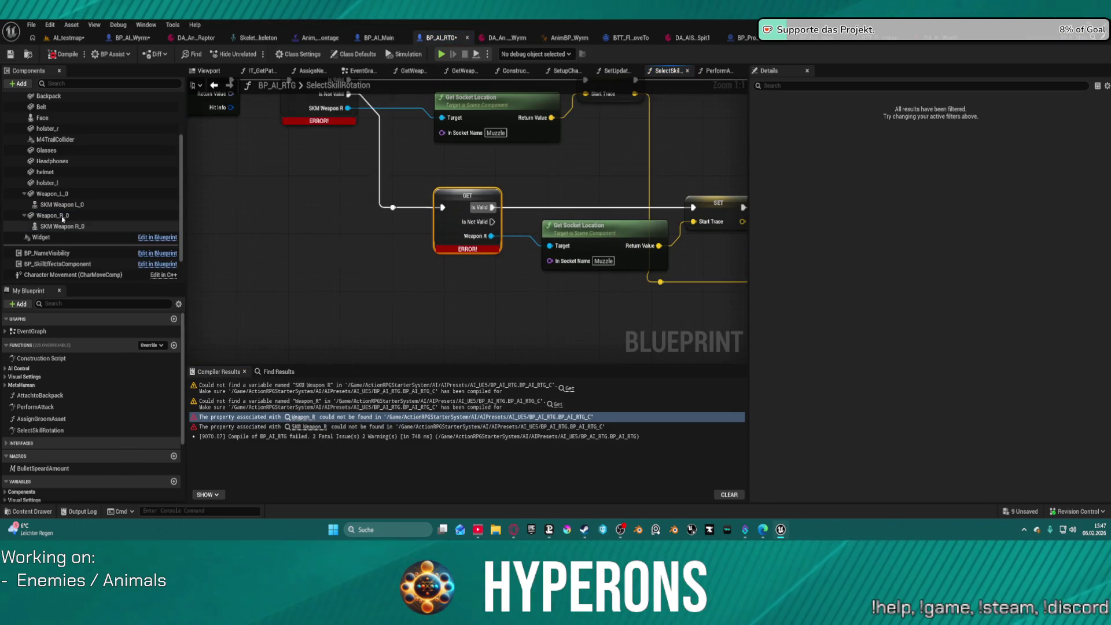
mouse_move(63, 215)
left_mouse_down()
mouse_move(261, 234)
mouse_move(451, 211)
mouse_move(446, 197)
mouse_move(75, 223)
mouse_move(294, 111)
mouse_move(310, 121)
mouse_move(306, 90)
mouse_move(116, 220)
left_mouse_up()
mouse_move(314, 206)
left_mouse_down()
mouse_move(380, 276)
mouse_move(361, 306)
left_mouse_up()
mouse_move(62, 226)
left_mouse_down()
mouse_move(402, 154)
mouse_move(366, 168)
left_mouse_up()
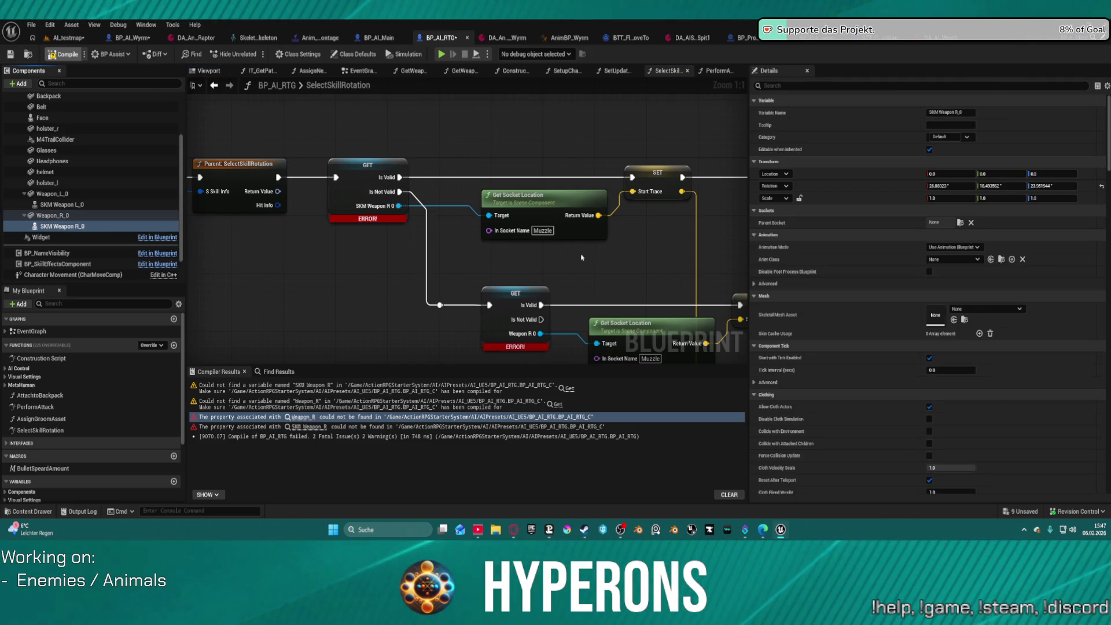
left_click(64, 54)
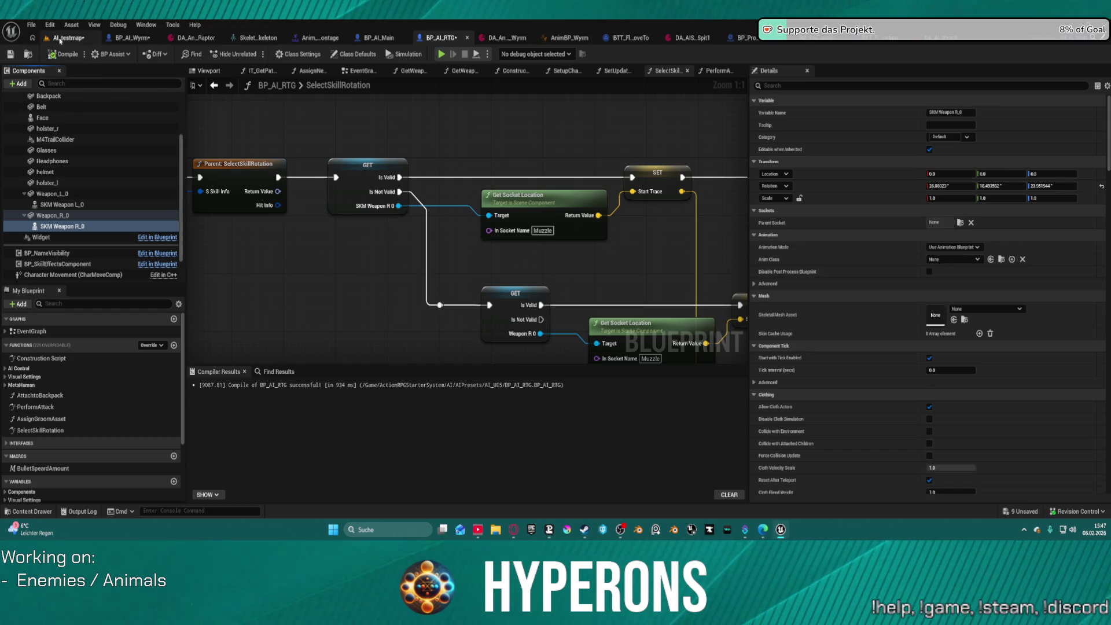
left_click(60, 38)
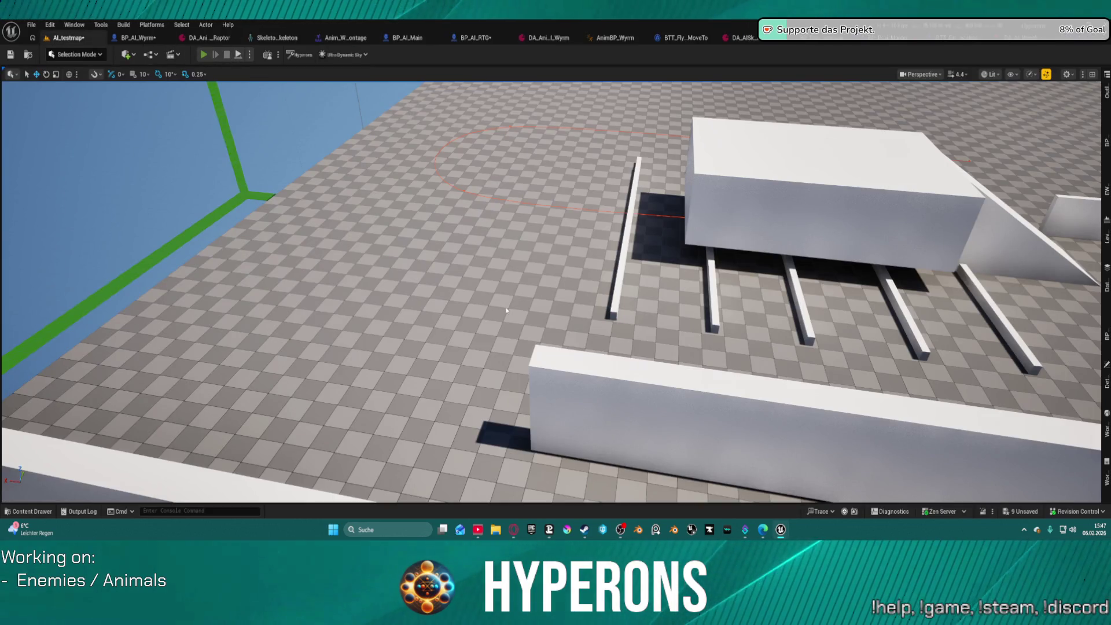
Step: Start a play session and run and jump the character toward the flying wyrm
key("alt+p")
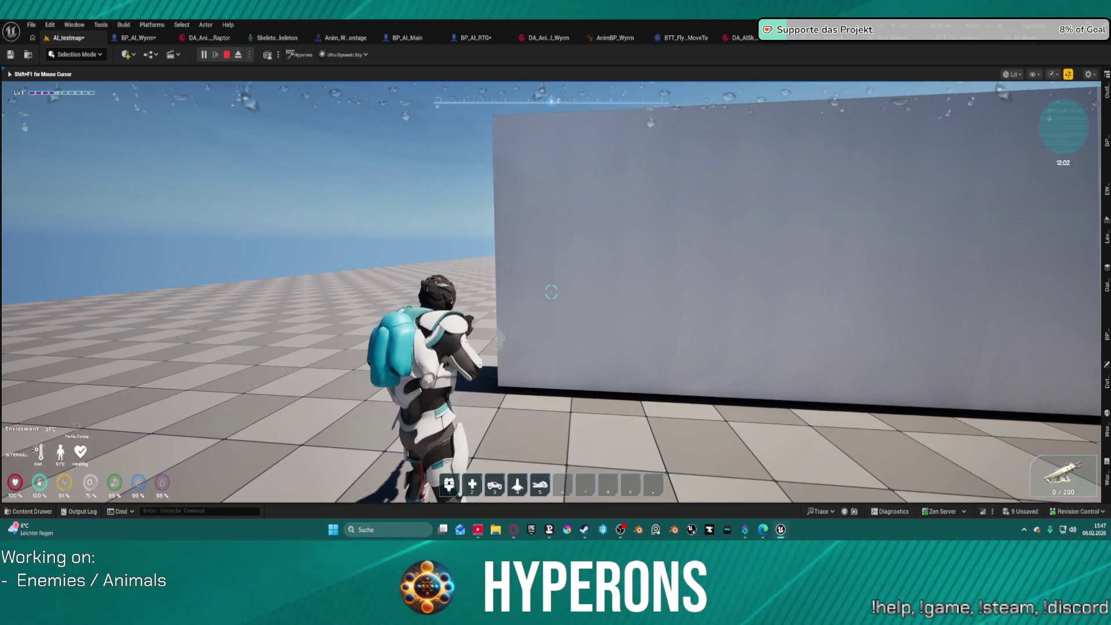
key("super")
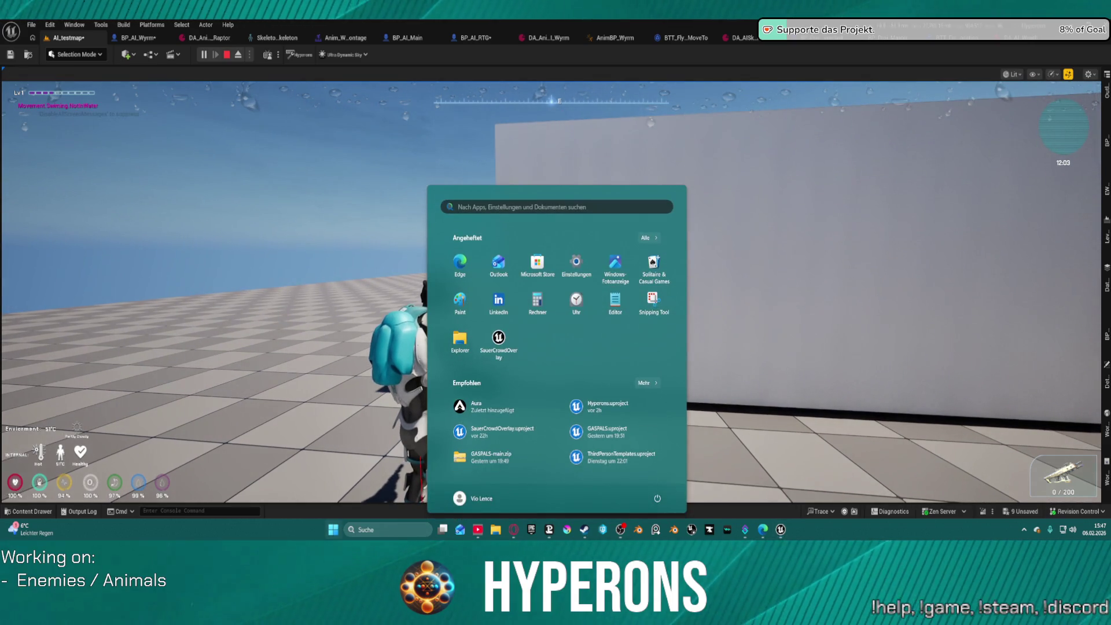
key("super")
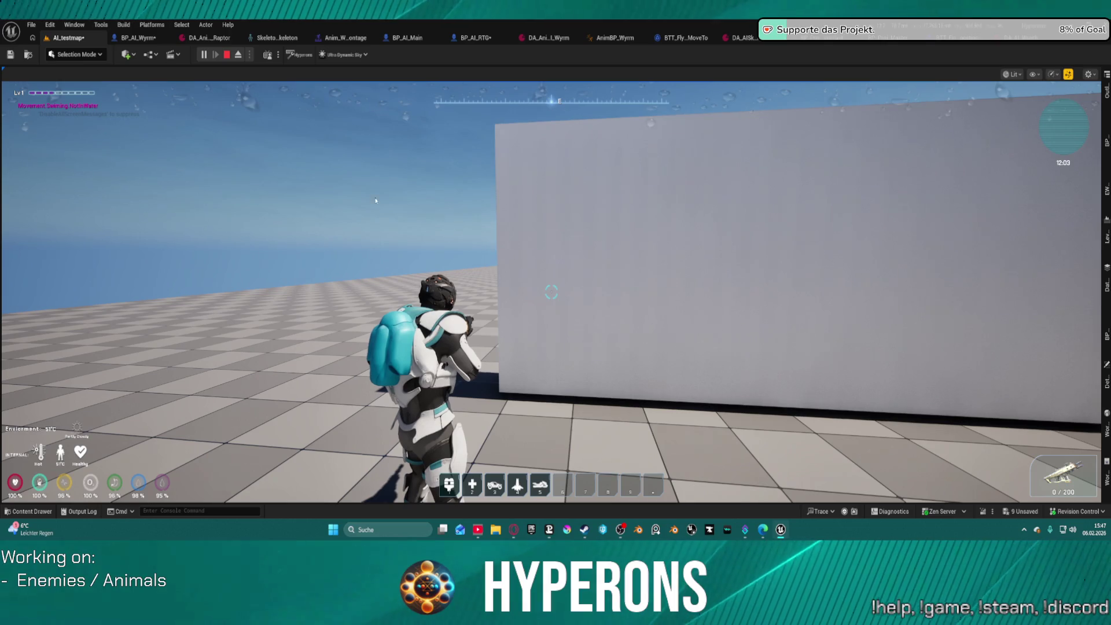
left_click(457, 237)
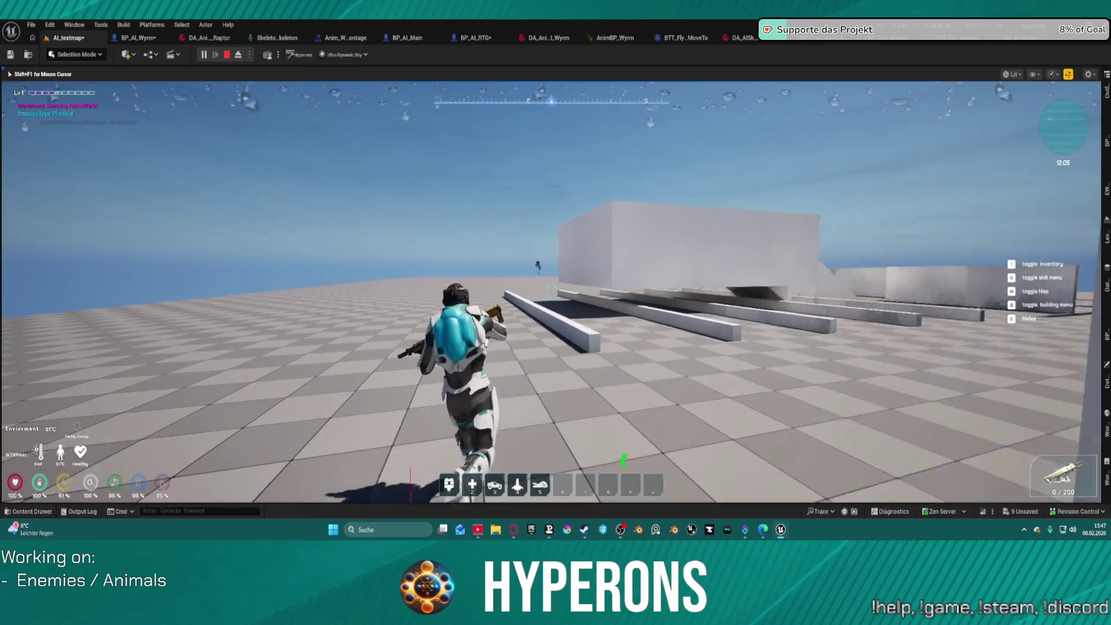
key("space")
key("w")
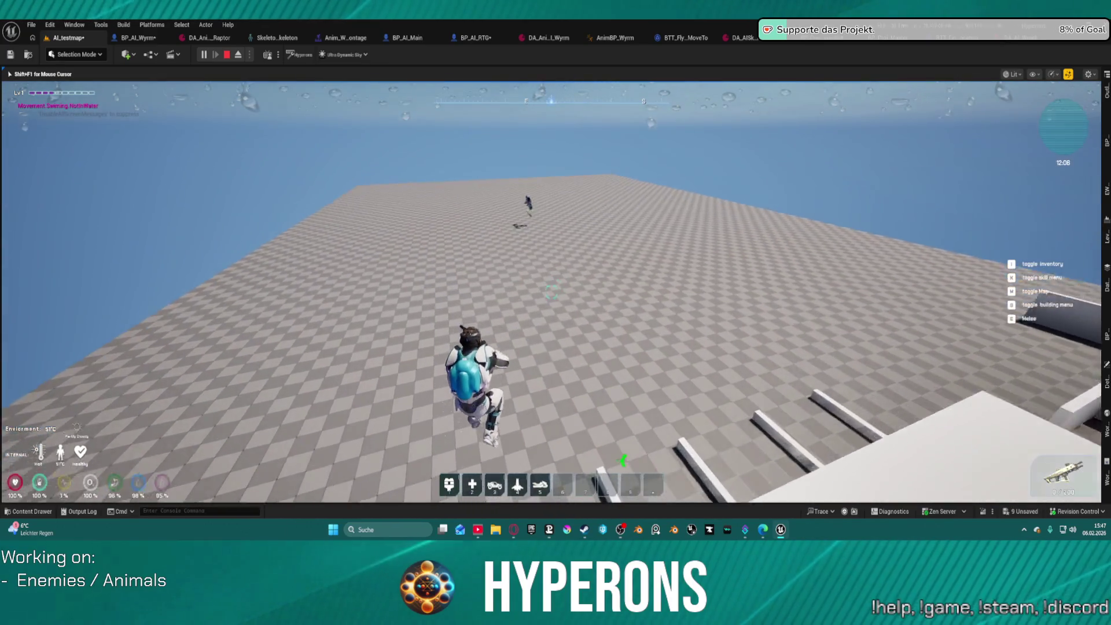
key("w")
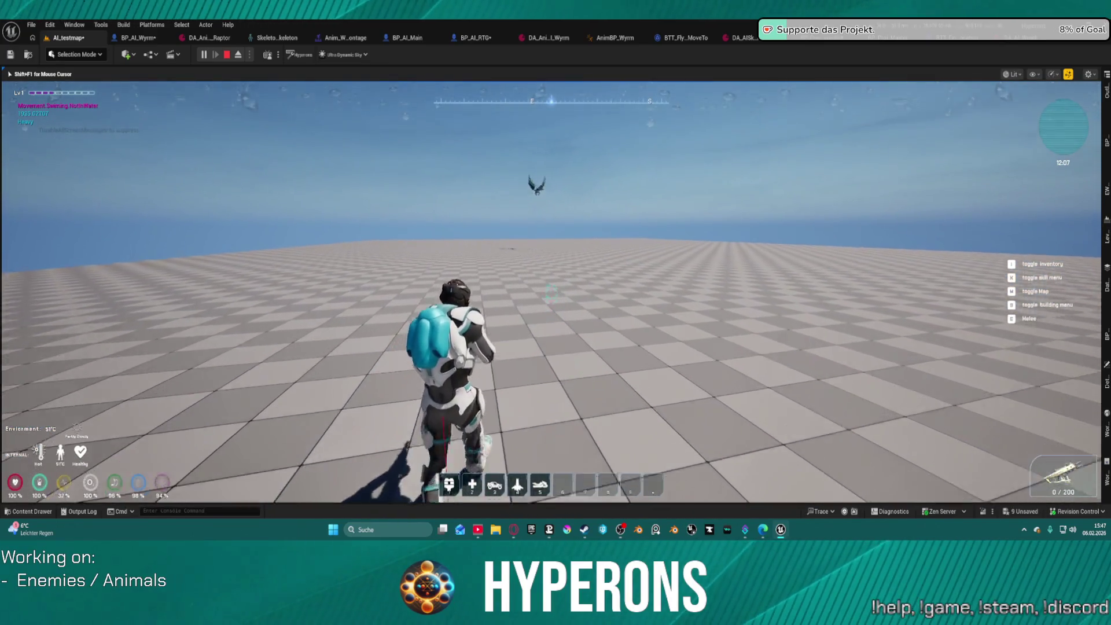
key("space")
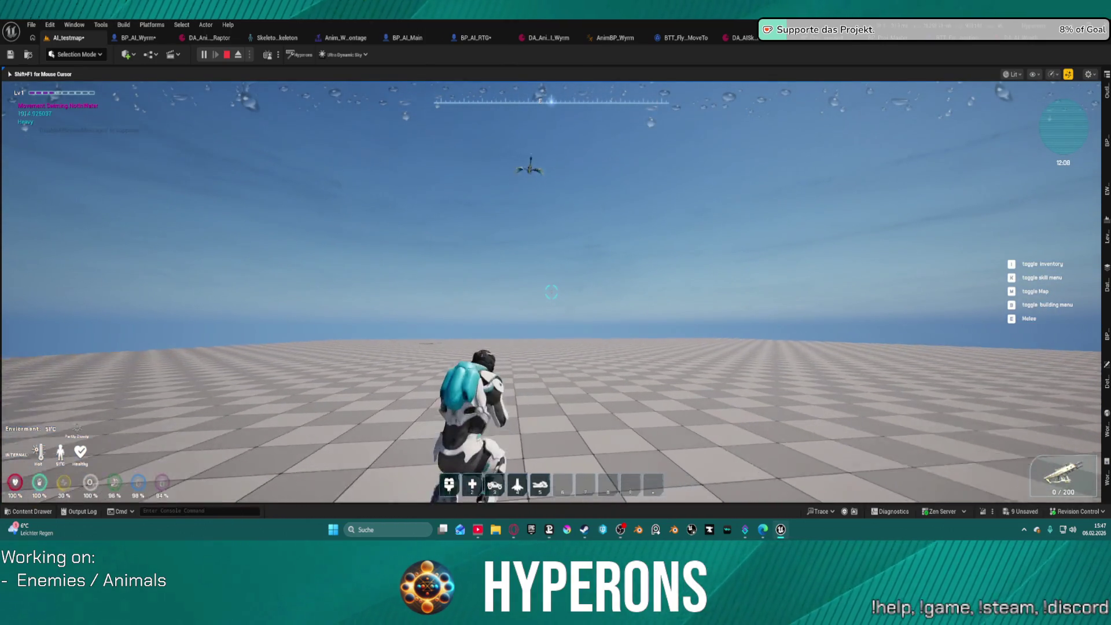
Step: Aim the rifle at the wyrm, reload, fire two shots, then stop playing
right_click(551, 292)
key("r")
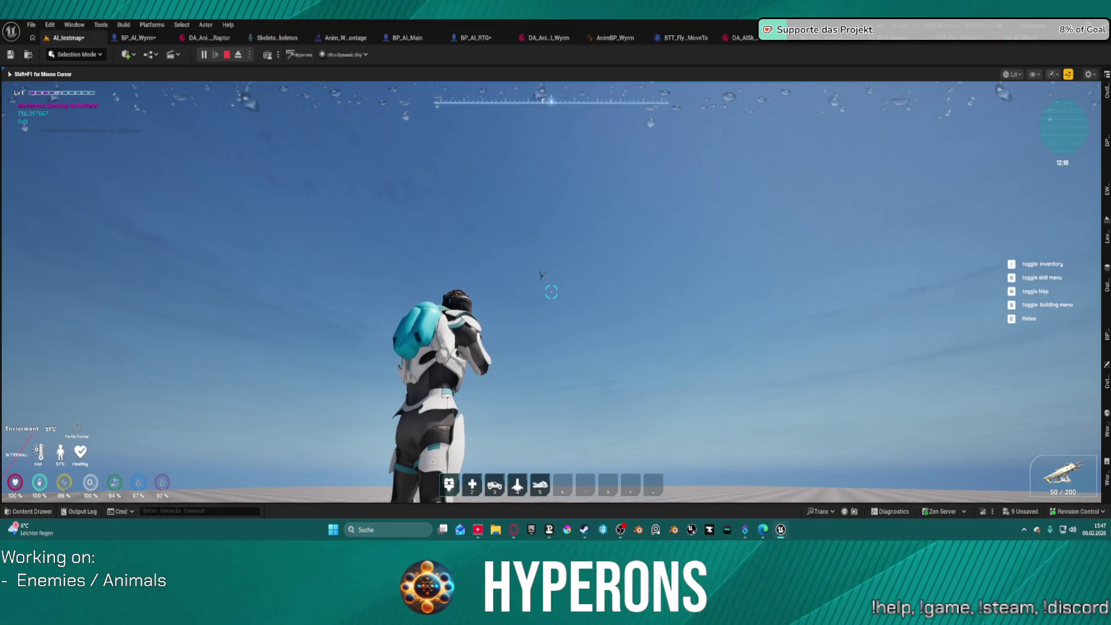
left_click(551, 292)
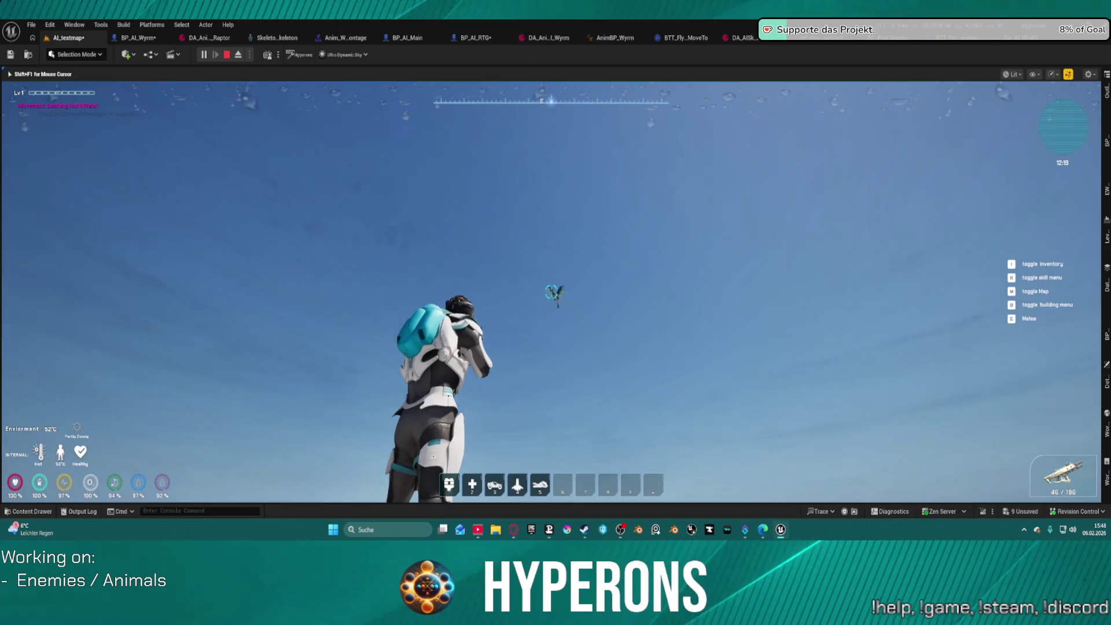
left_click(552, 292)
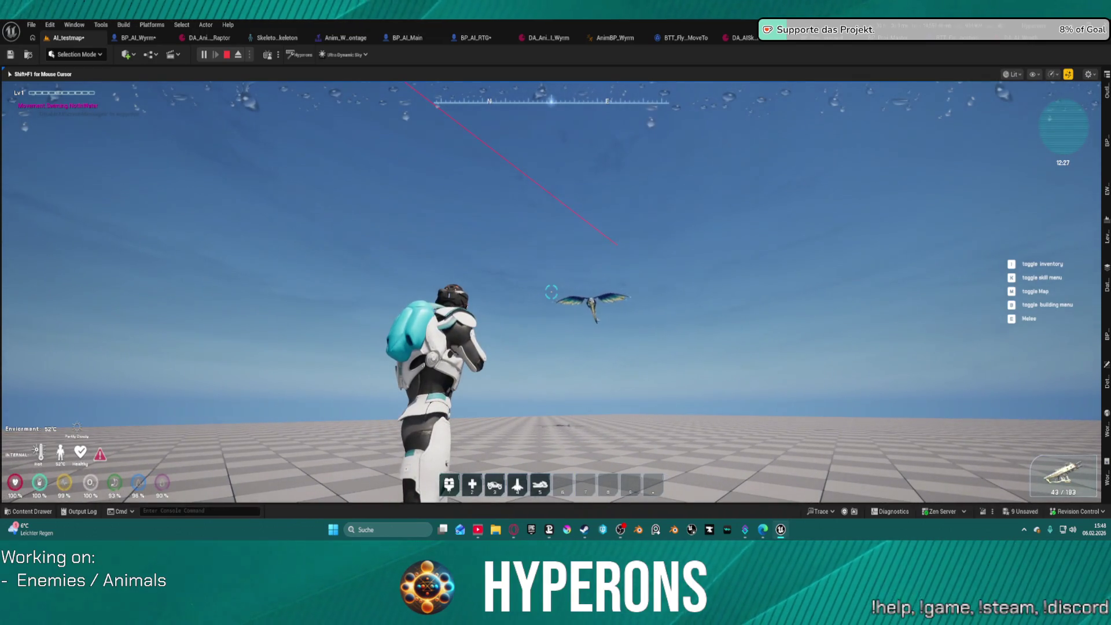
key("Escape")
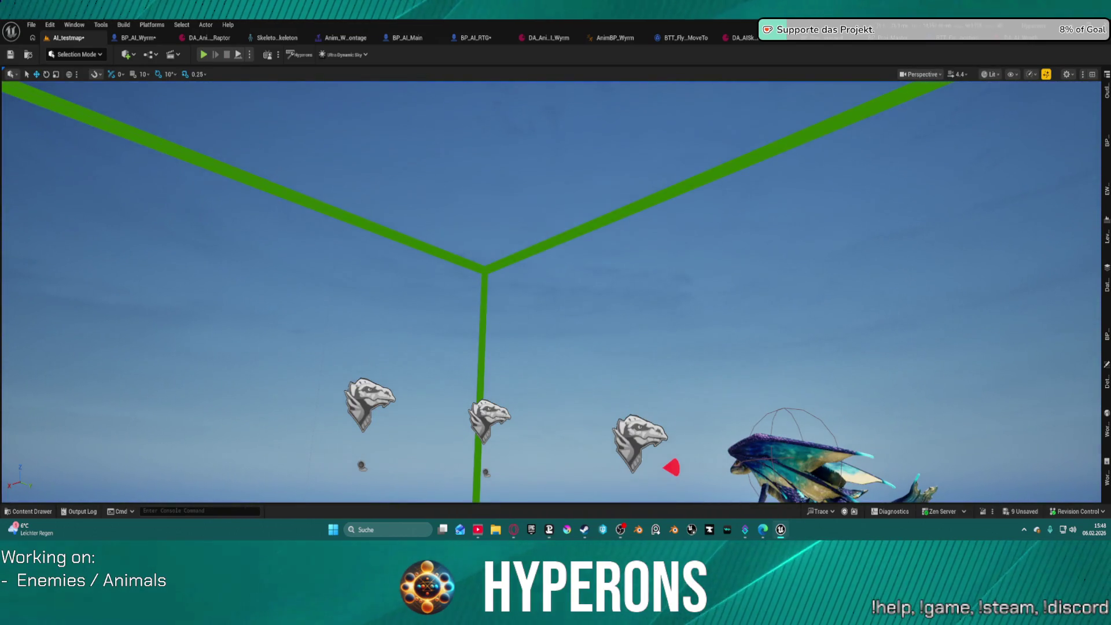
Step: Review BP_Proj_WyrmSpit's Class Defaults filtered by 'pro', then switch to BP_Proj_Master
left_click(740, 37)
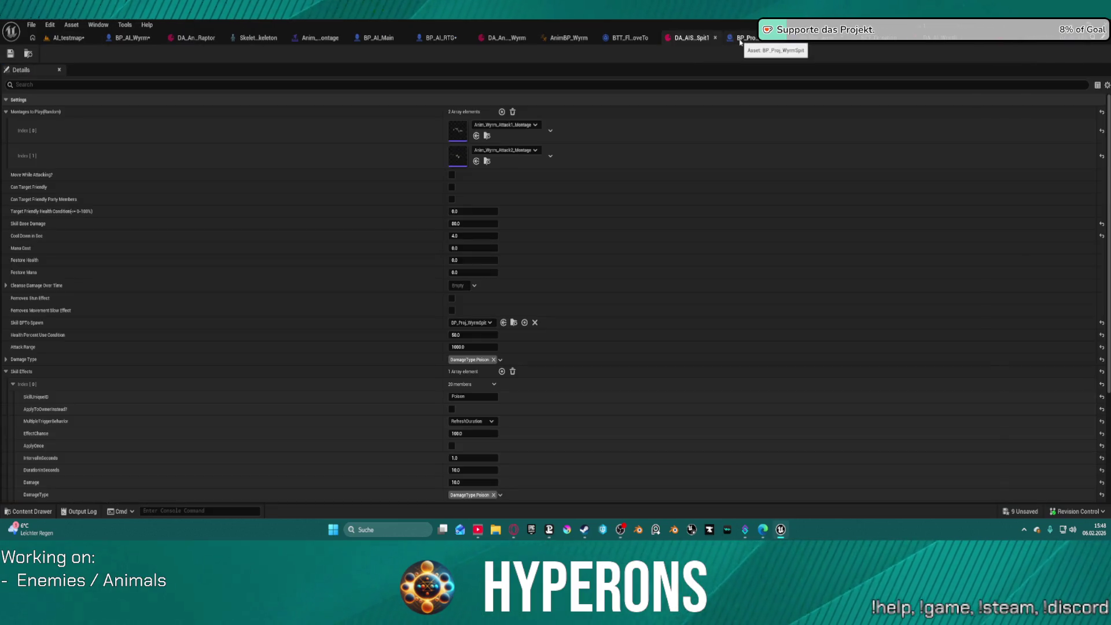
left_click(749, 39)
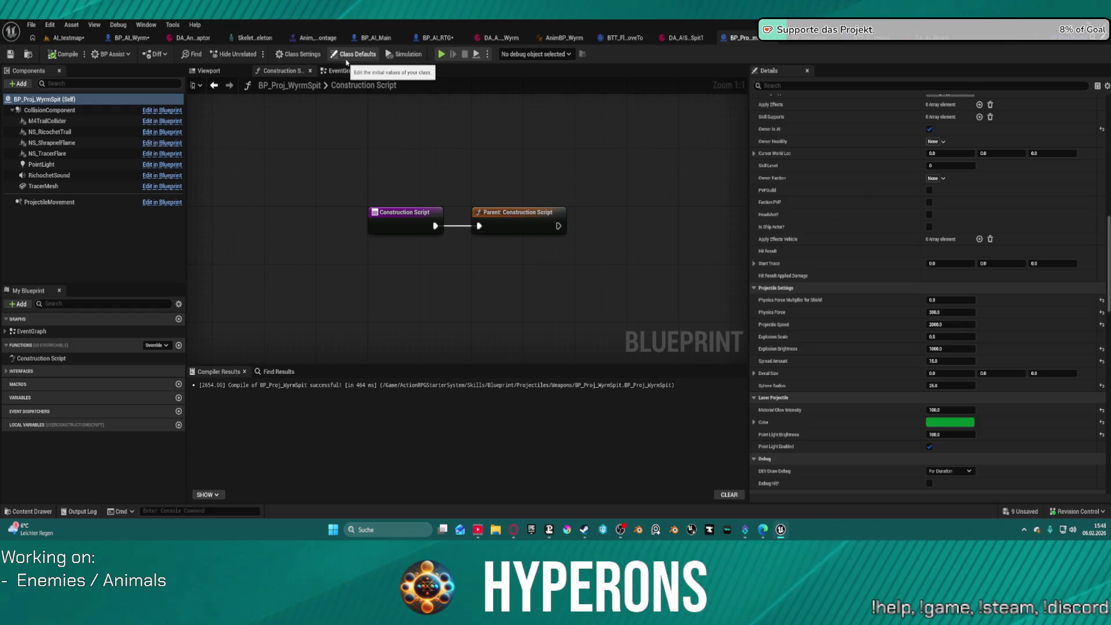
left_click(350, 55)
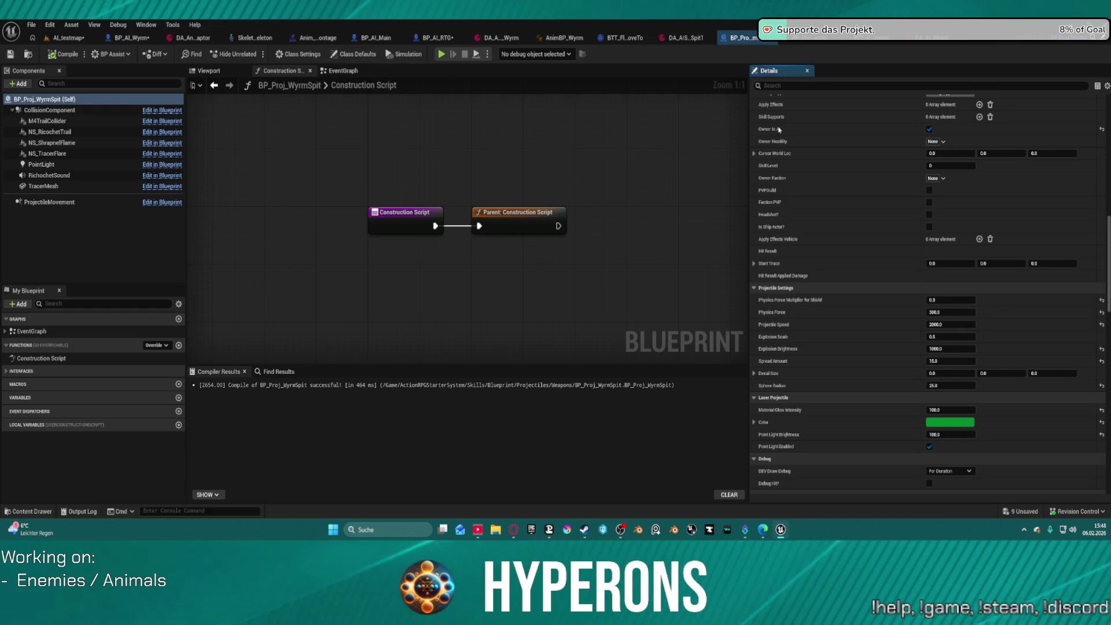
left_click(798, 84)
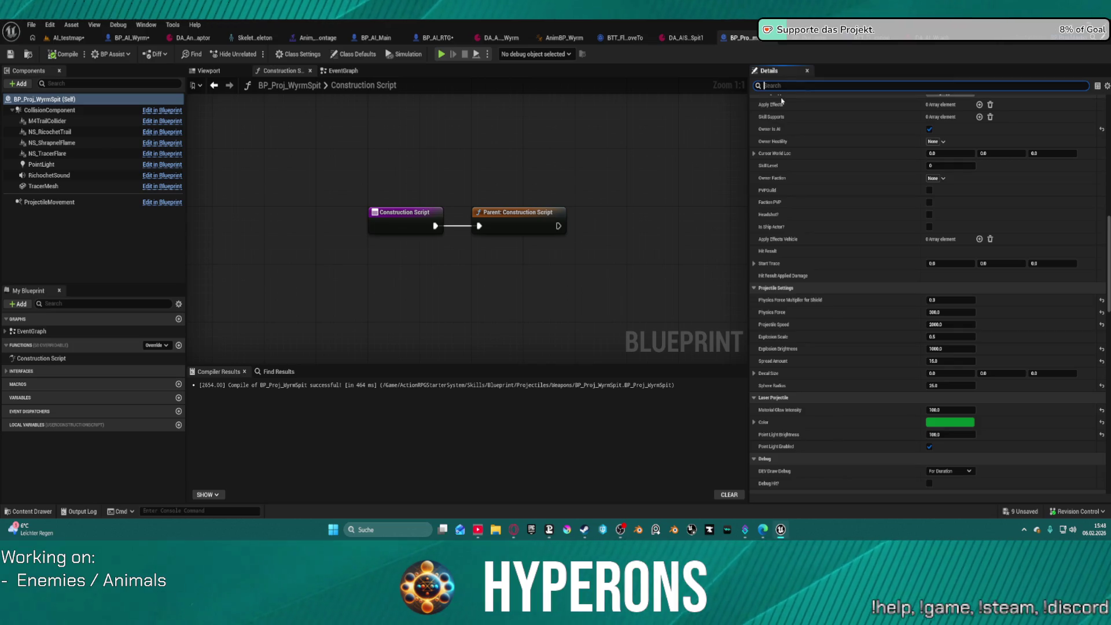
type("pro")
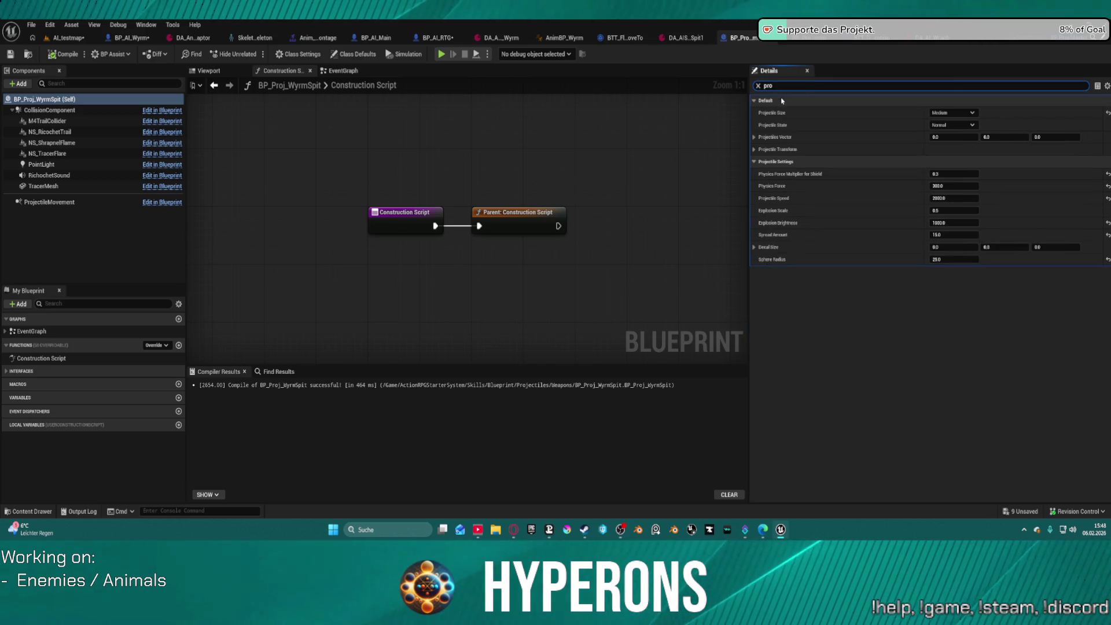
left_click(758, 40)
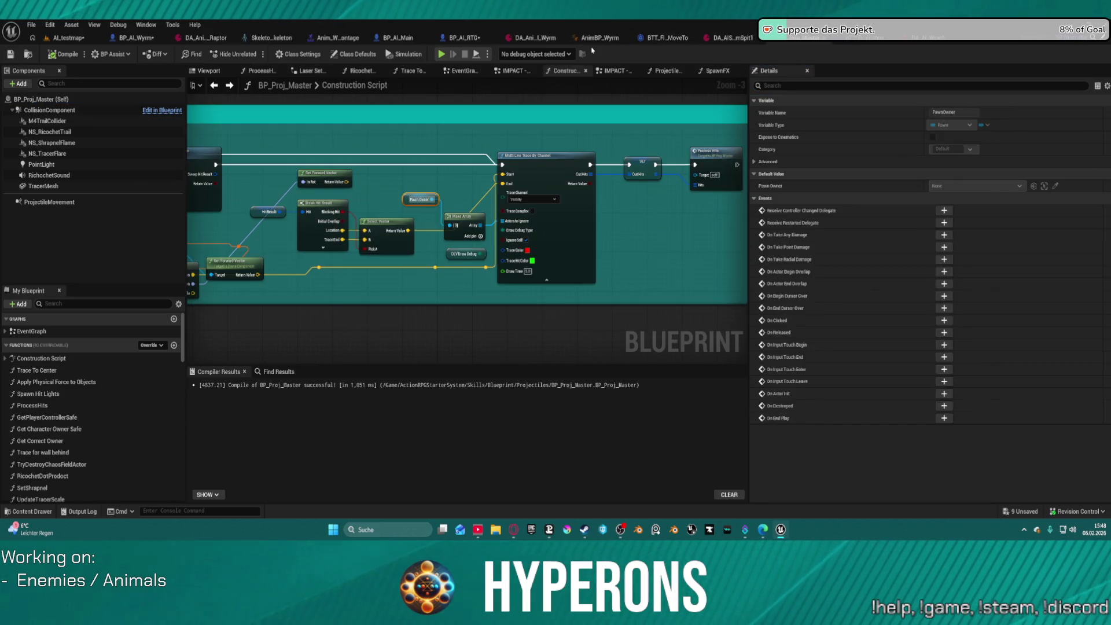
Step: Follow Skill BPTo Spawn from the spit data asset and open BP_Proj_WyrmSpit
left_click(742, 39)
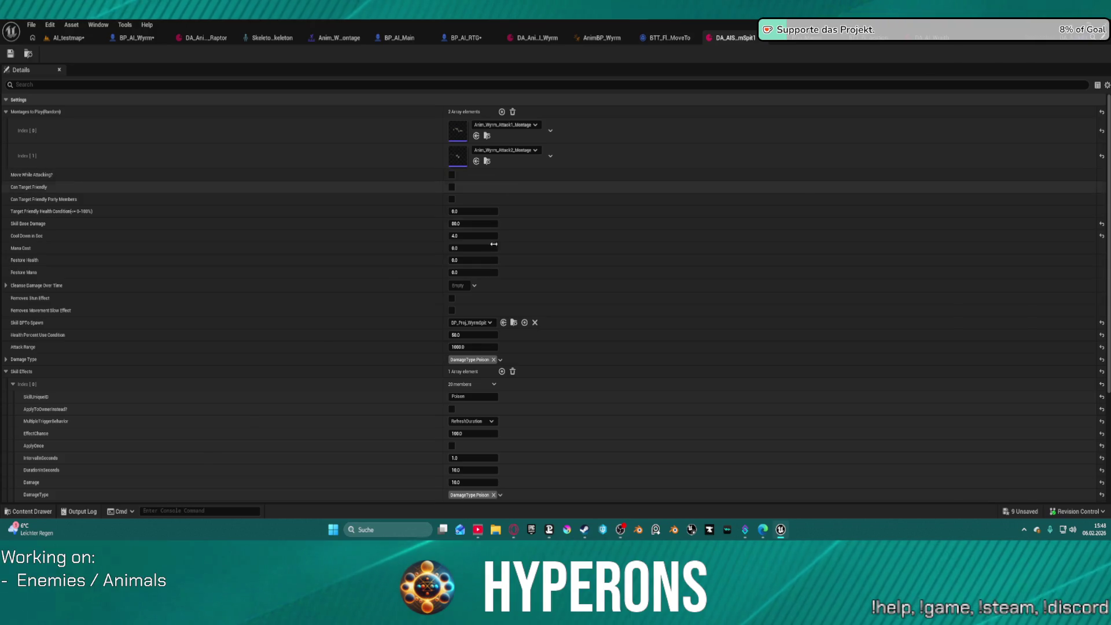
left_click(513, 322)
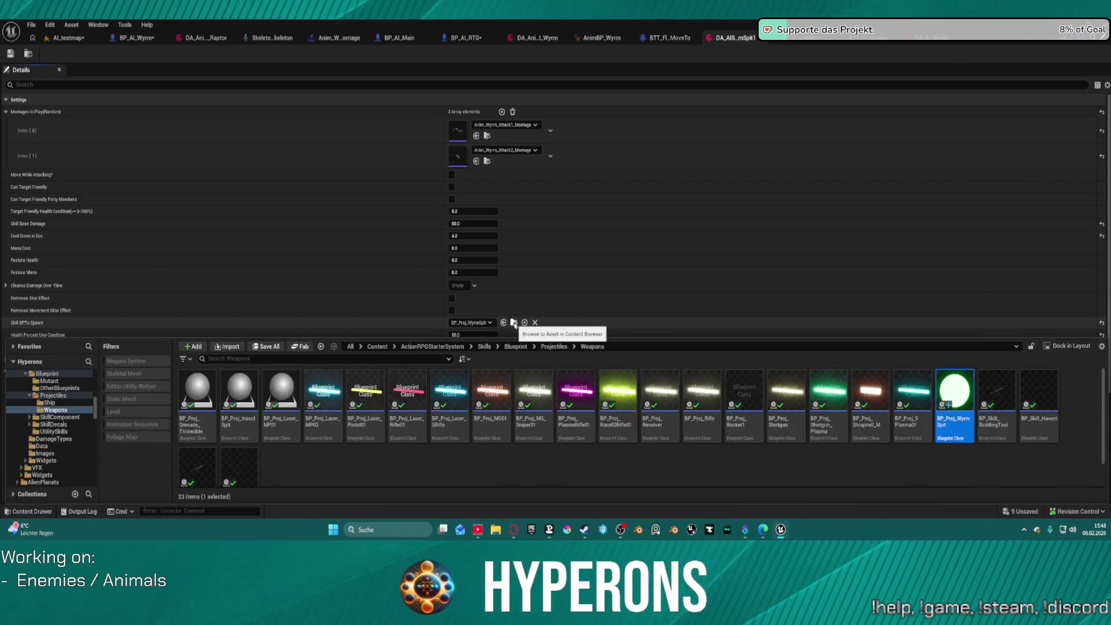
double_click(956, 402)
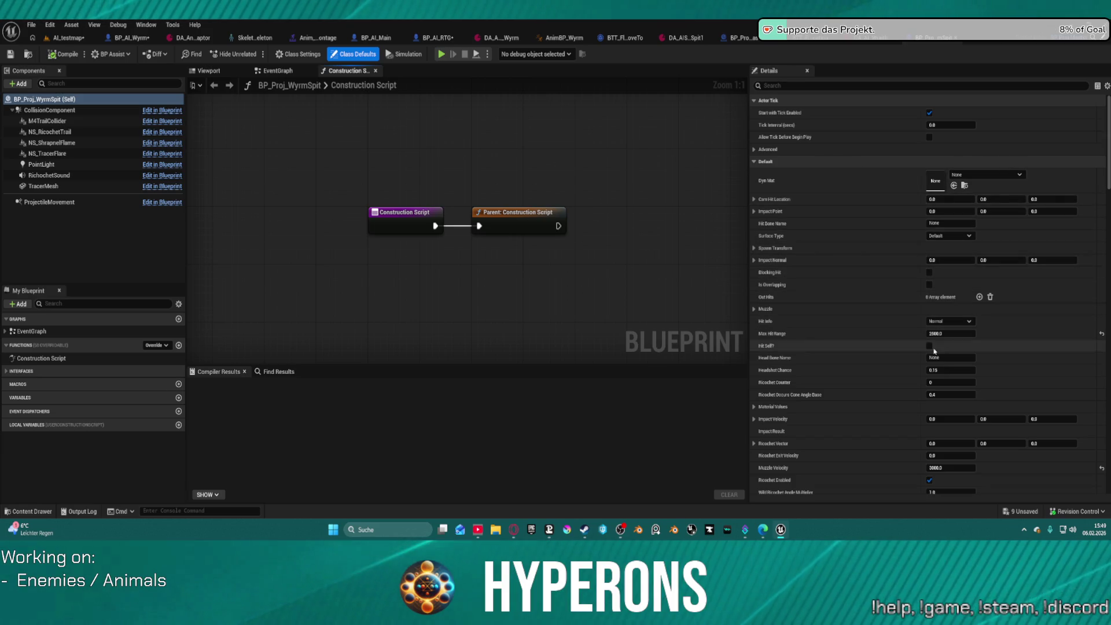
scroll(938, 405, "down", 3)
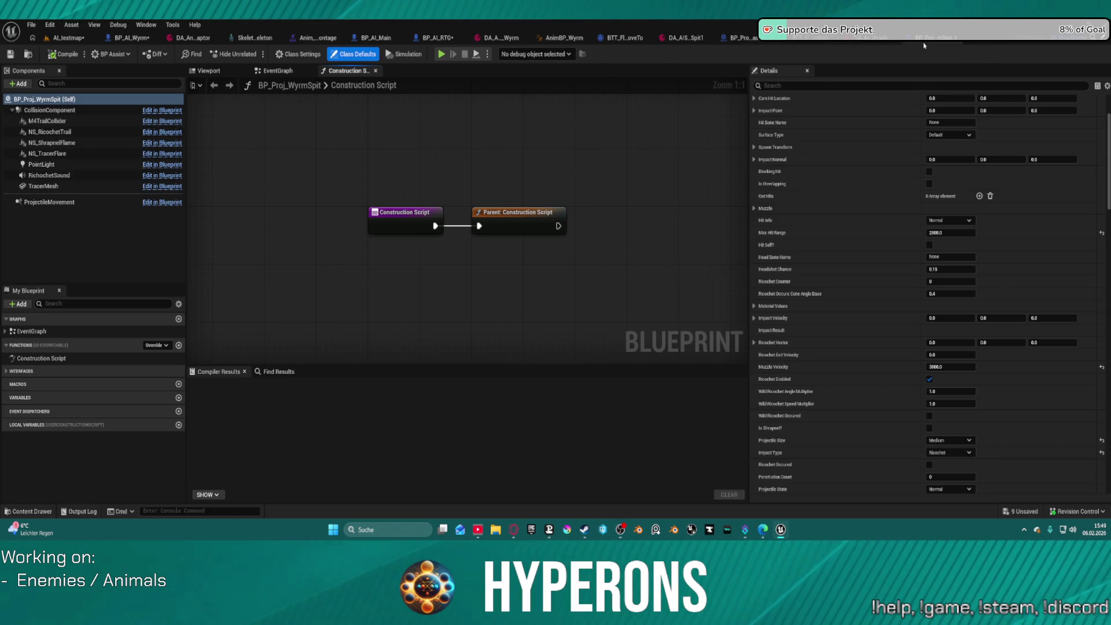
key("ctrl+space")
left_click(688, 37)
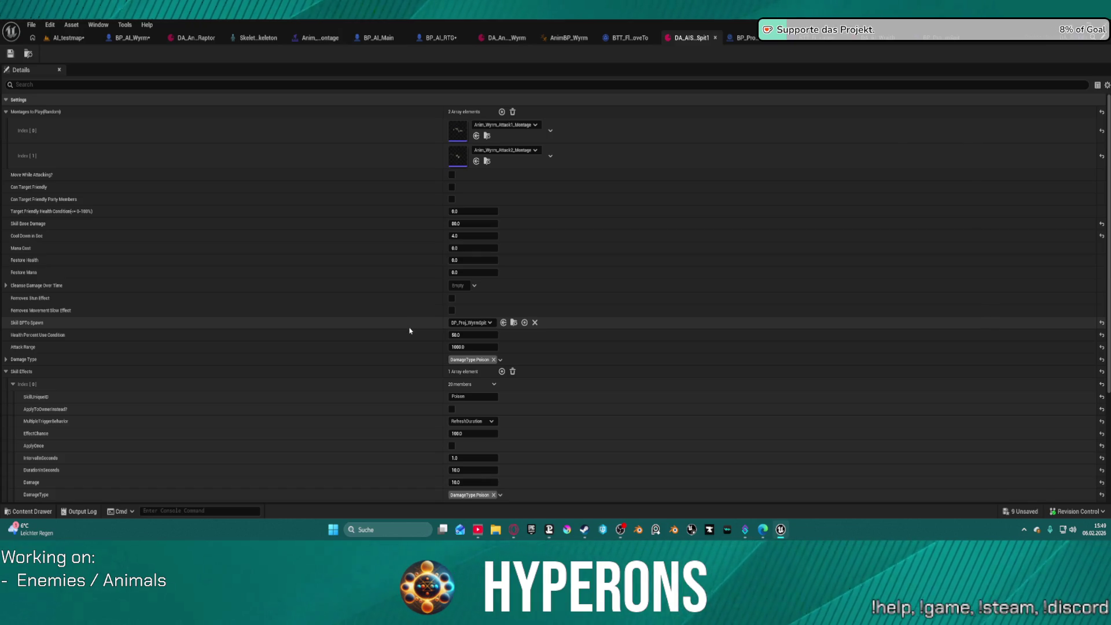
left_click(514, 323)
double_click(955, 400)
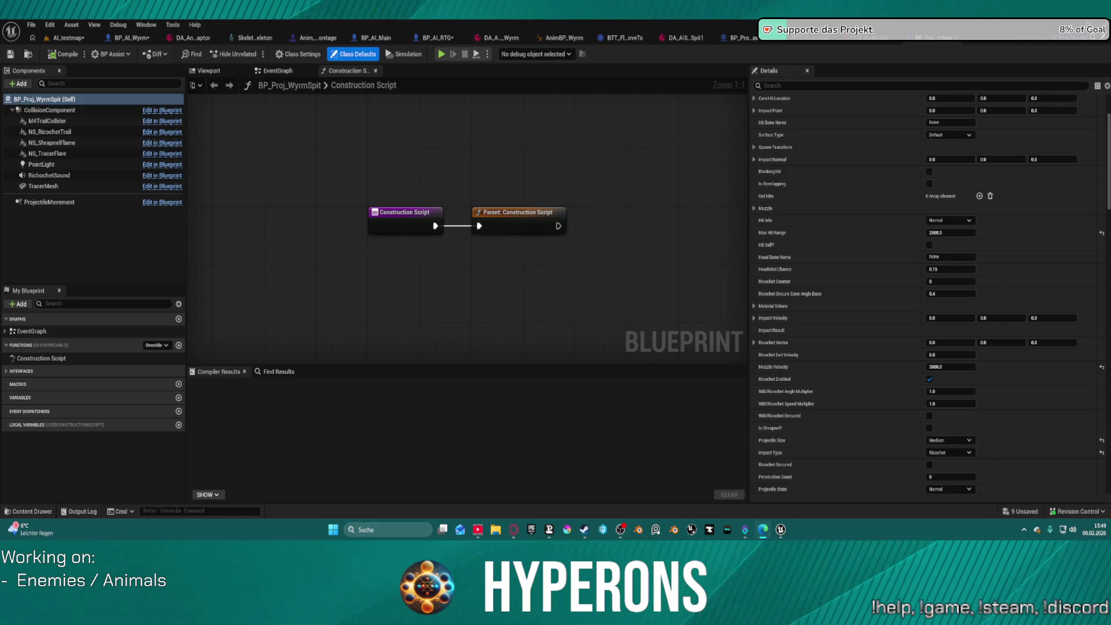
left_click(692, 278)
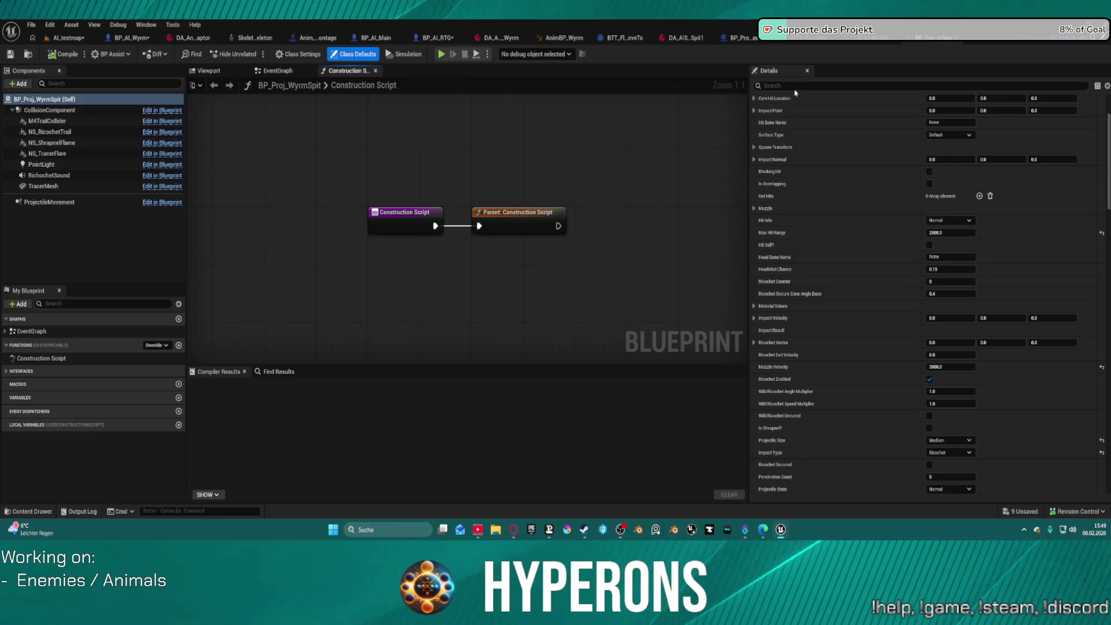
type("pro")
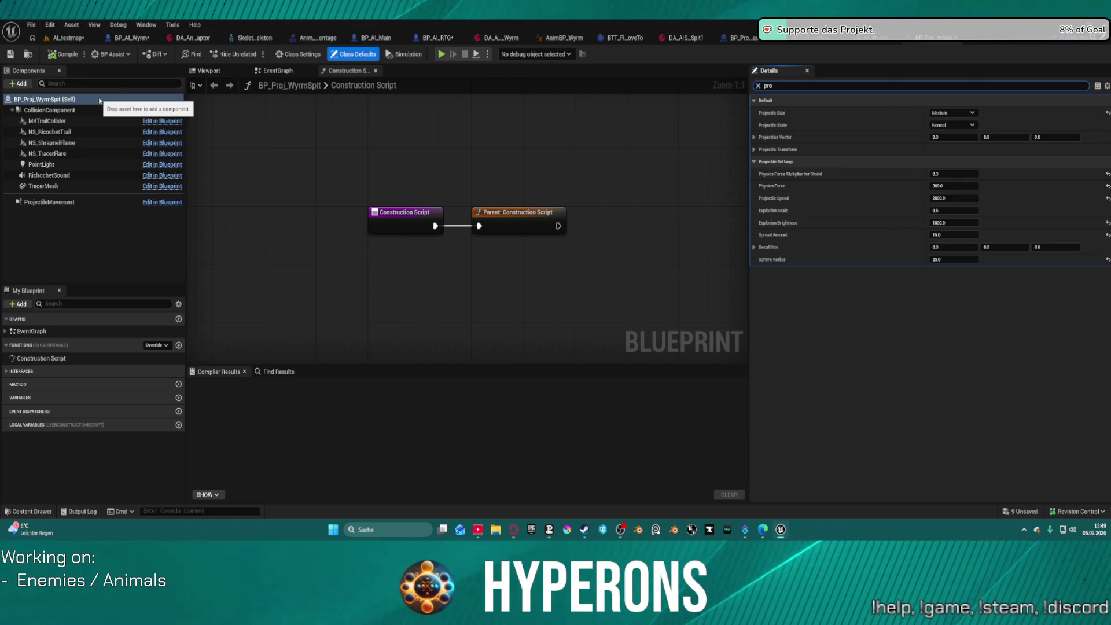
left_click(757, 86)
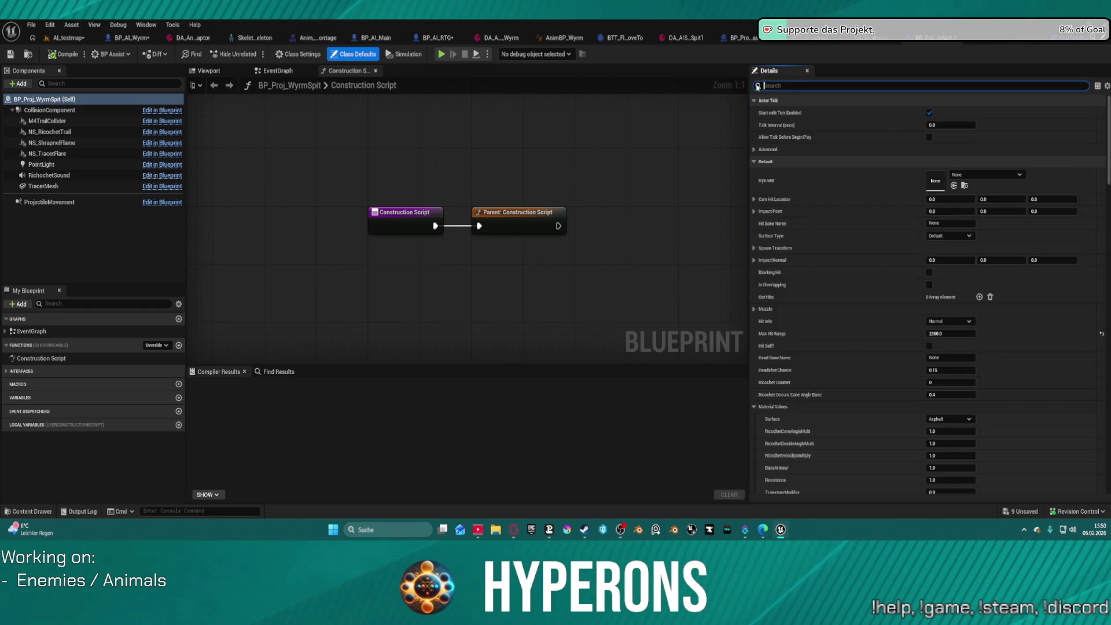
Step: Enable Is Projectile? on the DA_AIS_Spit1 skill data asset and save it
left_click(689, 37)
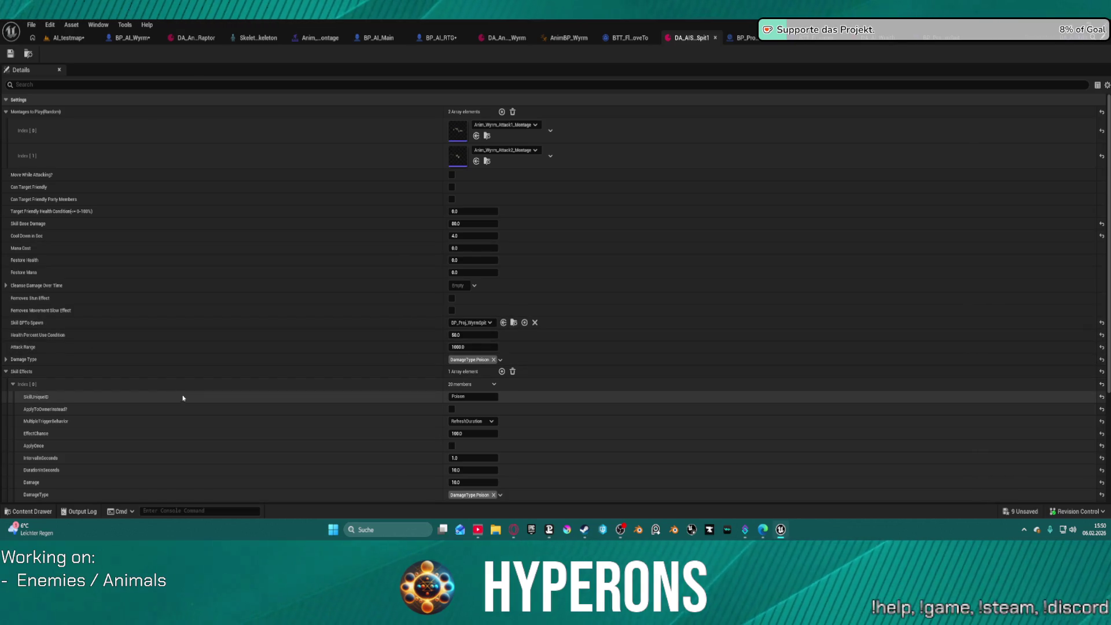
scroll(185, 388, "down", 5)
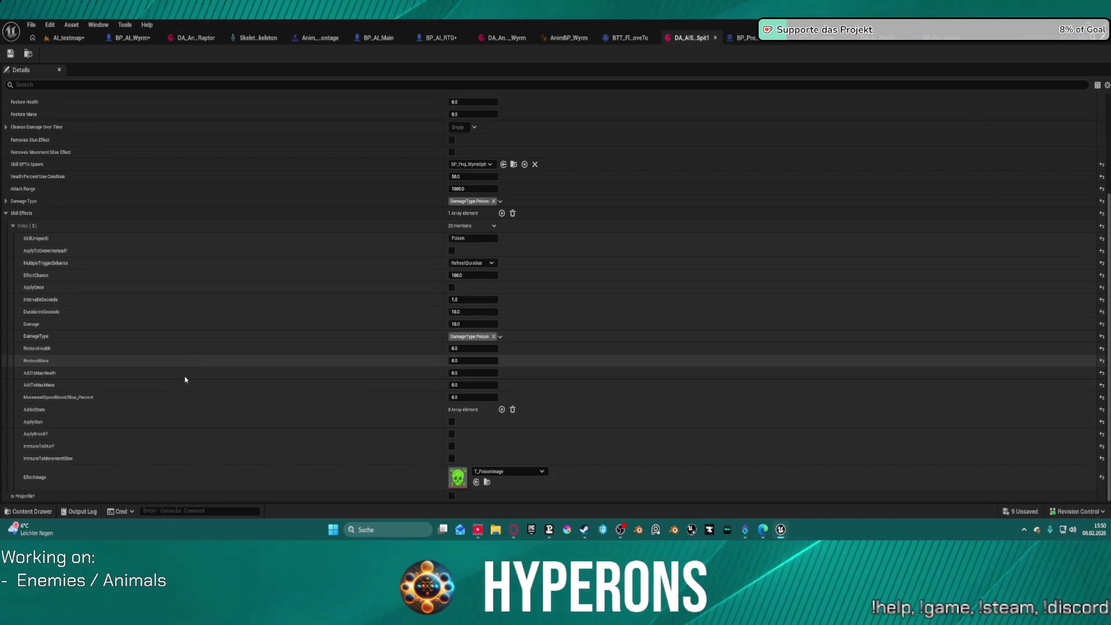
left_click(452, 497)
left_click(10, 54)
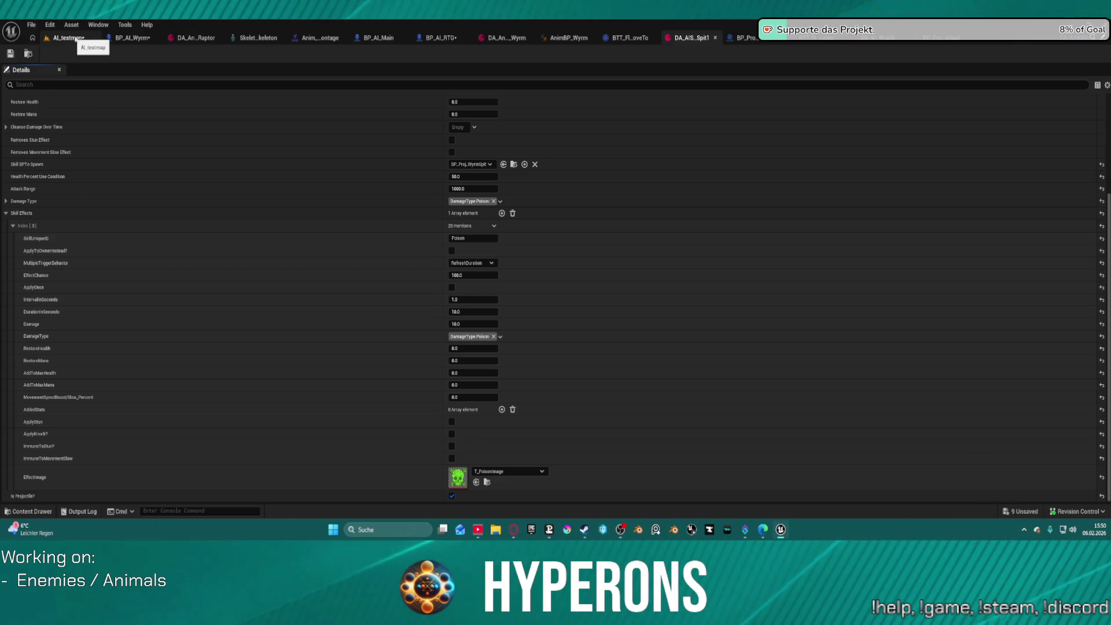
left_click(65, 38)
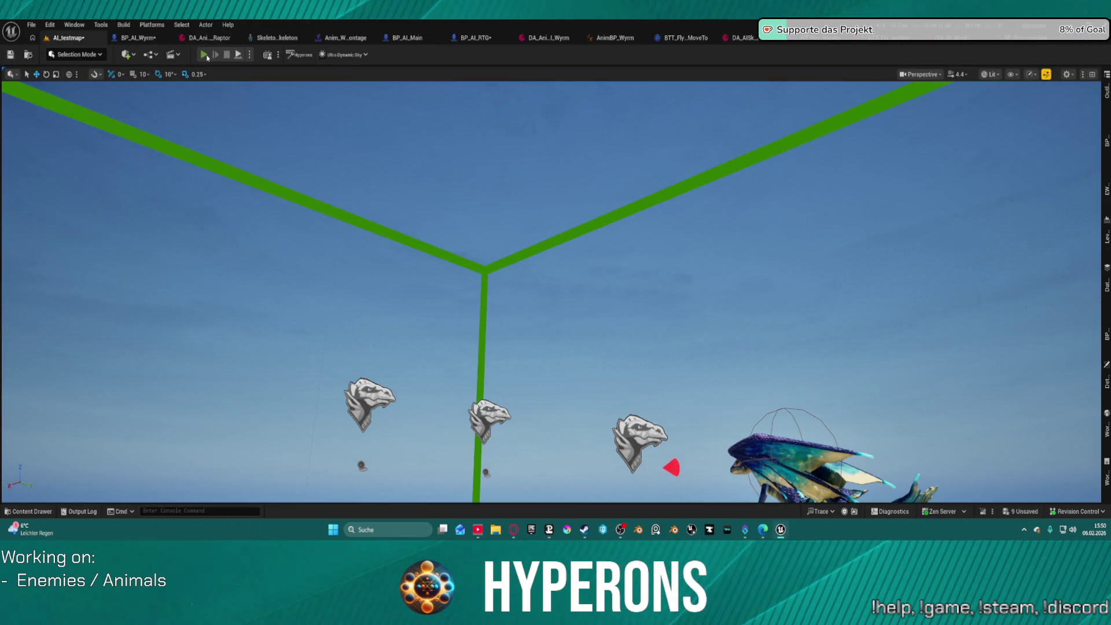
Step: Start a Play-In-Editor session and walk and jump the character around the wyrm test area
key("alt+p")
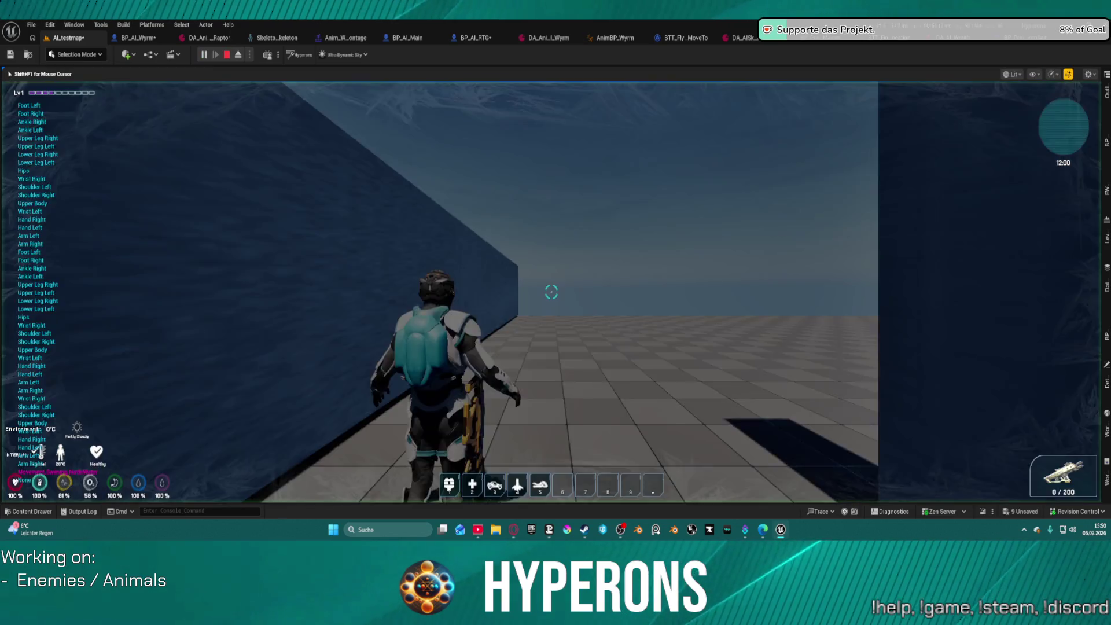
key("w")
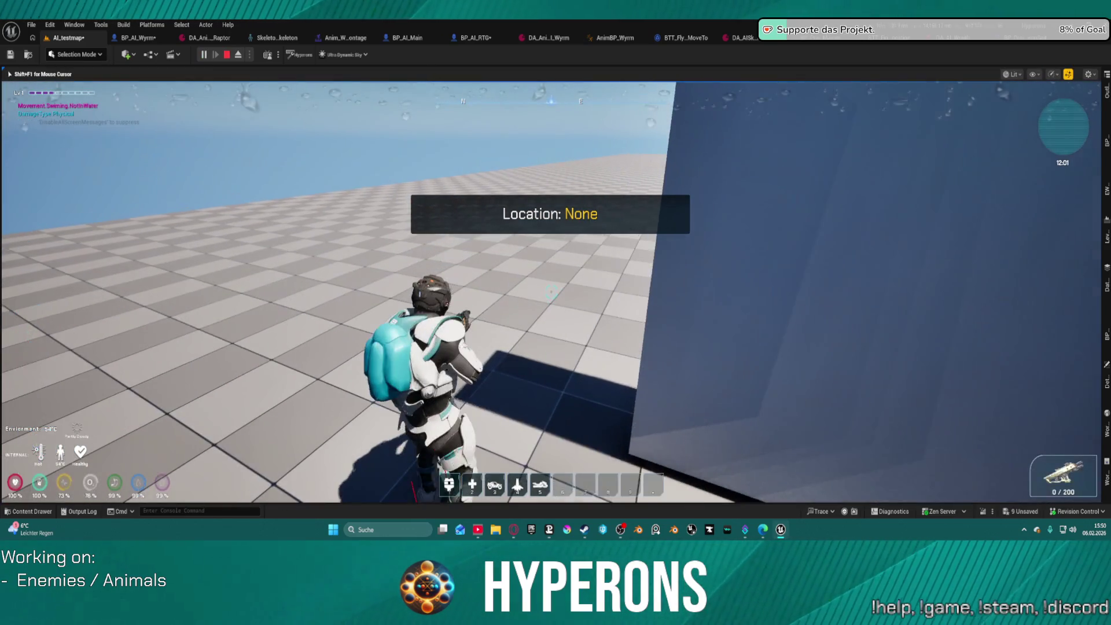
key("w")
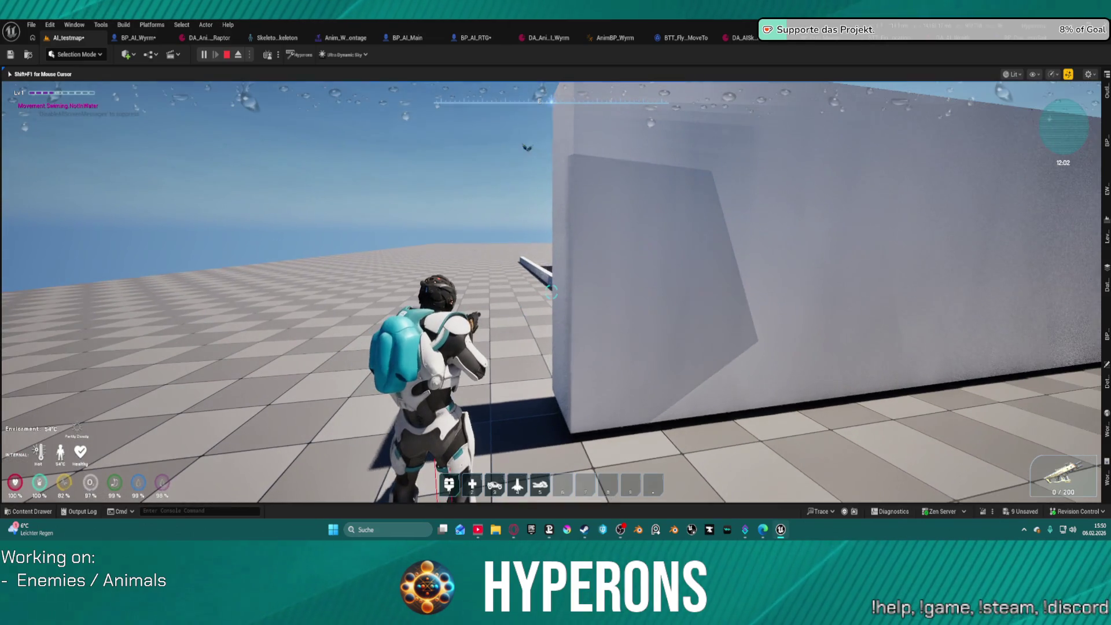
key("w")
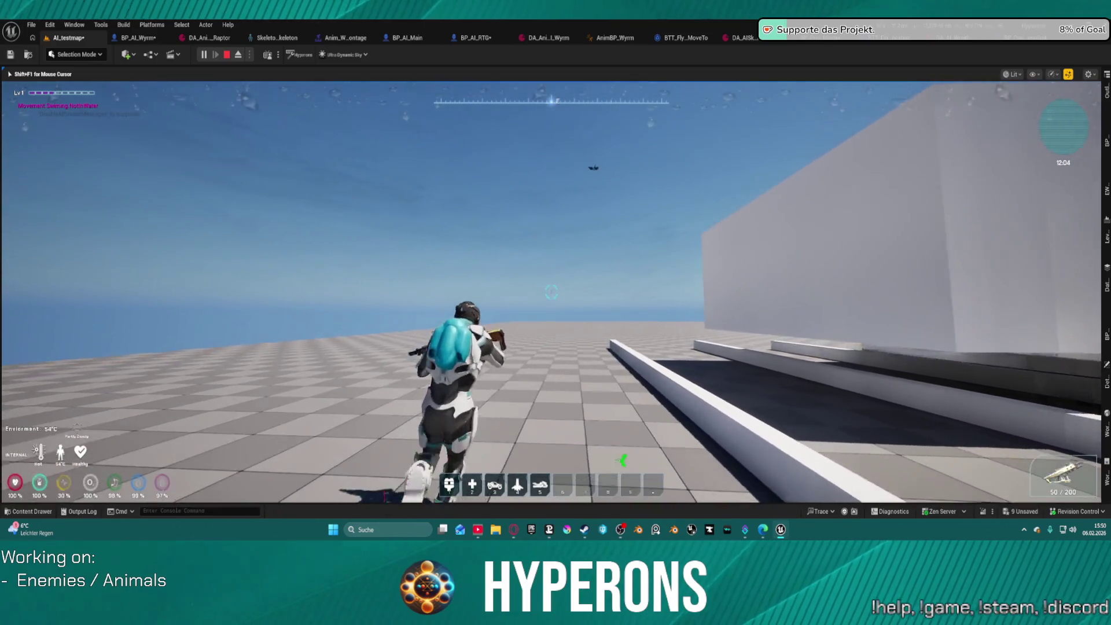
key("space")
key("w")
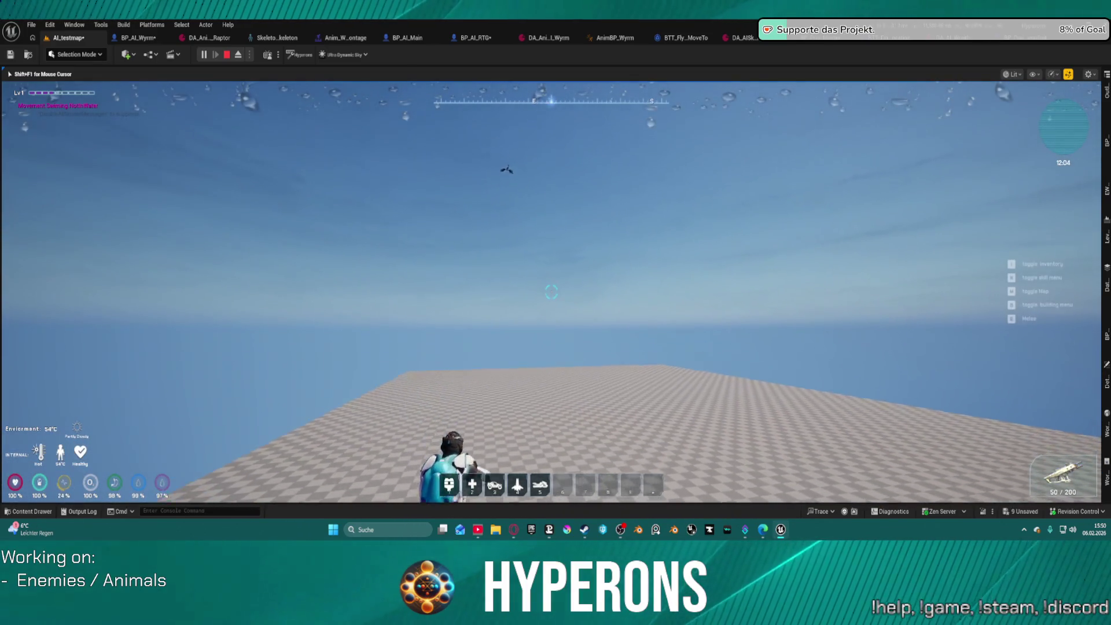
key("w")
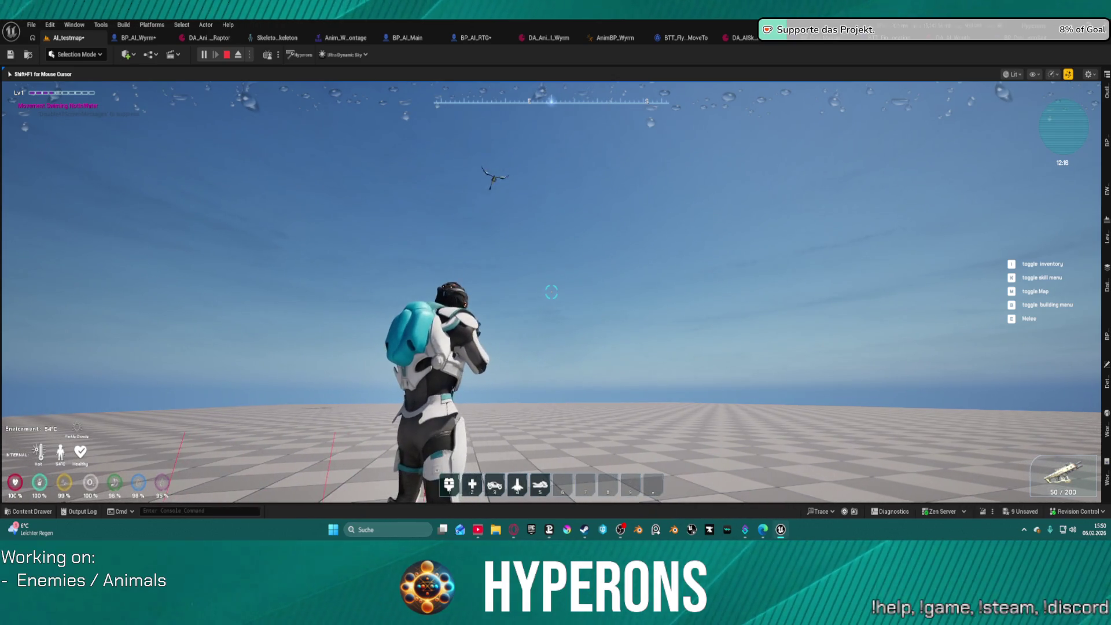
Step: Swap to the hotbar slot 3 gun and back to slot 1, then stop play and save all
key("3")
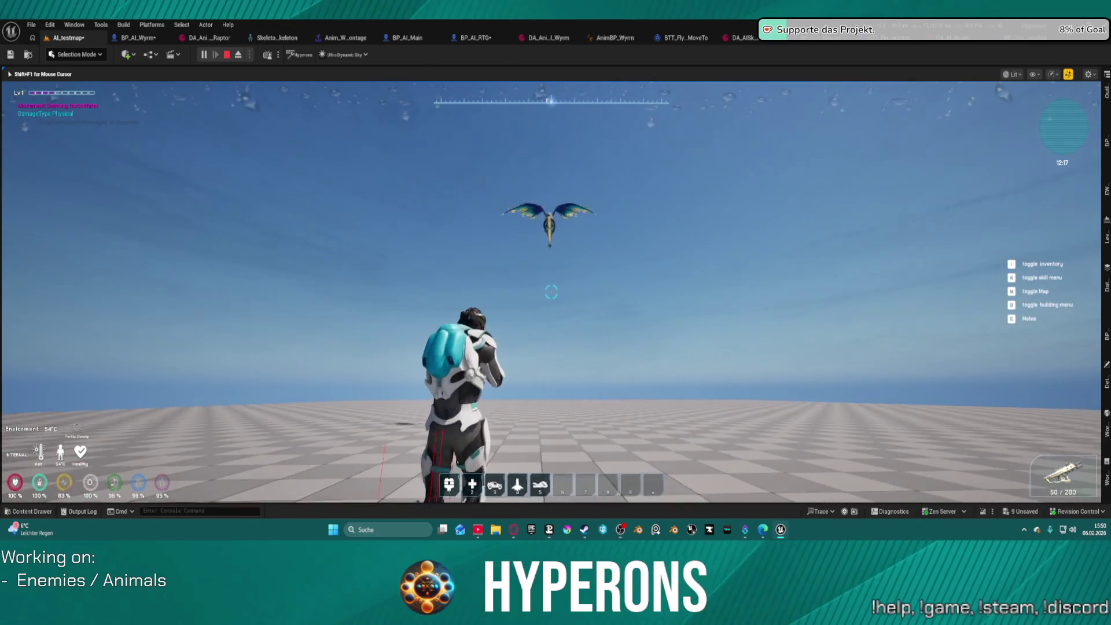
key("1")
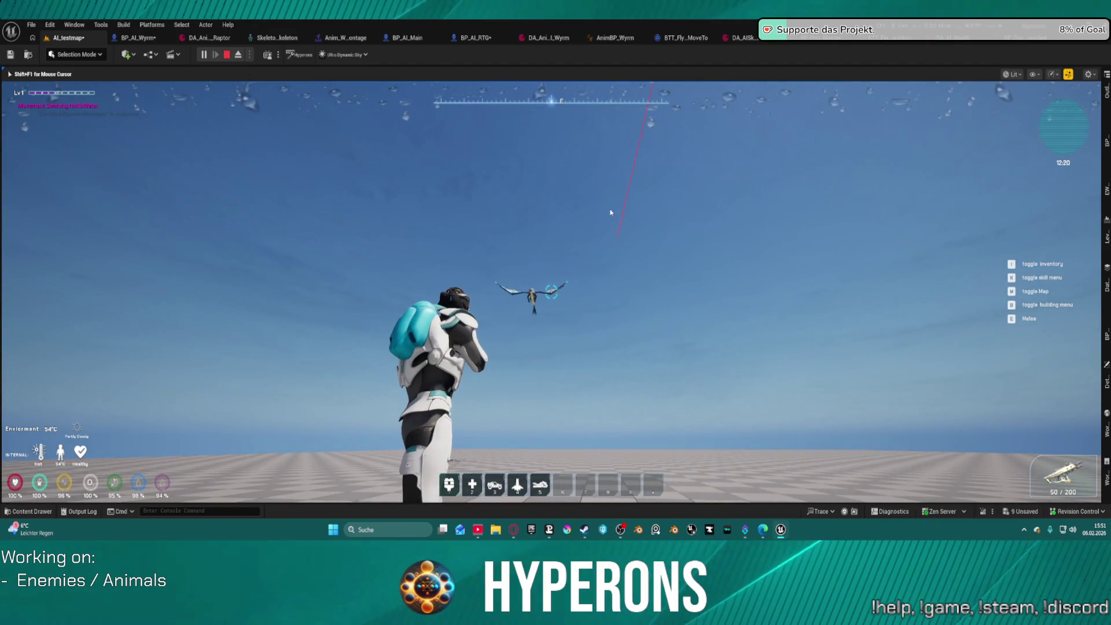
key("Escape")
key("ctrl+shift+s")
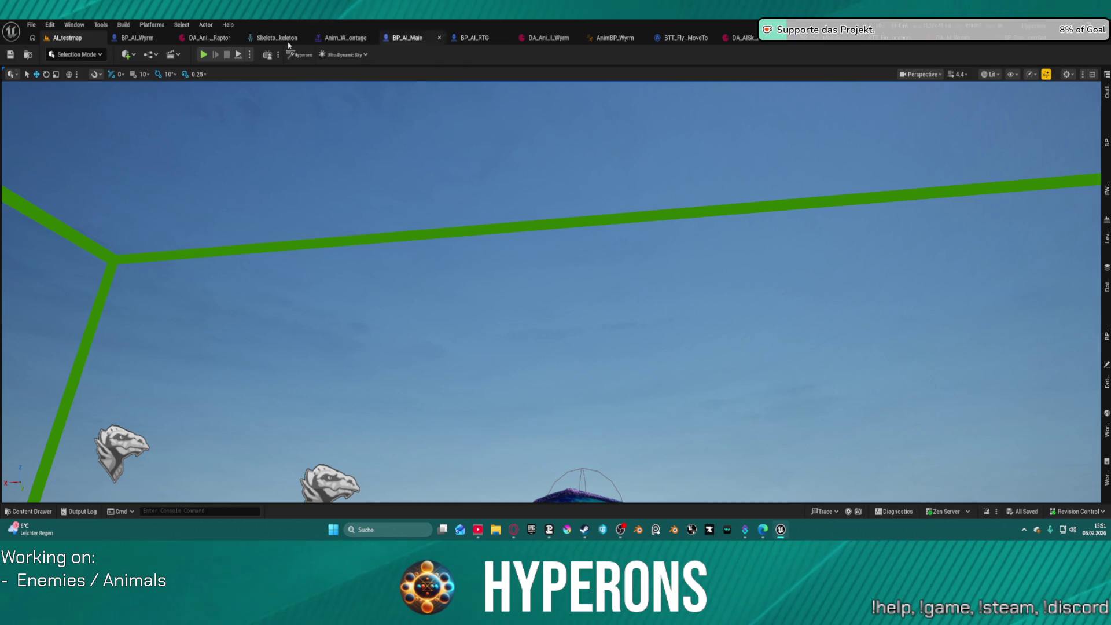
Step: Open DA_AIS_Spit1 from BP_AI_Wyrm's Class Defaults AISkills entry, collapse Skill Effects, then go to BP_AI_Main
left_click(149, 39)
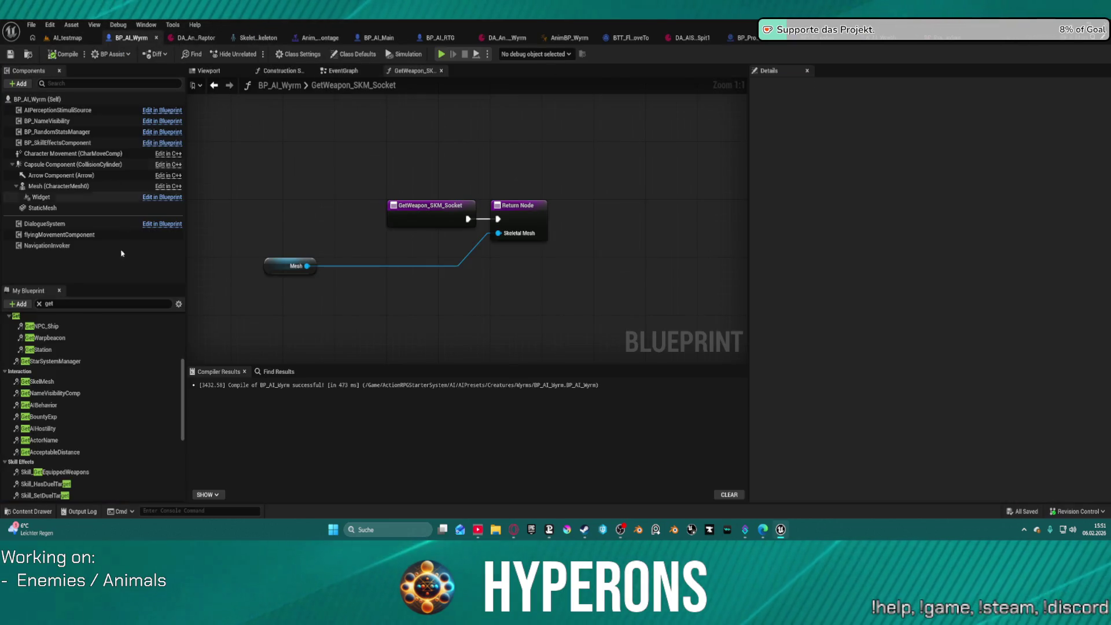
left_click(356, 55)
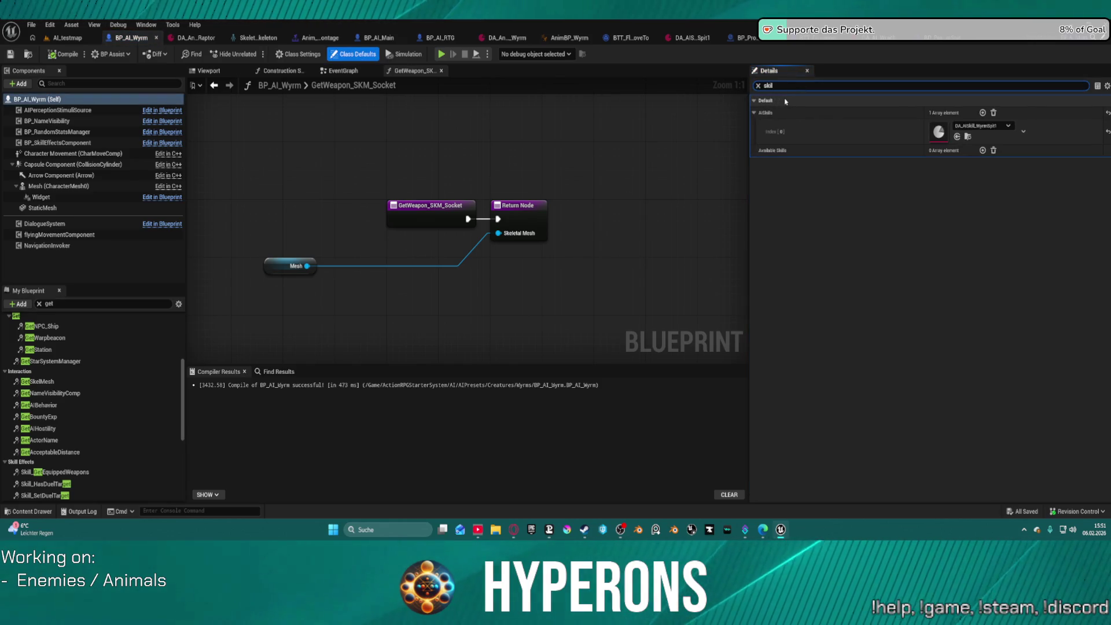
double_click(944, 133)
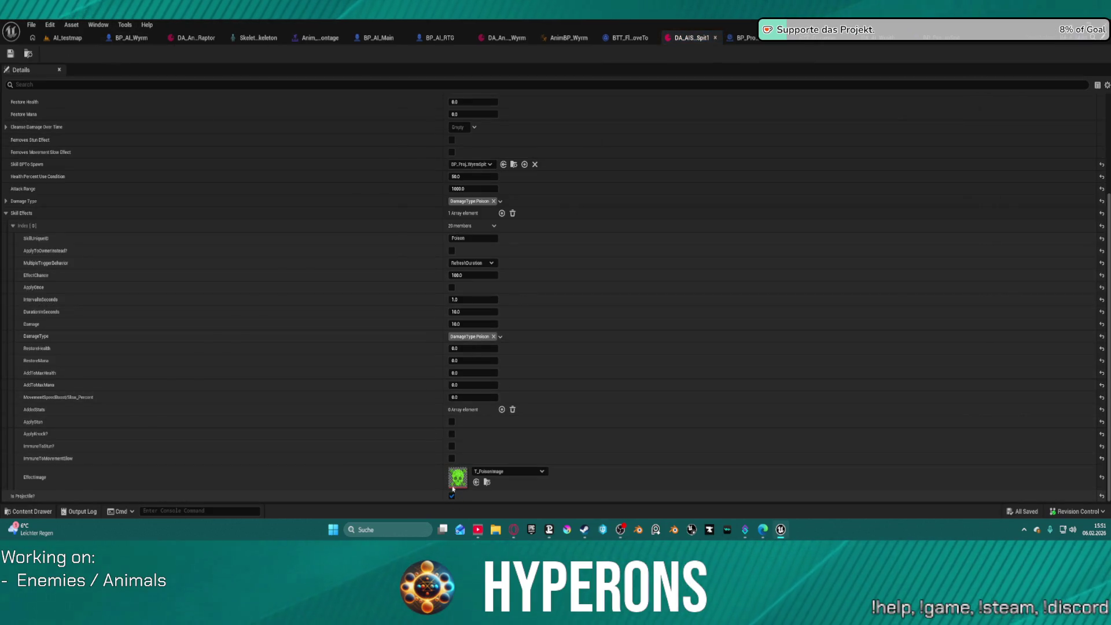
left_click(7, 214)
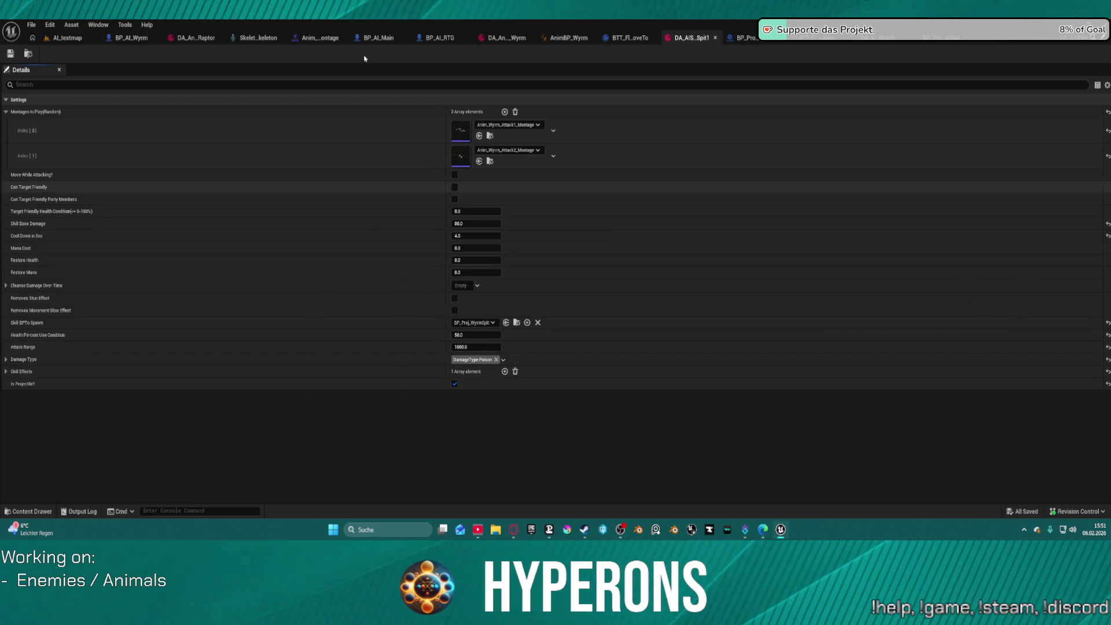
left_click(377, 38)
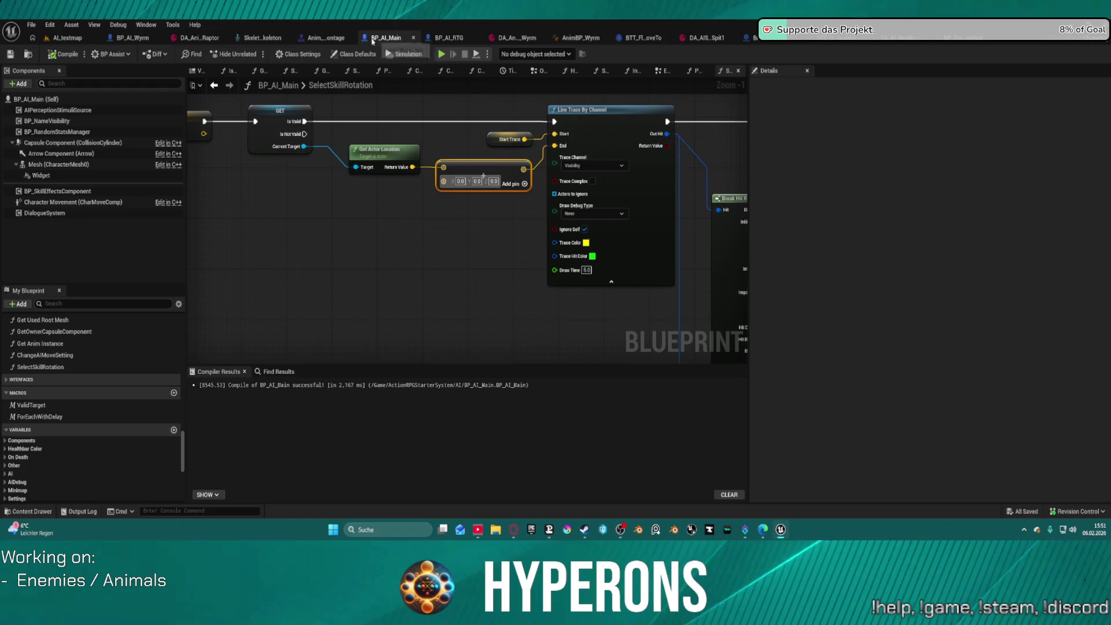
Step: Look over BP_AI_Main's SelectSkillRotation nodes, then open the PerformAttack function from the EventGraph
scroll(470, 323, "down", 6)
mouse_move(481, 218)
left_mouse_down()
mouse_move(427, 216)
mouse_move(367, 159)
left_mouse_up()
scroll(512, 245, "up", 4)
mouse_move(511, 245)
left_mouse_down()
mouse_move(515, 357)
mouse_move(484, 348)
left_mouse_up()
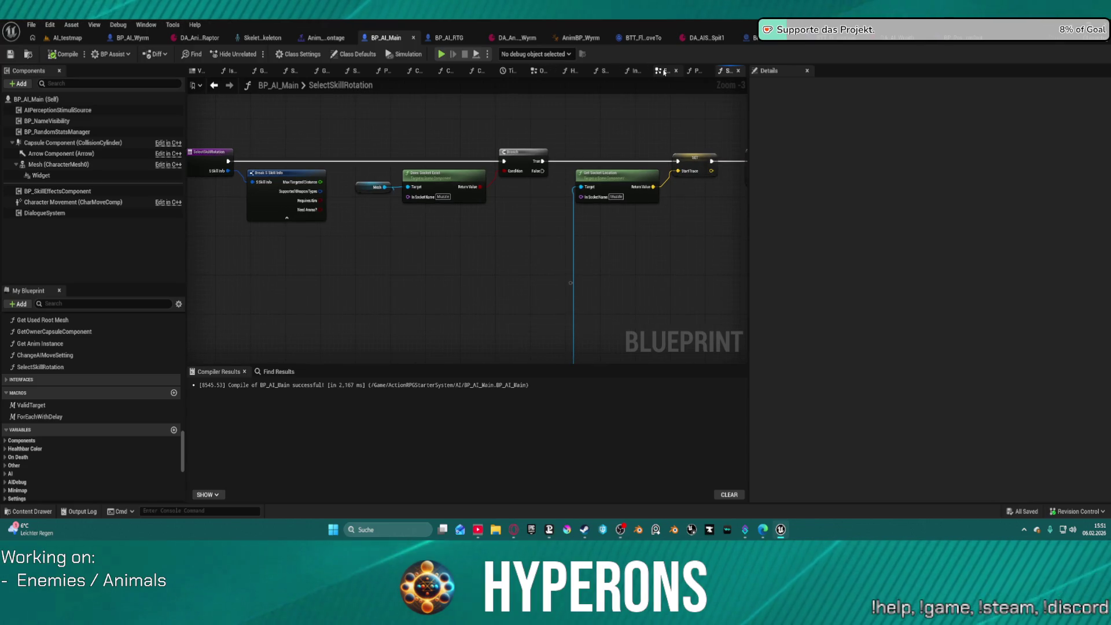
left_click(664, 71)
scroll(480, 278, "down", 2)
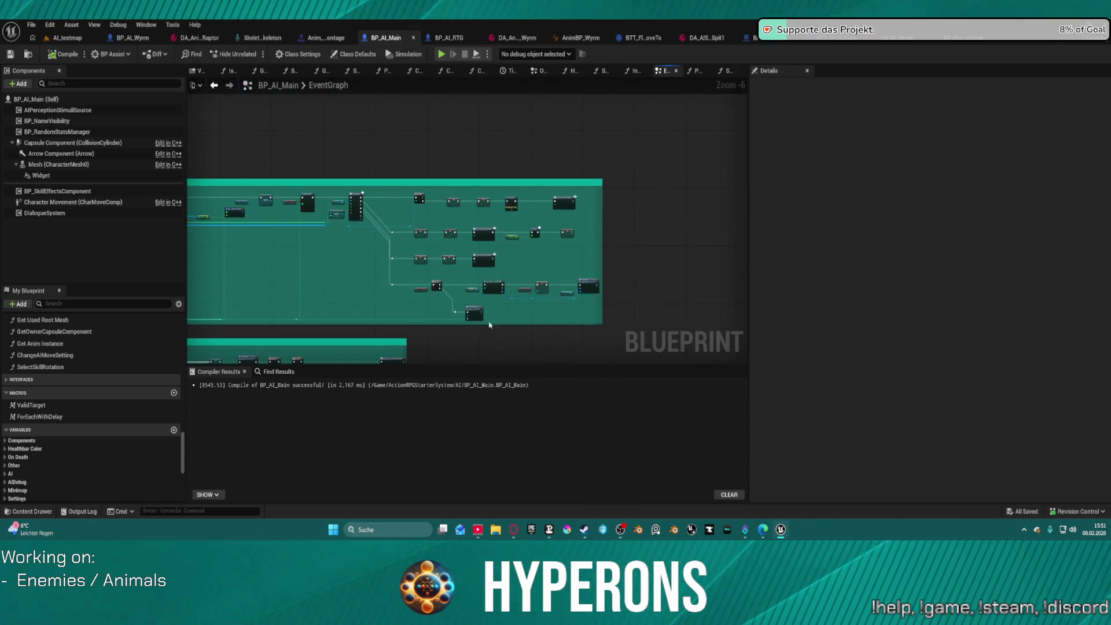
scroll(480, 301, "up", 4)
double_click(470, 283)
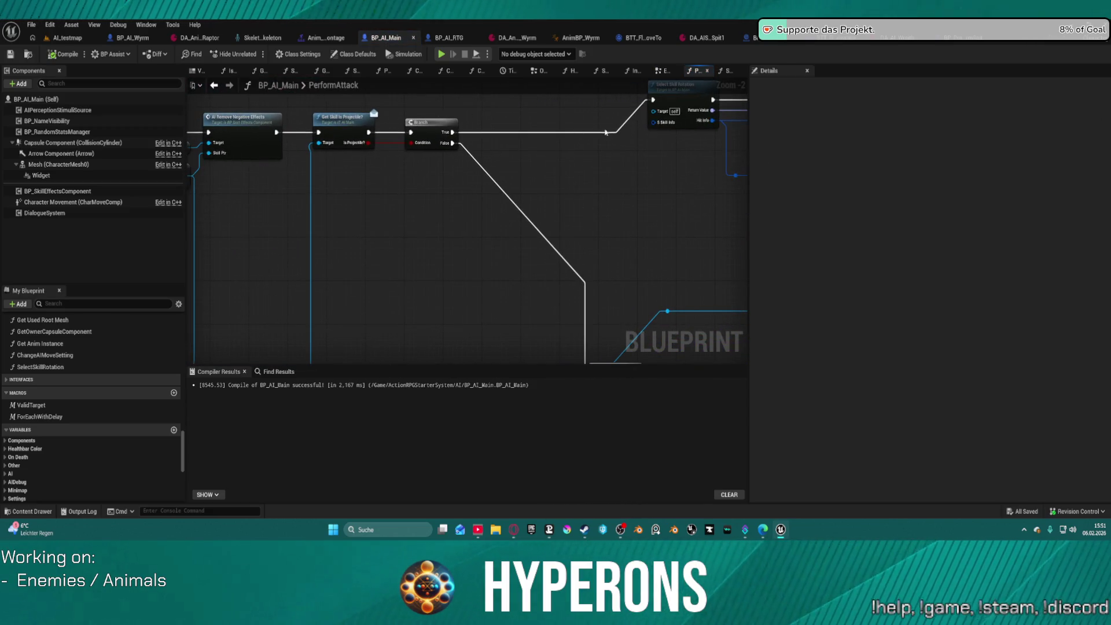
Step: Move Select Skill Rotation up-left and auto-format the PerformAttack node cluster with Blueprint Assist
left_click_drag(605, 132, 333, 221)
left_click_drag(433, 281, 341, 233)
mouse_move(318, 146)
left_mouse_down()
mouse_move(289, 209)
mouse_move(267, 135)
left_mouse_up()
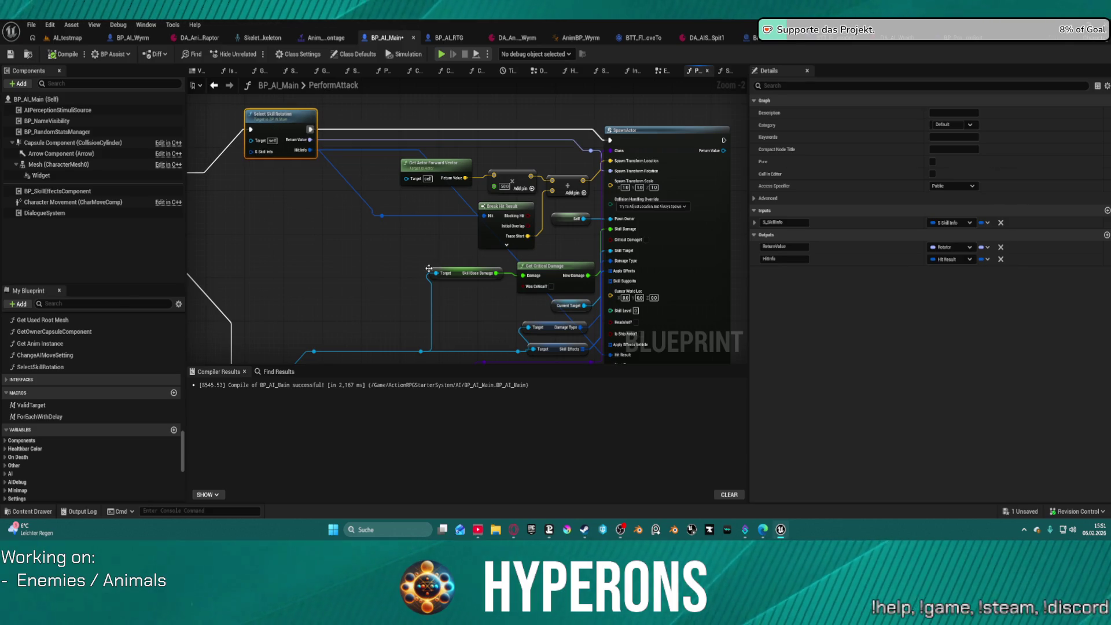
scroll(431, 269, "down", 3)
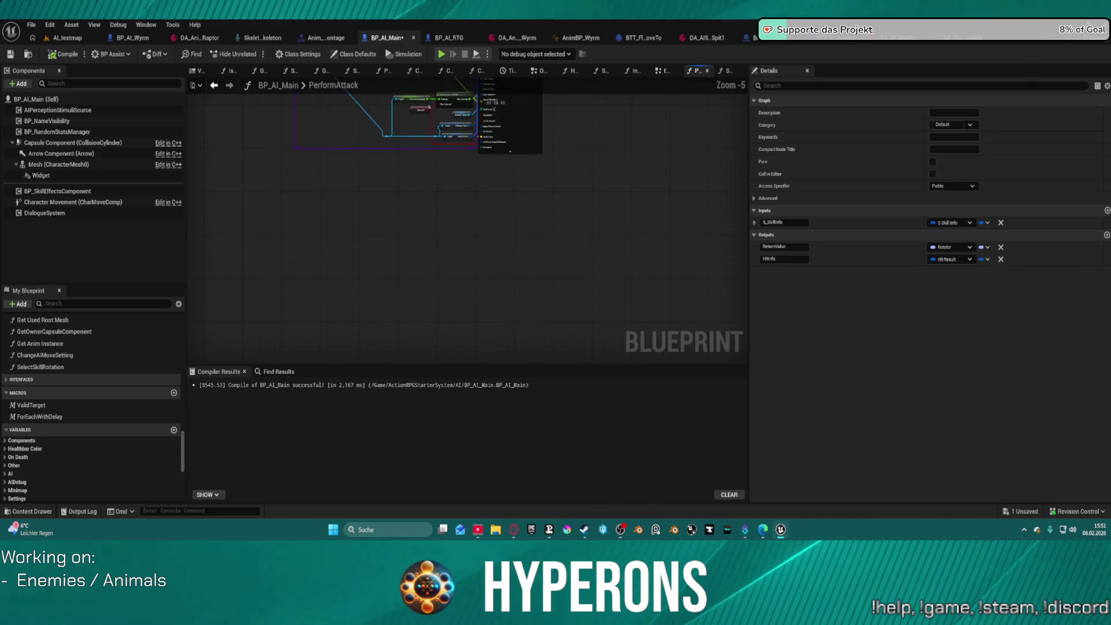
left_click_drag(517, 305, 273, 99)
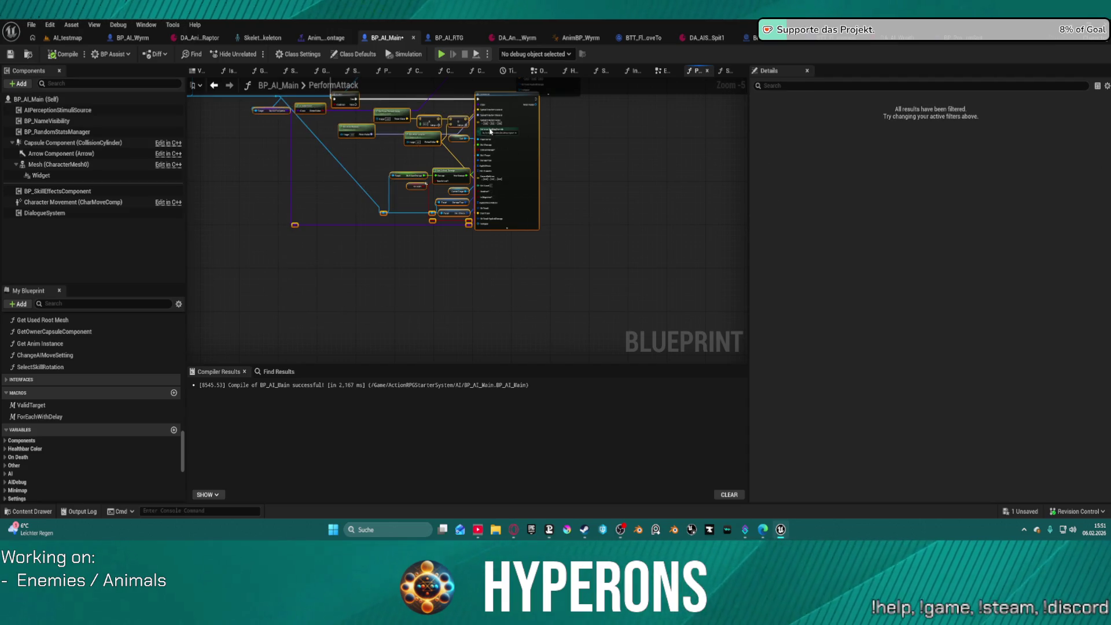
key("f")
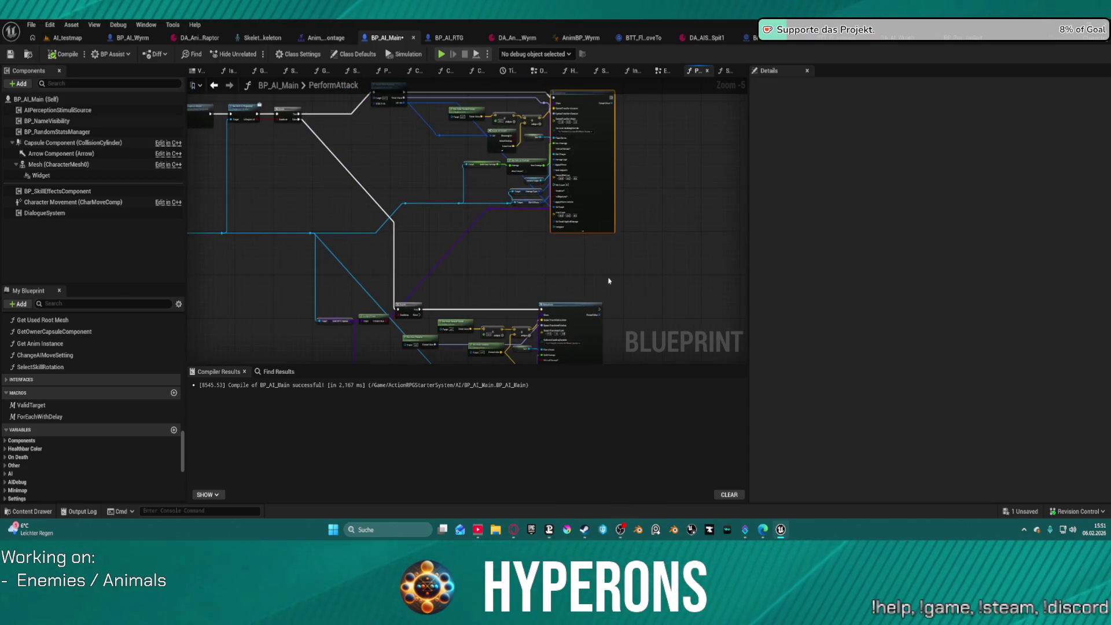
scroll(449, 84, "up", 3)
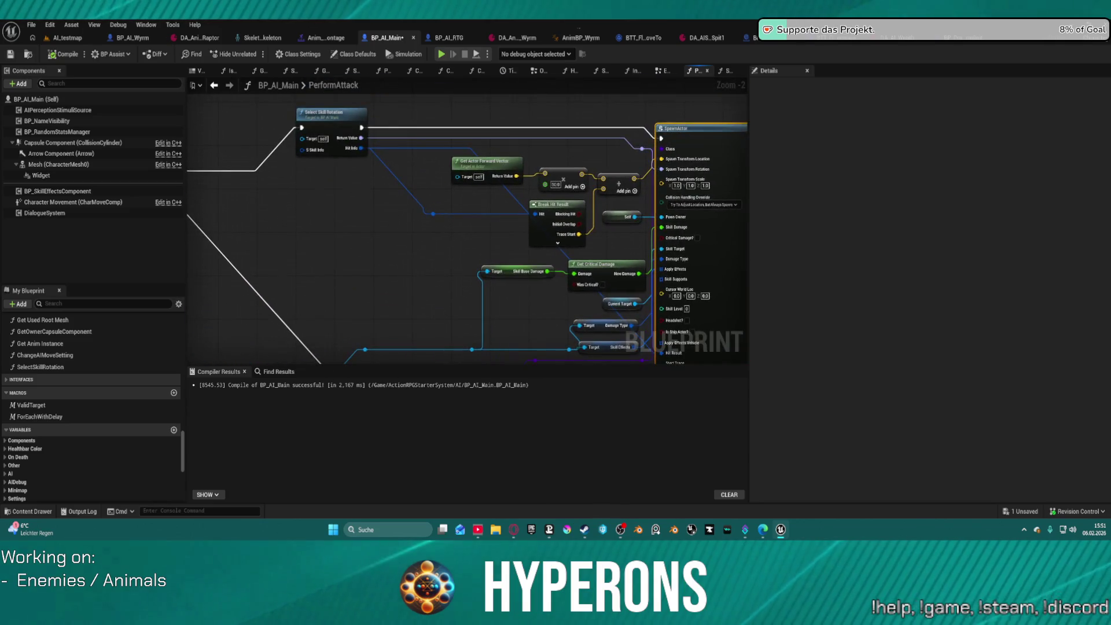
left_click(449, 38)
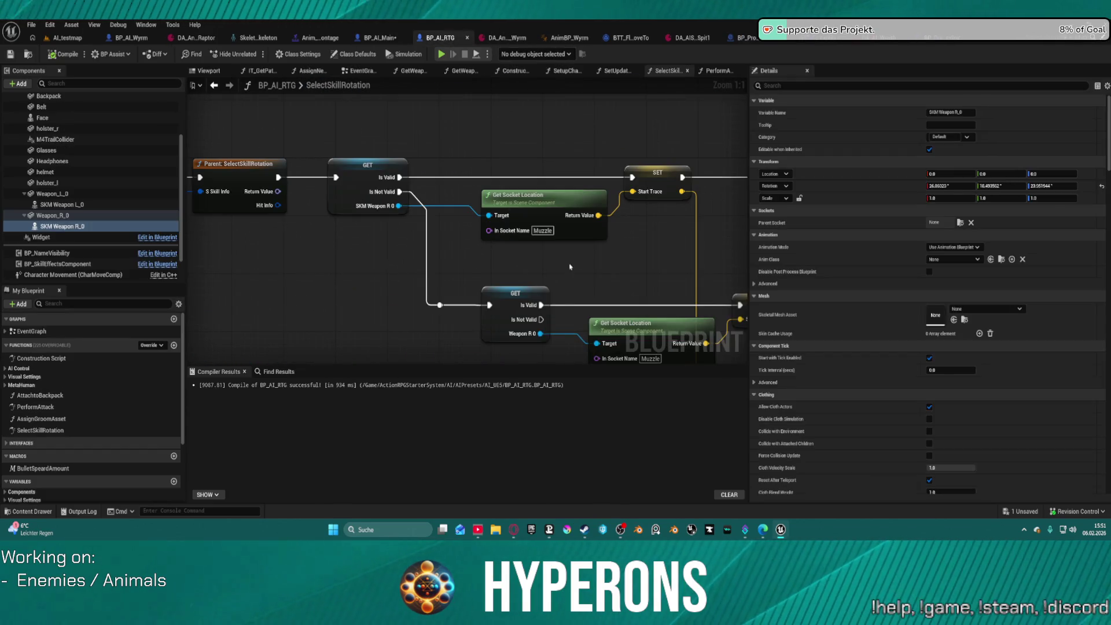
Step: Inspect BP_AI_RTG's Line Trace By Channel and Break Hit Result nodes in SelectSkillRotation
left_click_drag(588, 253, 404, 223)
mouse_move(399, 267)
left_mouse_down()
mouse_move(338, 267)
mouse_move(697, 249)
left_mouse_up()
scroll(683, 249, "down", 2)
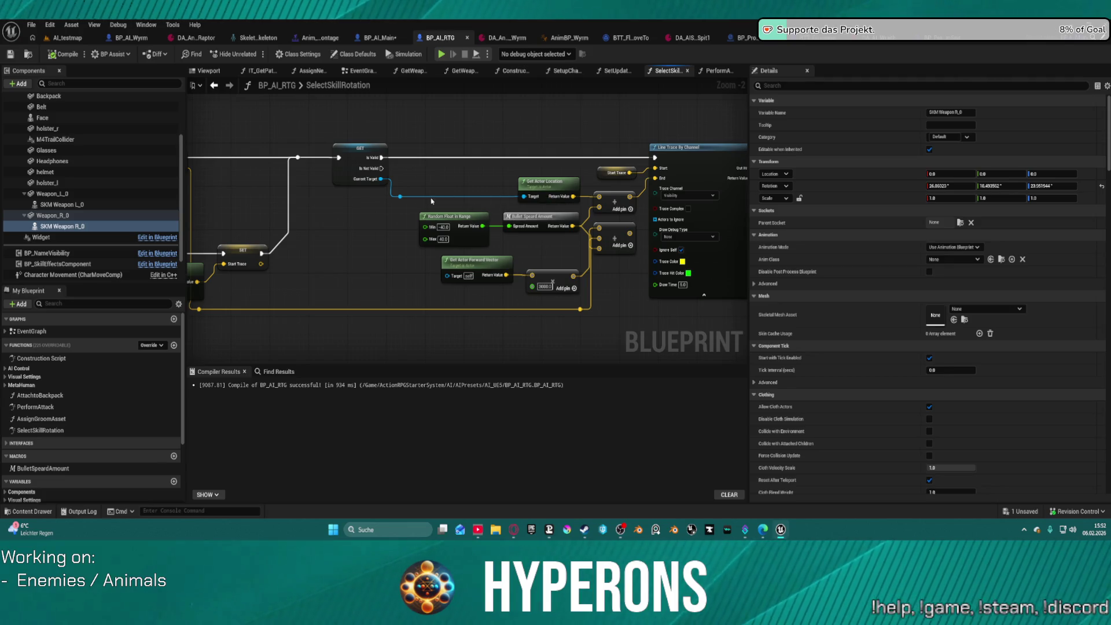
scroll(445, 185, "down", 4)
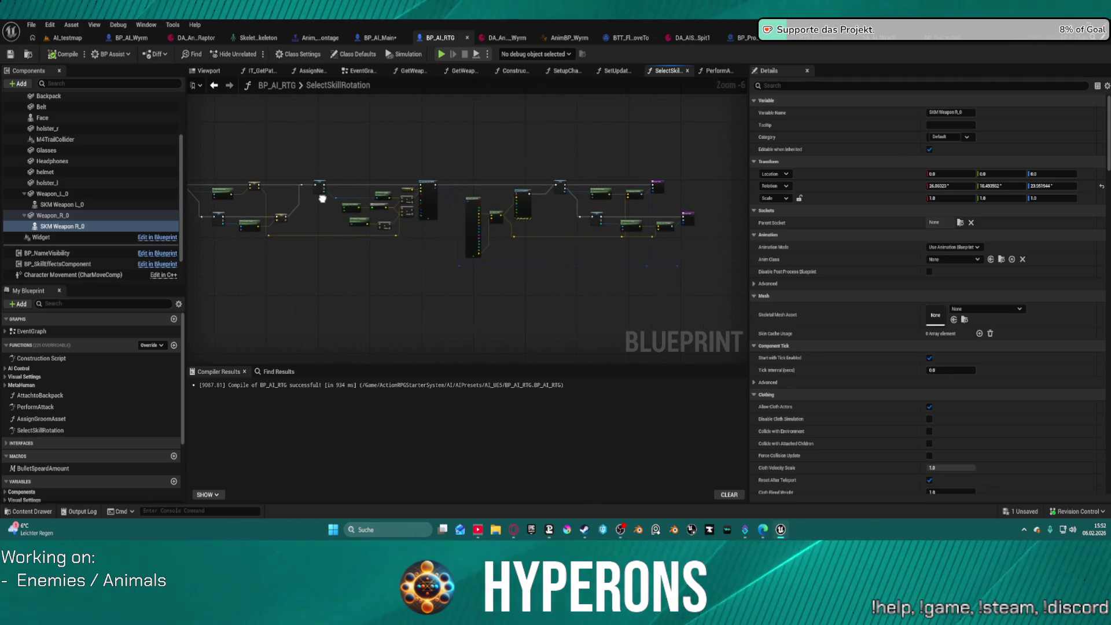
left_click_drag(322, 198, 454, 215)
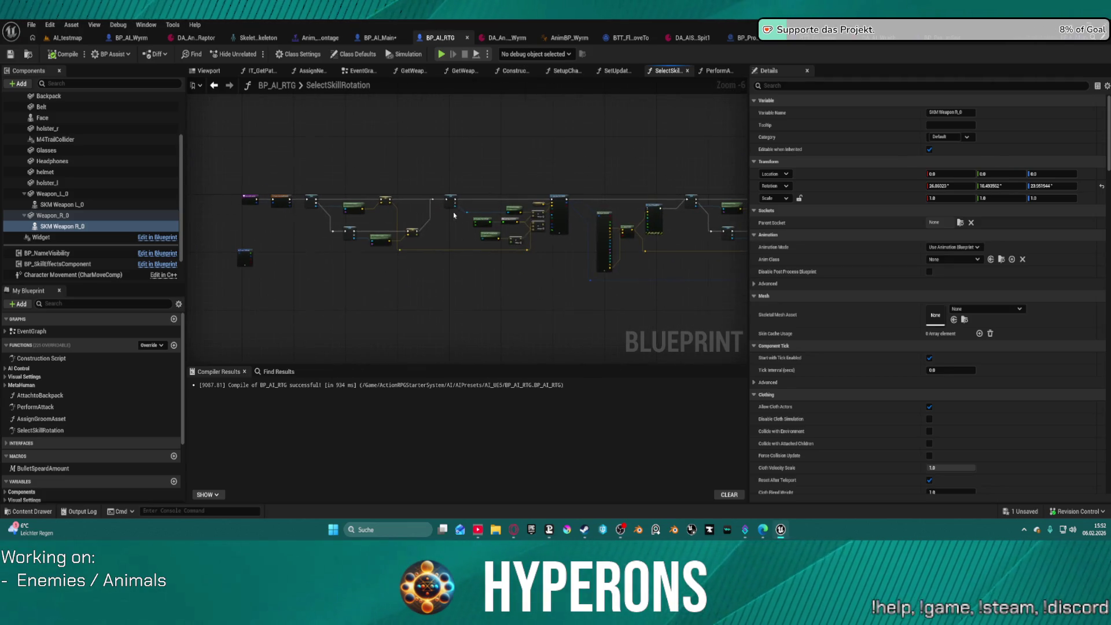
Step: Delete the reroute, Get Actor Forward Vector and Add offset nodes feeding the trace end
left_click(718, 71)
scroll(404, 144, "up", 3)
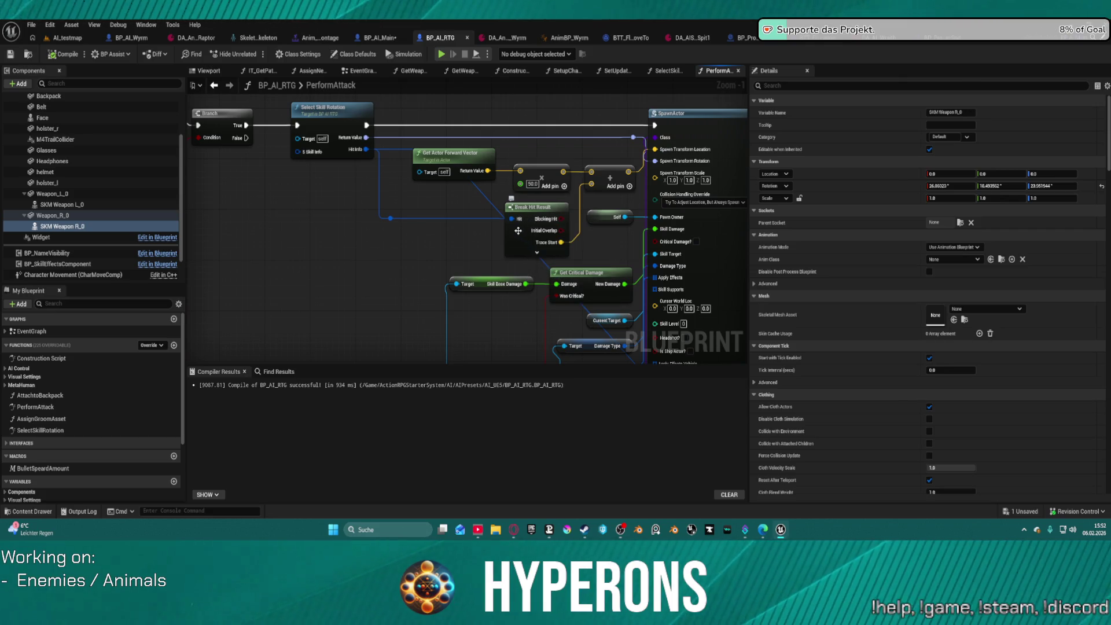
left_click(320, 111)
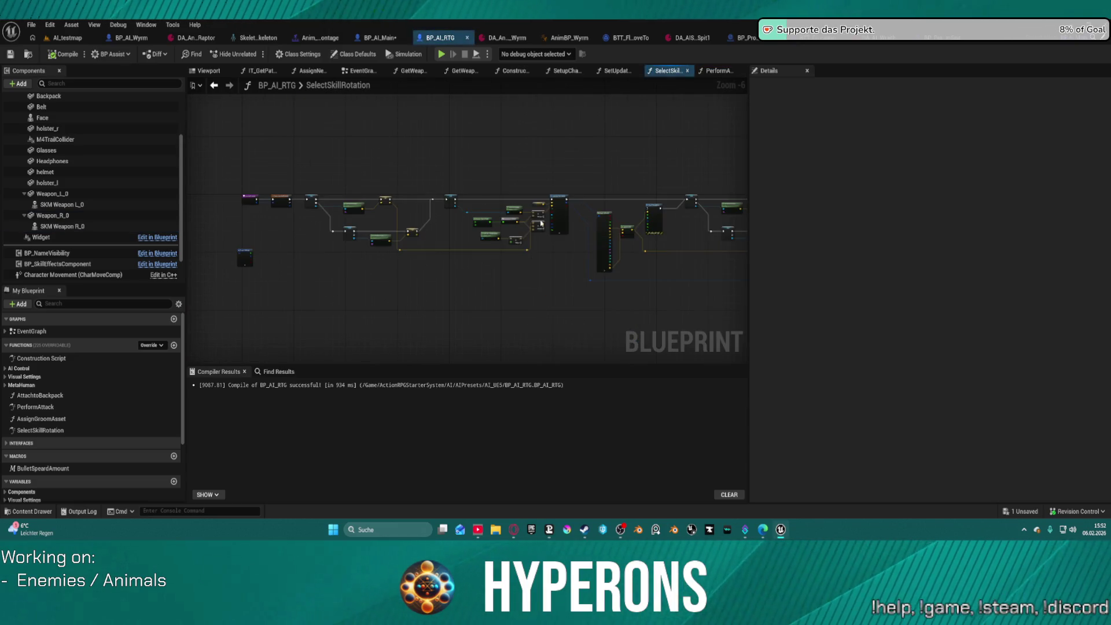
scroll(527, 219, "up", 5)
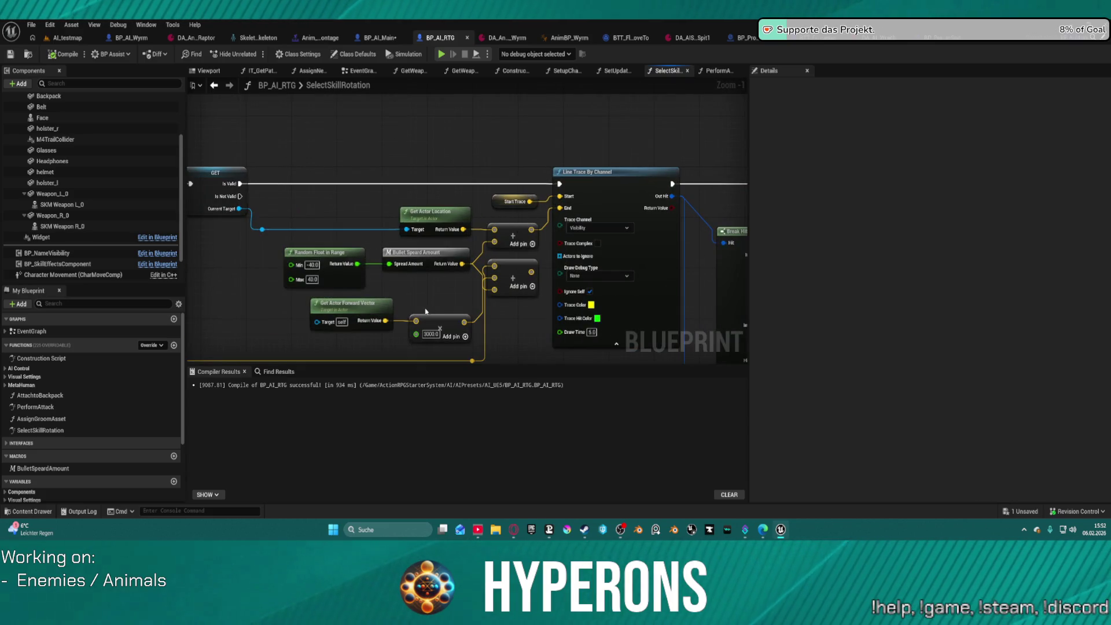
mouse_move(518, 272)
left_mouse_down()
mouse_move(516, 324)
mouse_move(527, 267)
mouse_move(501, 243)
mouse_move(559, 191)
mouse_move(579, 243)
mouse_move(573, 255)
mouse_move(551, 251)
mouse_move(591, 246)
left_mouse_up()
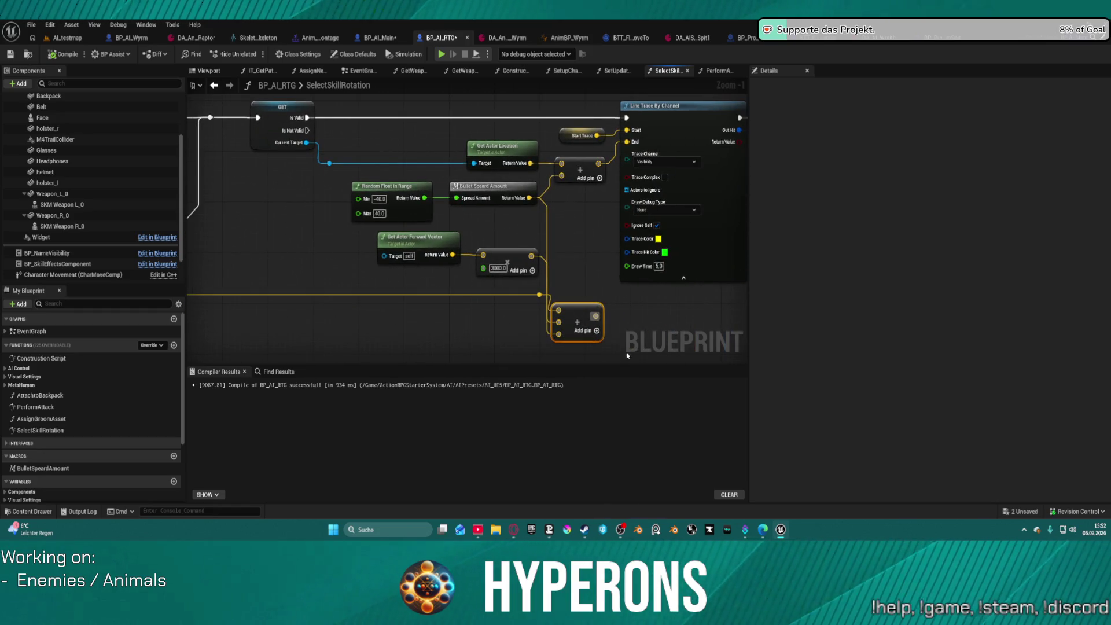
key("Delete")
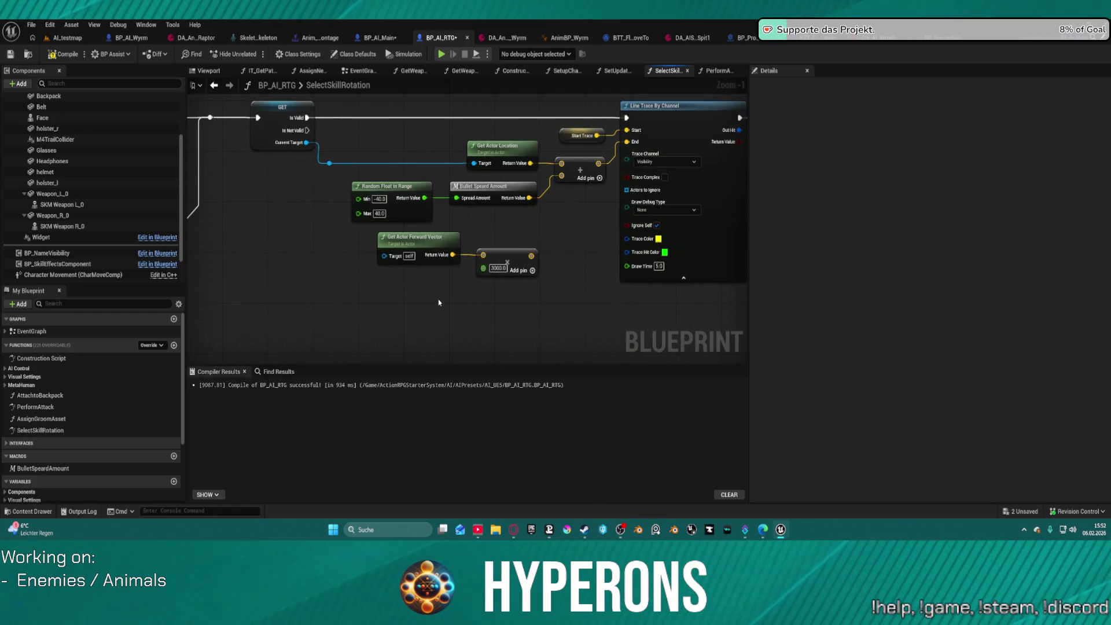
mouse_move(549, 300)
left_mouse_down()
mouse_move(400, 248)
mouse_move(579, 290)
mouse_move(434, 323)
left_mouse_up()
key("Delete")
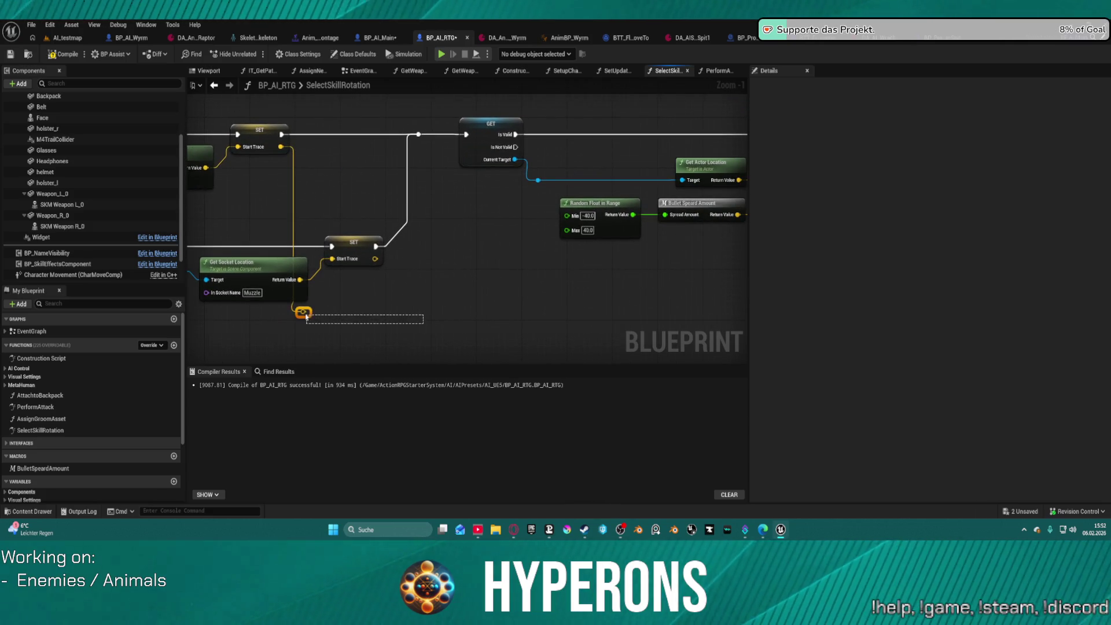
mouse_move(491, 313)
left_mouse_down()
mouse_move(723, 272)
mouse_move(532, 300)
mouse_move(844, 289)
mouse_move(290, 300)
mouse_move(434, 298)
left_mouse_up()
left_click(385, 38)
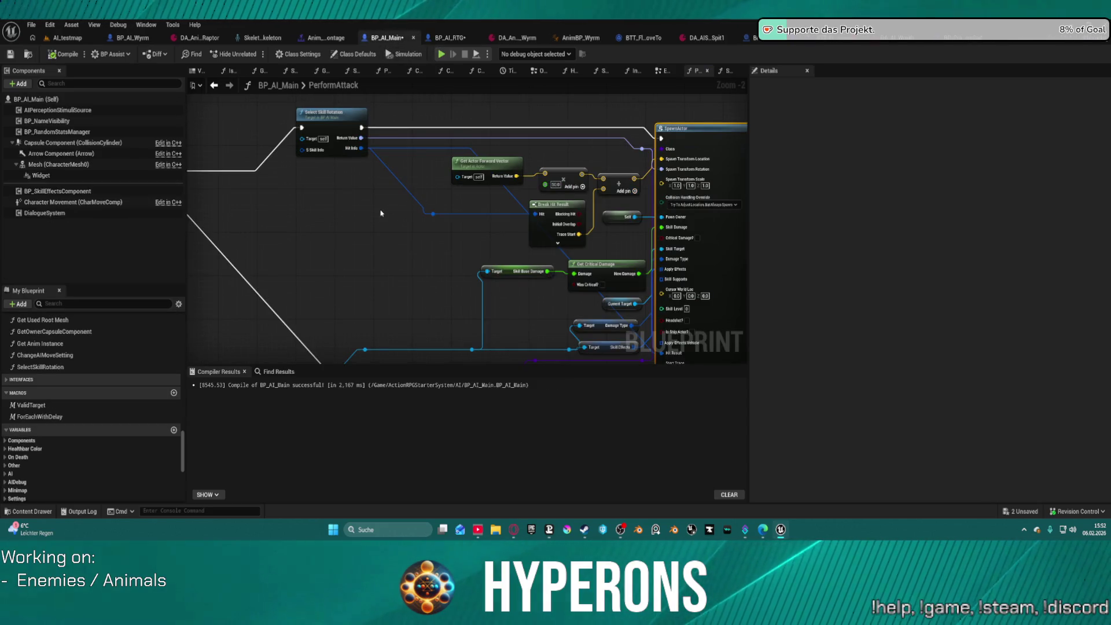
Step: Wire Line Trace End to the target location, delete the offset Add, and set Draw Debug Type to For Duration
double_click(316, 120)
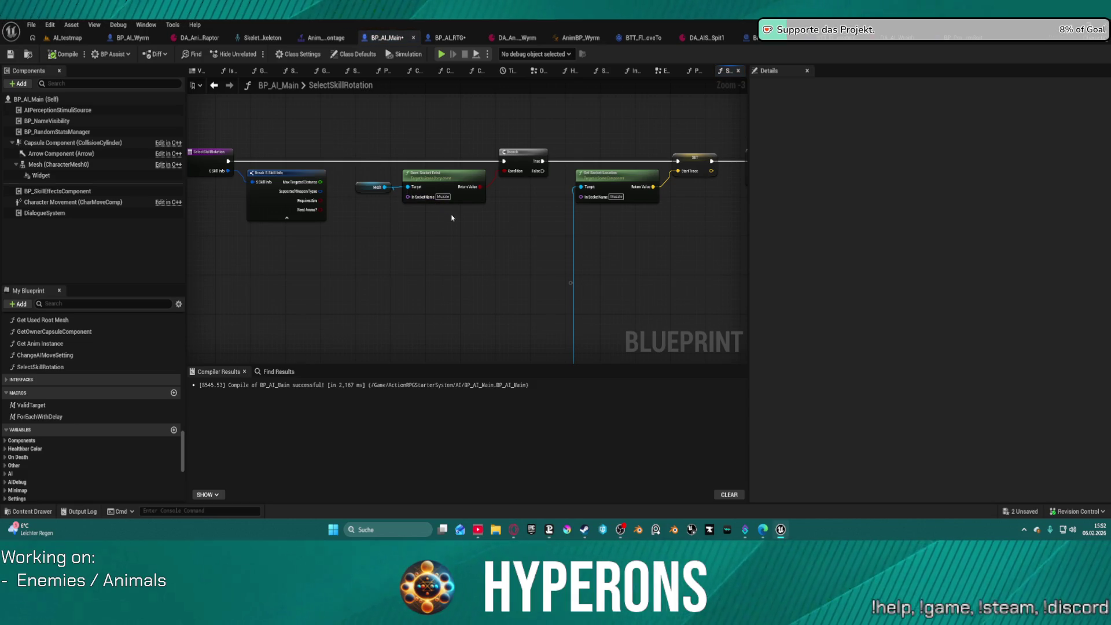
left_click_drag(514, 227, 112, 217)
left_click_drag(488, 198, 420, 197)
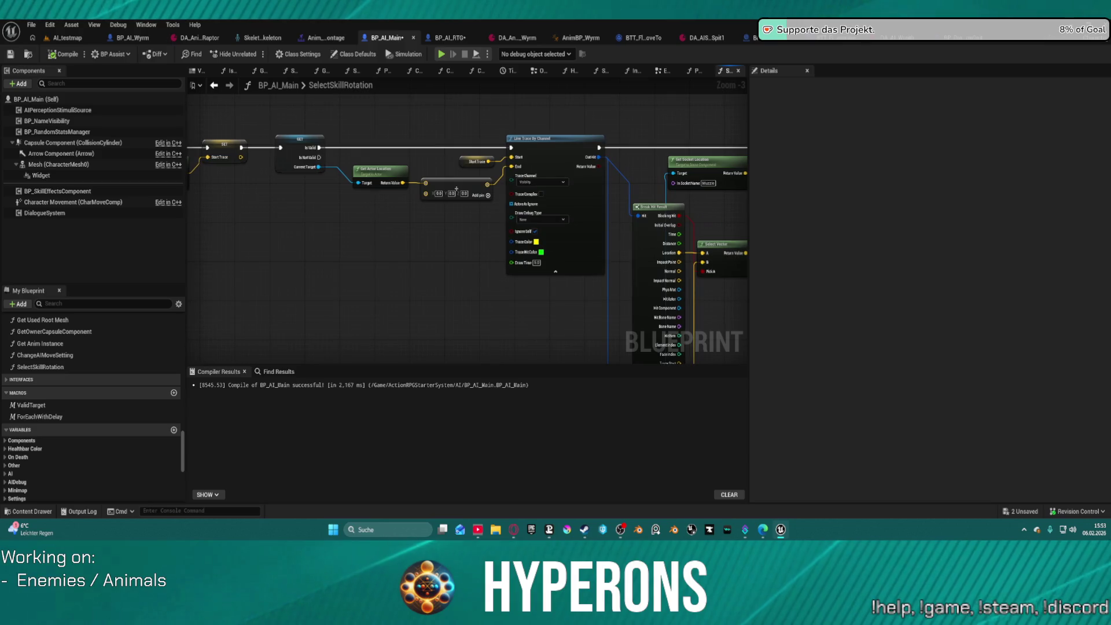
scroll(420, 197, "up", 3)
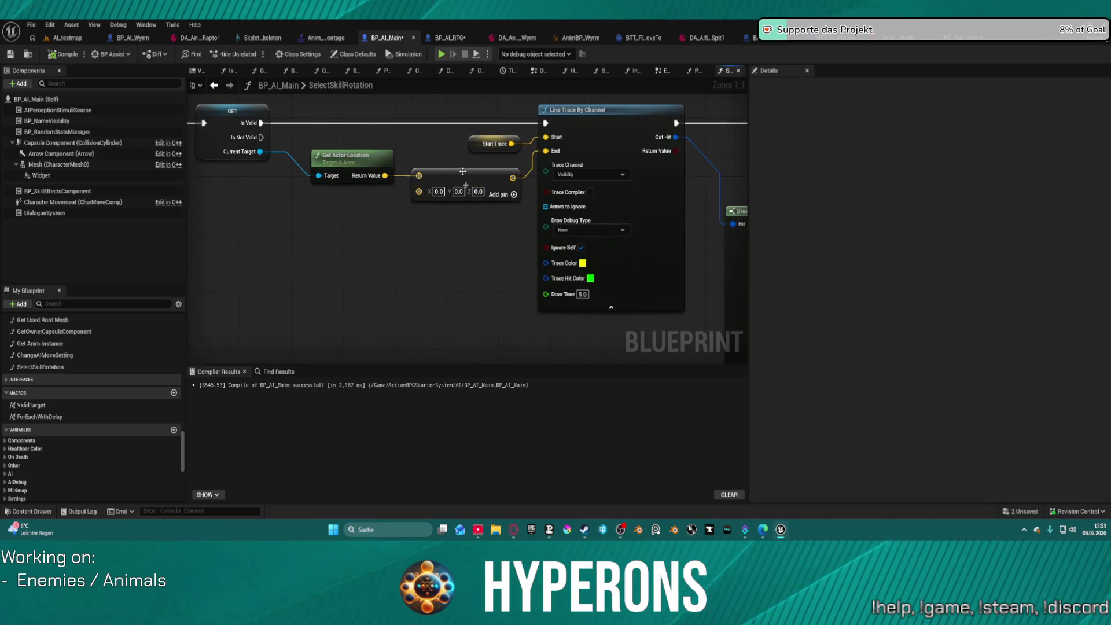
scroll(462, 201, "down", 5)
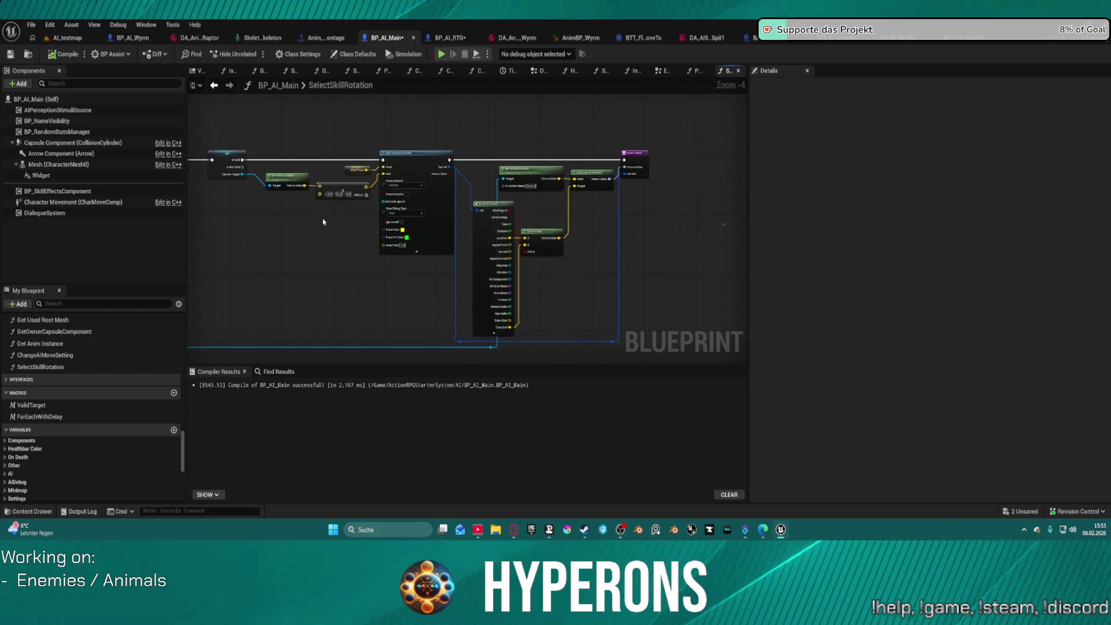
scroll(331, 188, "up", 2)
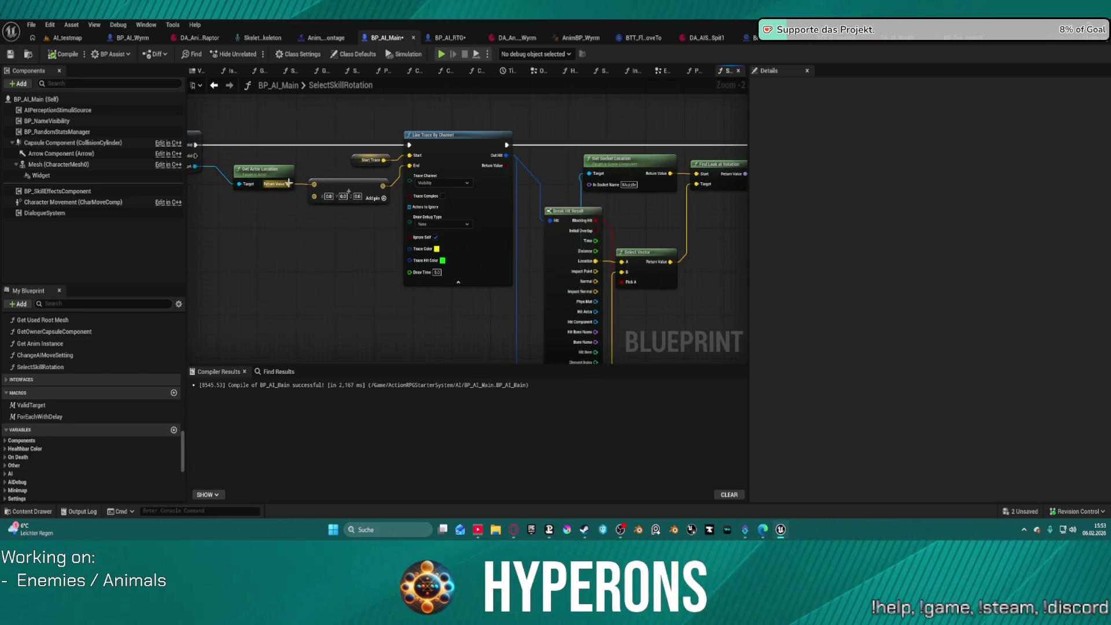
left_click_drag(413, 169, 413, 168)
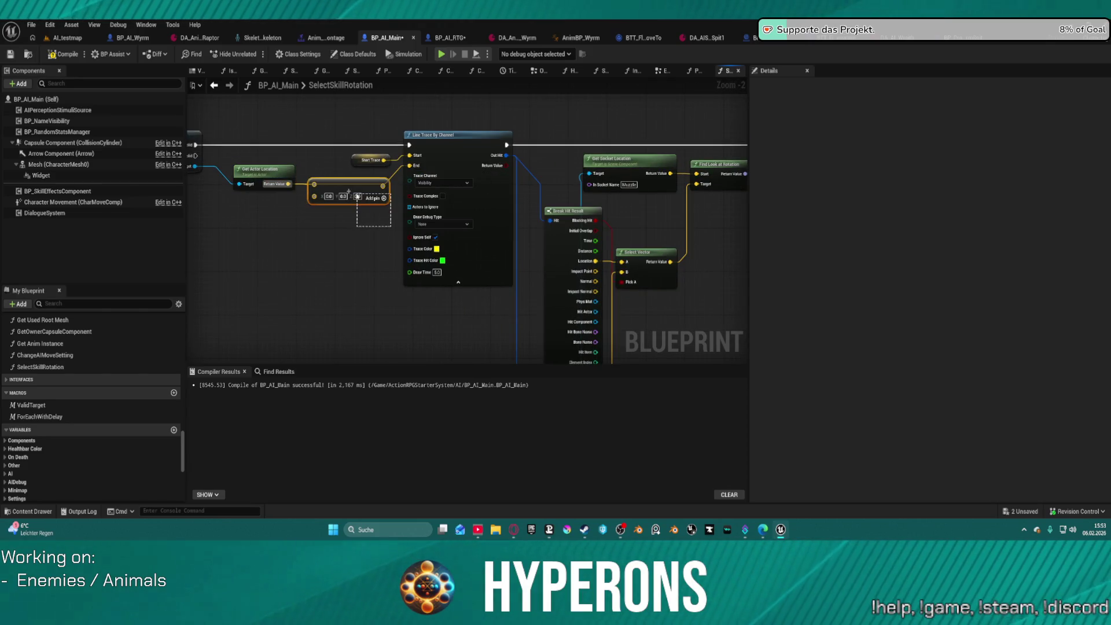
key("Delete")
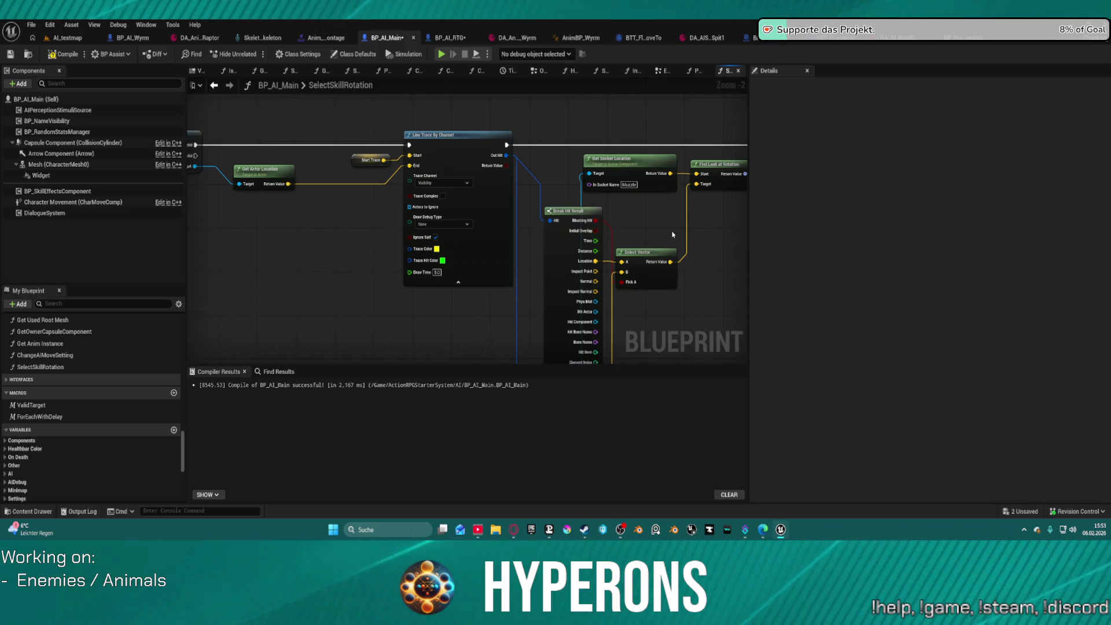
left_click(414, 223)
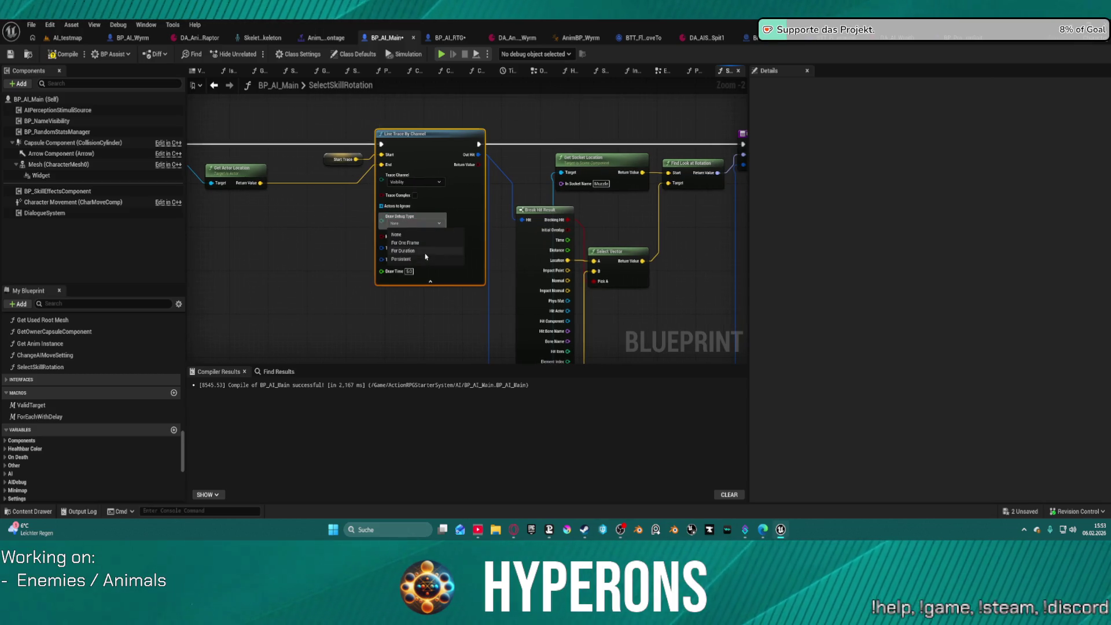
left_click(429, 255)
Step: Feed a pasted Start Trace getter into the look-at rotation's start pin
left_click_drag(730, 242, 519, 244)
scroll(519, 244, "down", 3)
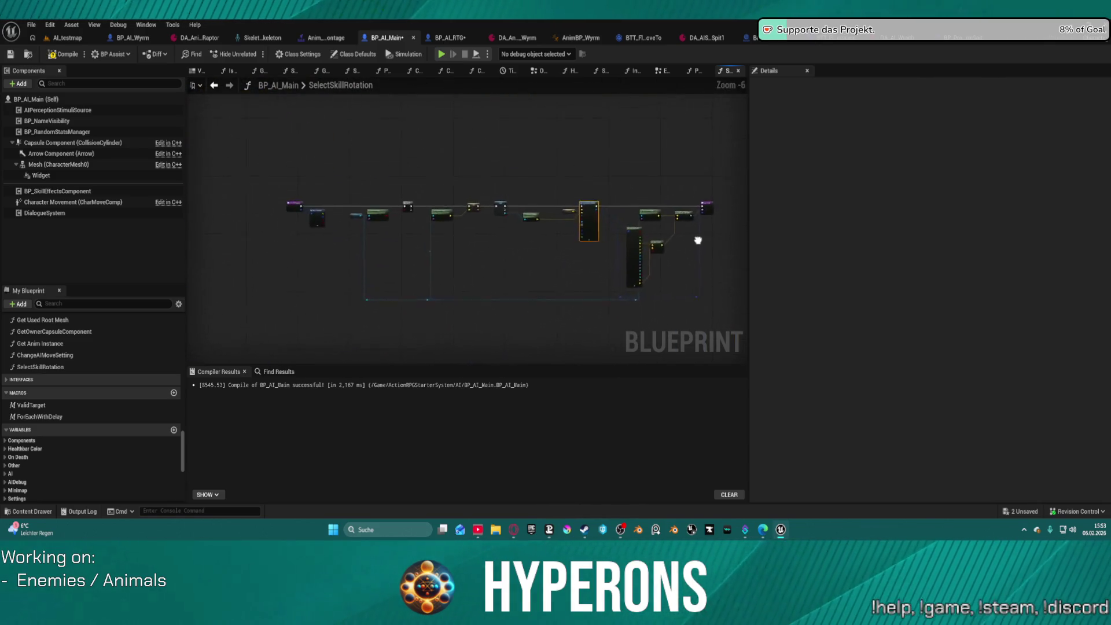
scroll(613, 241, "up", 4)
left_click_drag(612, 241, 612, 101)
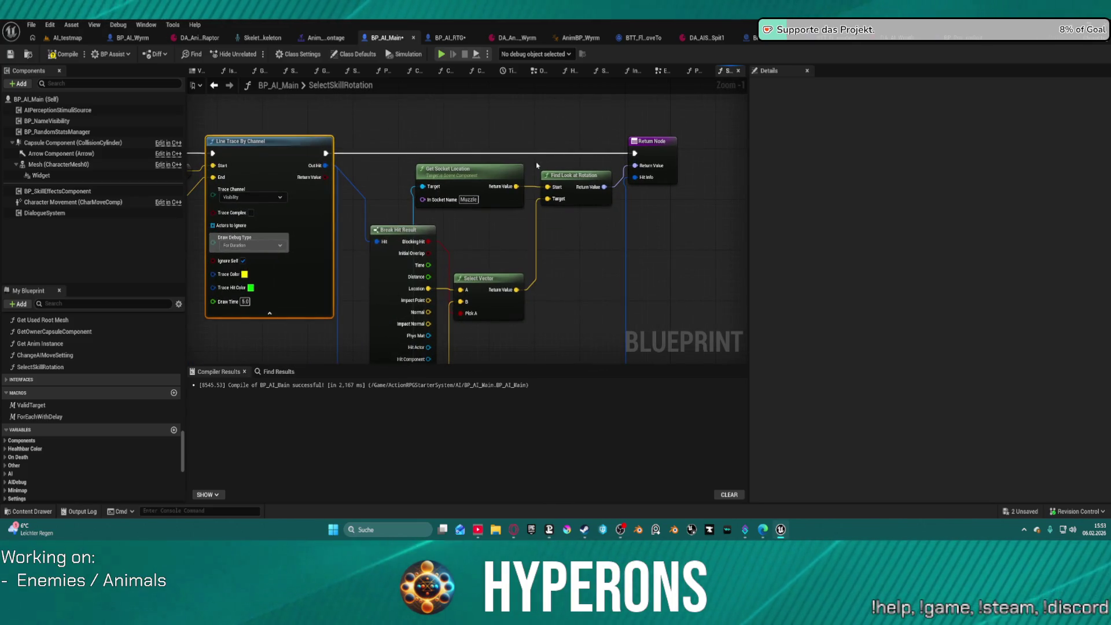
mouse_move(441, 170)
left_mouse_down()
mouse_move(394, 154)
mouse_move(445, 147)
mouse_move(433, 154)
left_mouse_up()
mouse_move(404, 188)
left_mouse_down()
mouse_move(683, 164)
mouse_move(574, 172)
left_mouse_up()
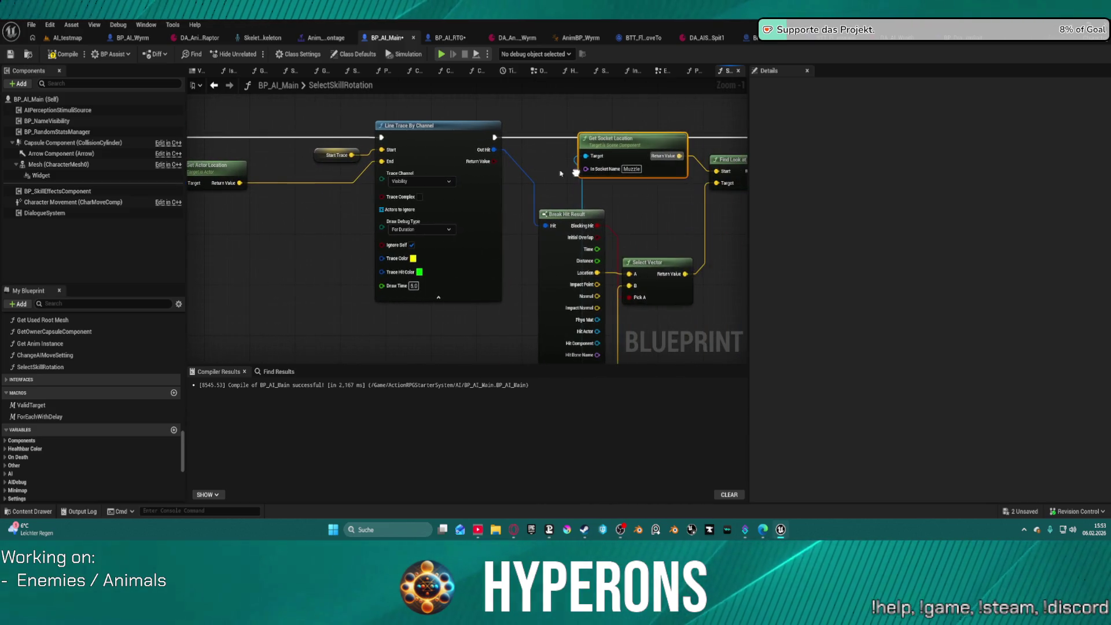
left_click(349, 156)
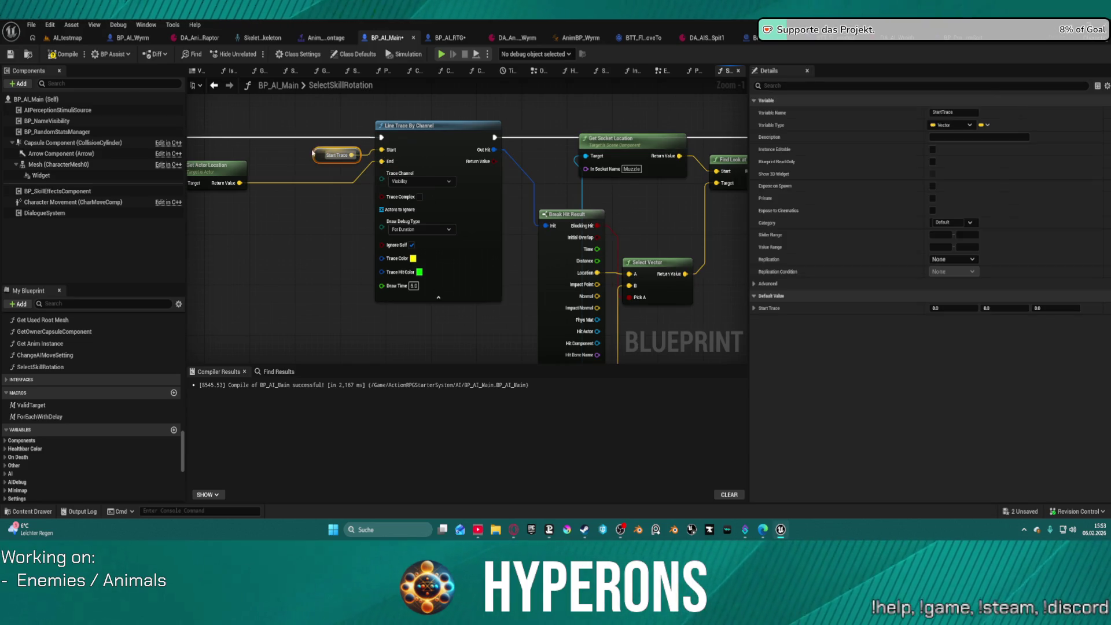
left_click(535, 191)
mouse_move(651, 169)
left_mouse_down()
mouse_move(535, 191)
mouse_move(601, 194)
left_mouse_up()
key("ctrl+v")
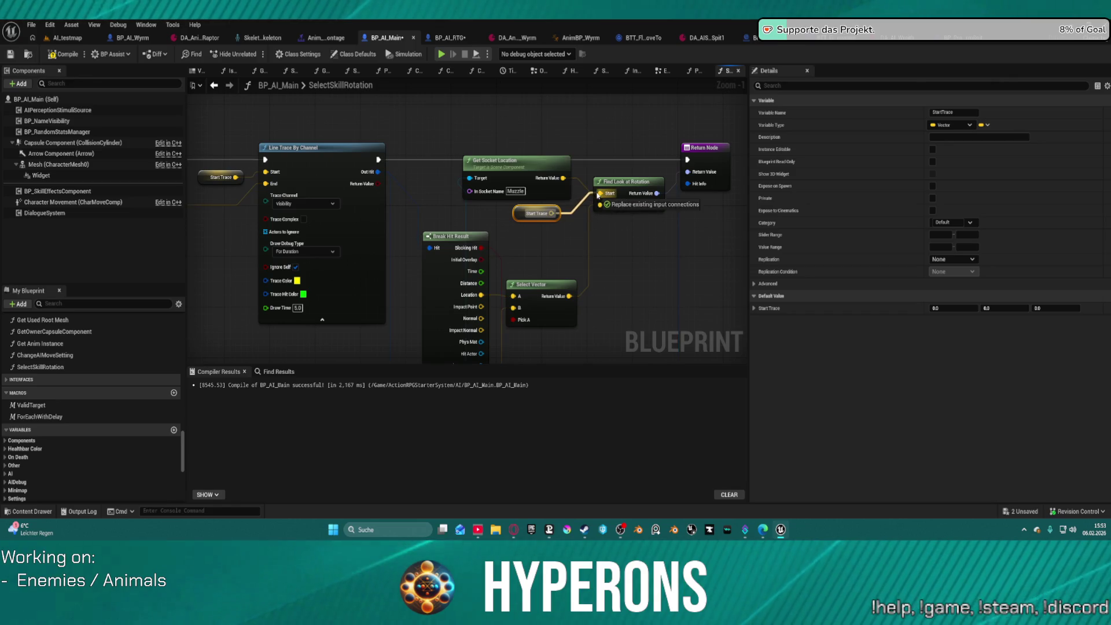
left_click(517, 161)
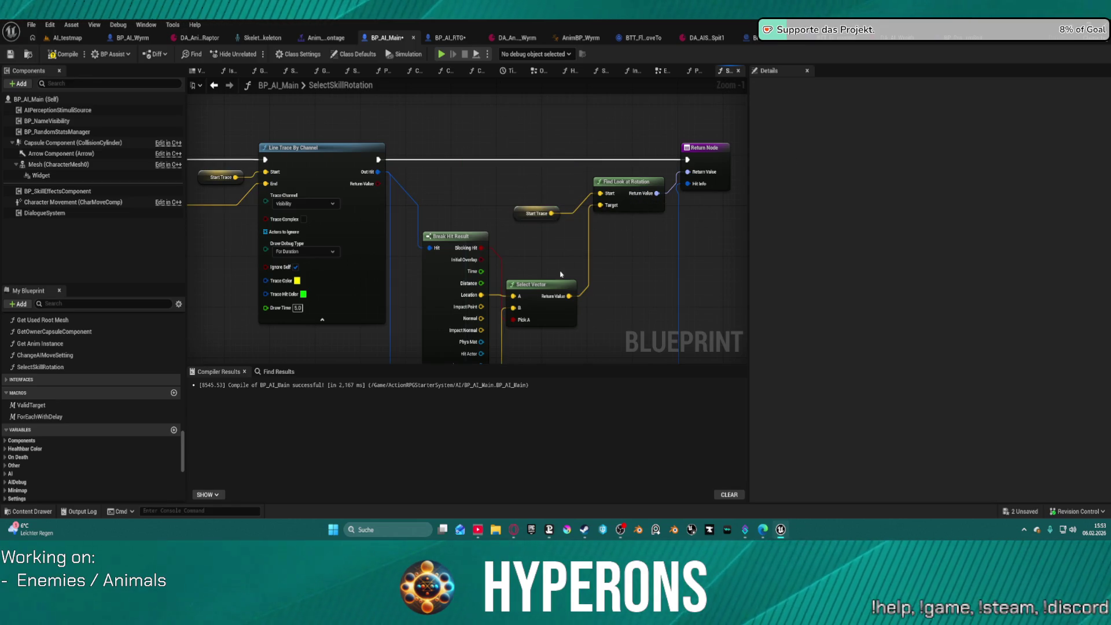
Step: Make the Select Vector use Break Hit Result's Impact Point instead of Location for aiming
left_click_drag(560, 272, 540, 142)
scroll(521, 272, "down", 3)
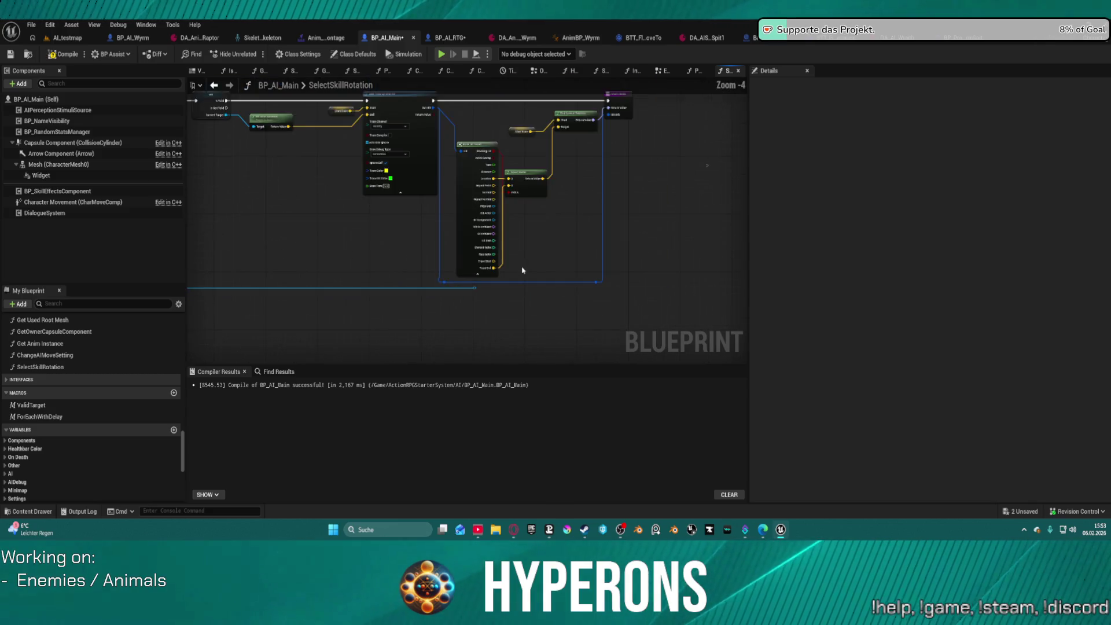
scroll(514, 338, "up", 3)
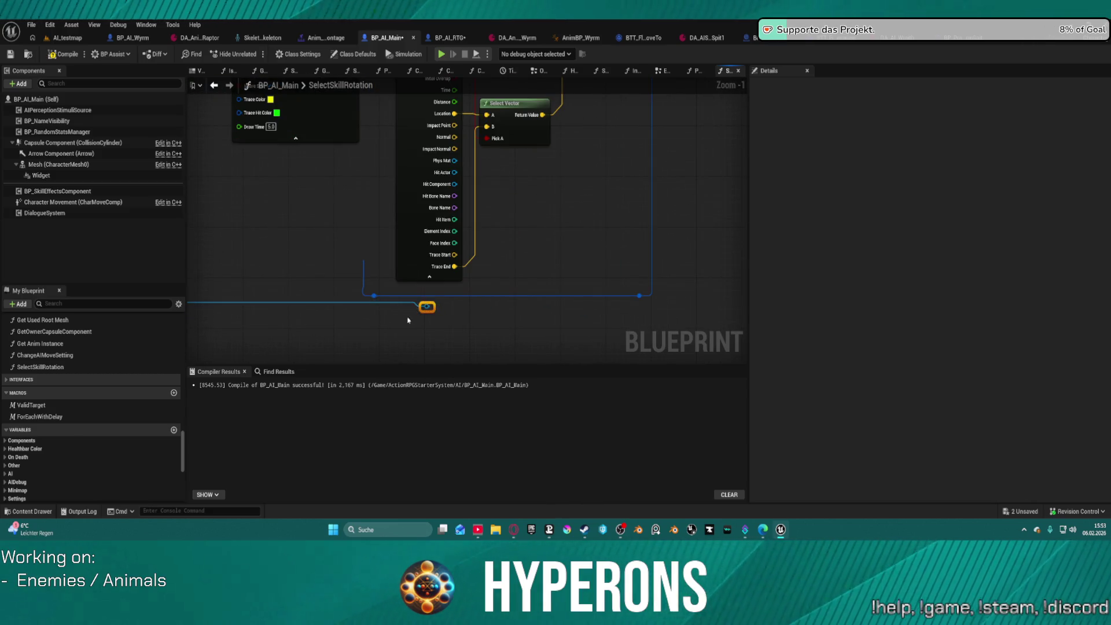
left_click_drag(540, 269, 542, 351)
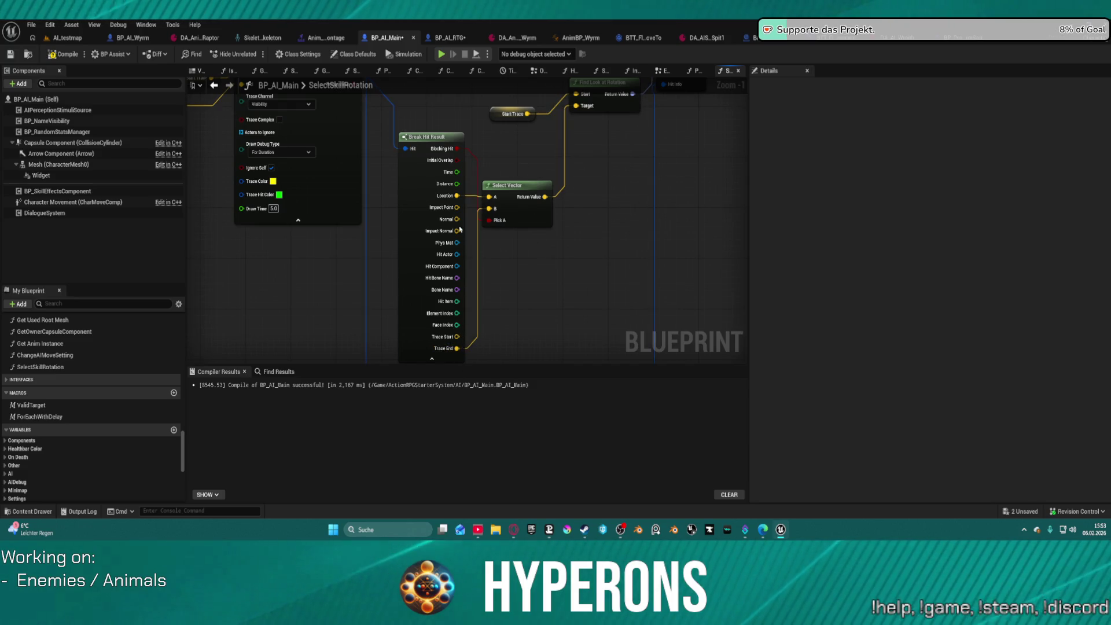
left_click_drag(456, 207, 489, 197)
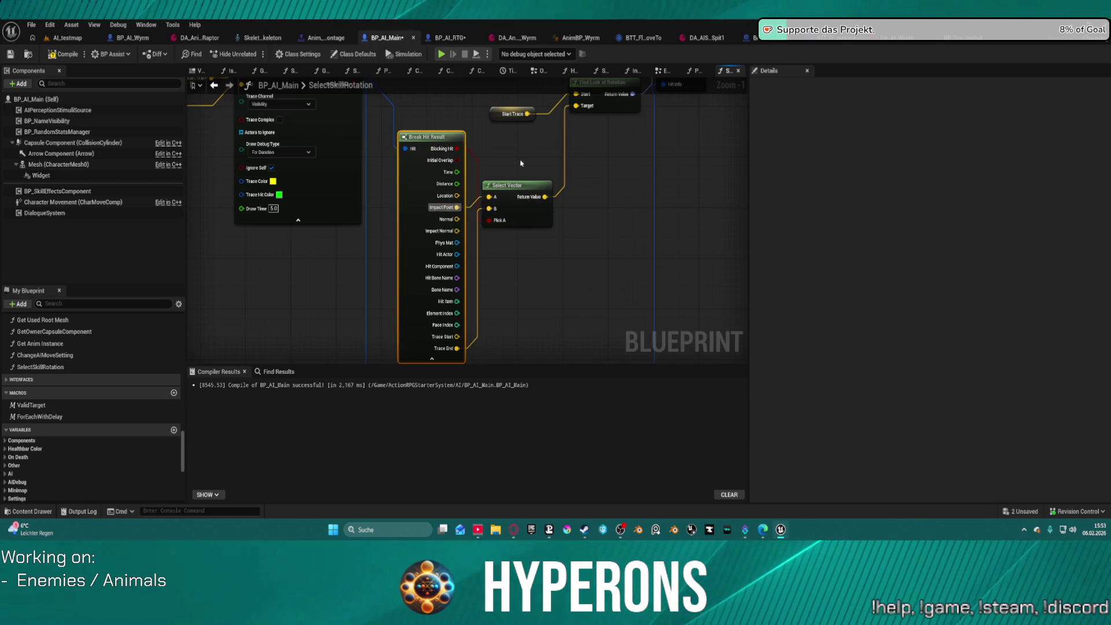
left_click_drag(560, 183, 506, 250)
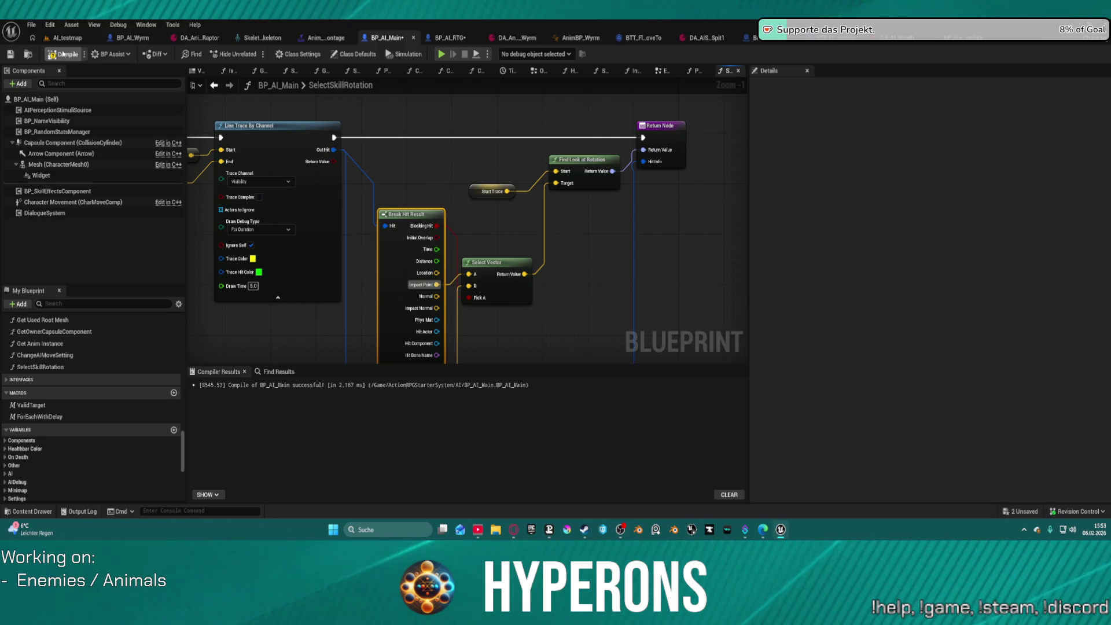
left_click(81, 40)
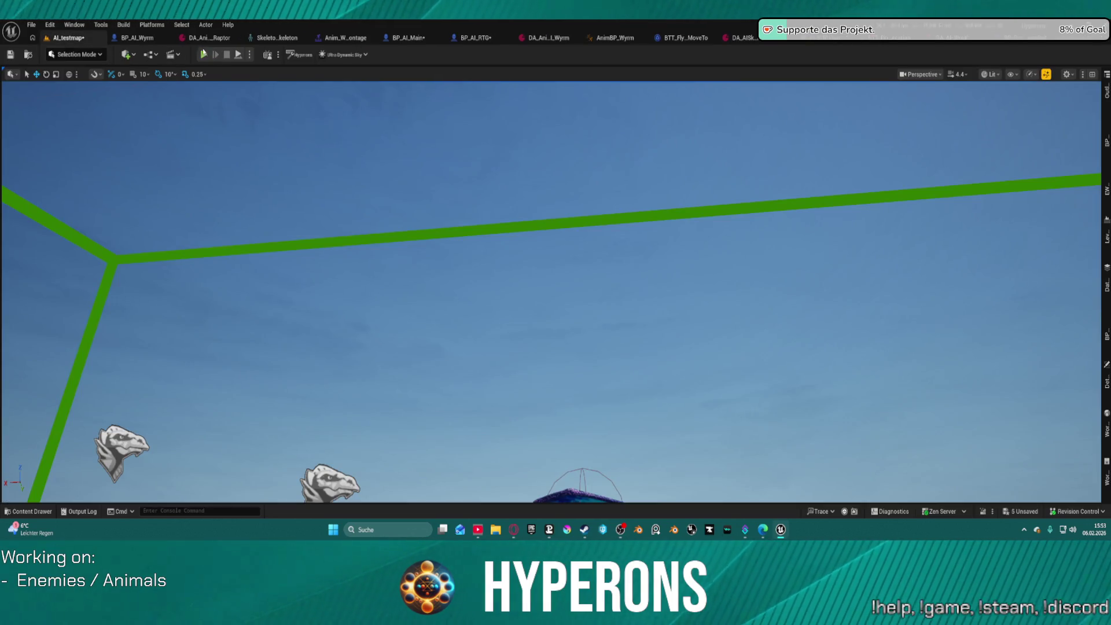
key("alt+p")
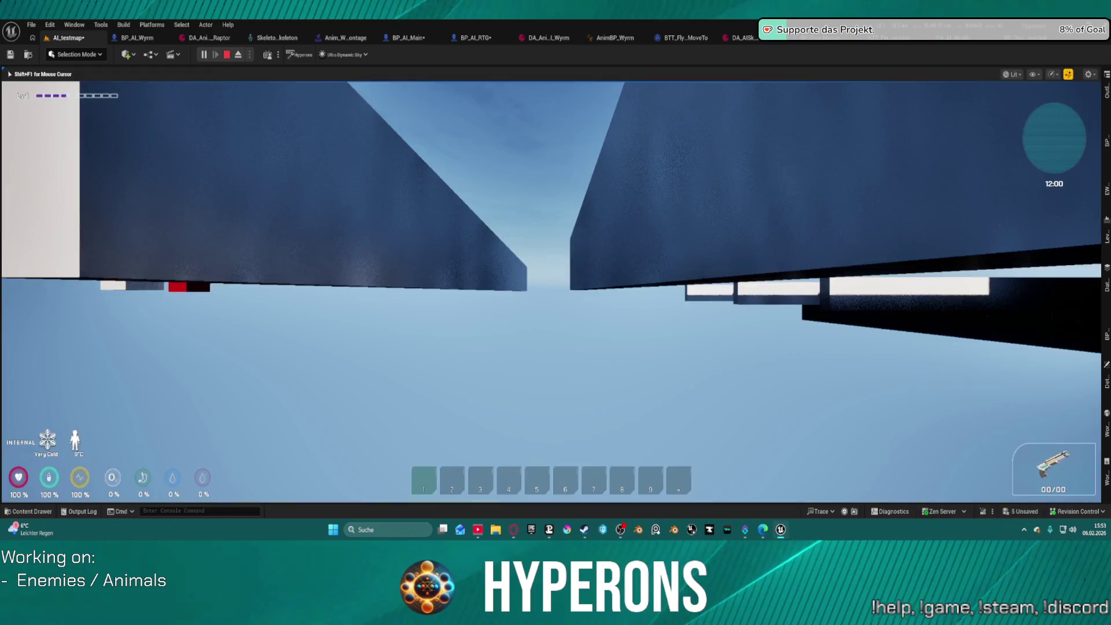
key("w")
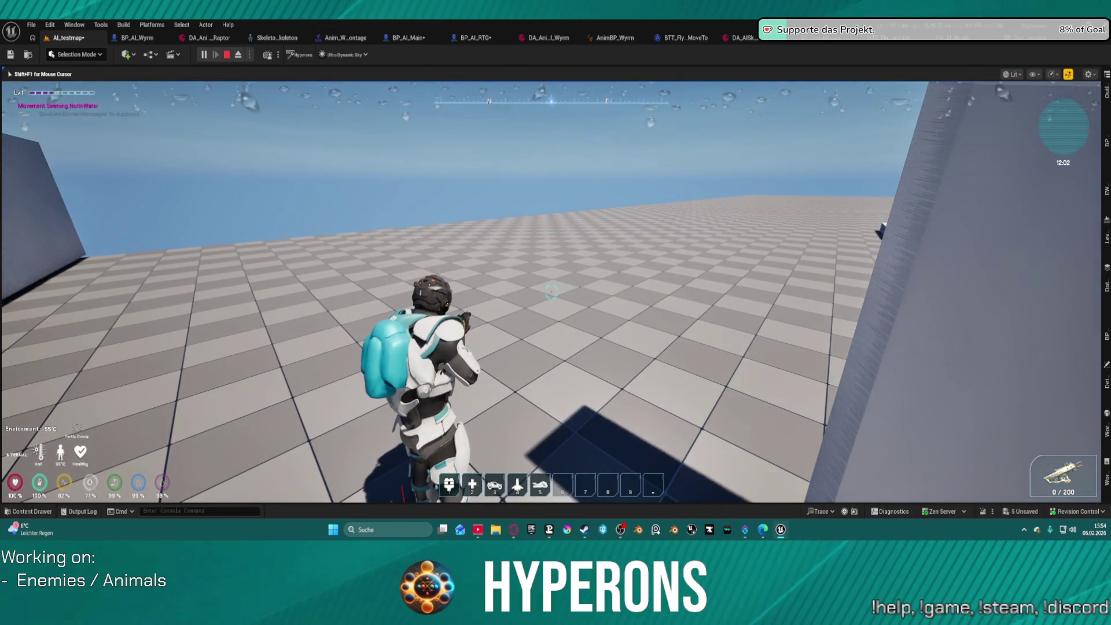
key("w")
key("a")
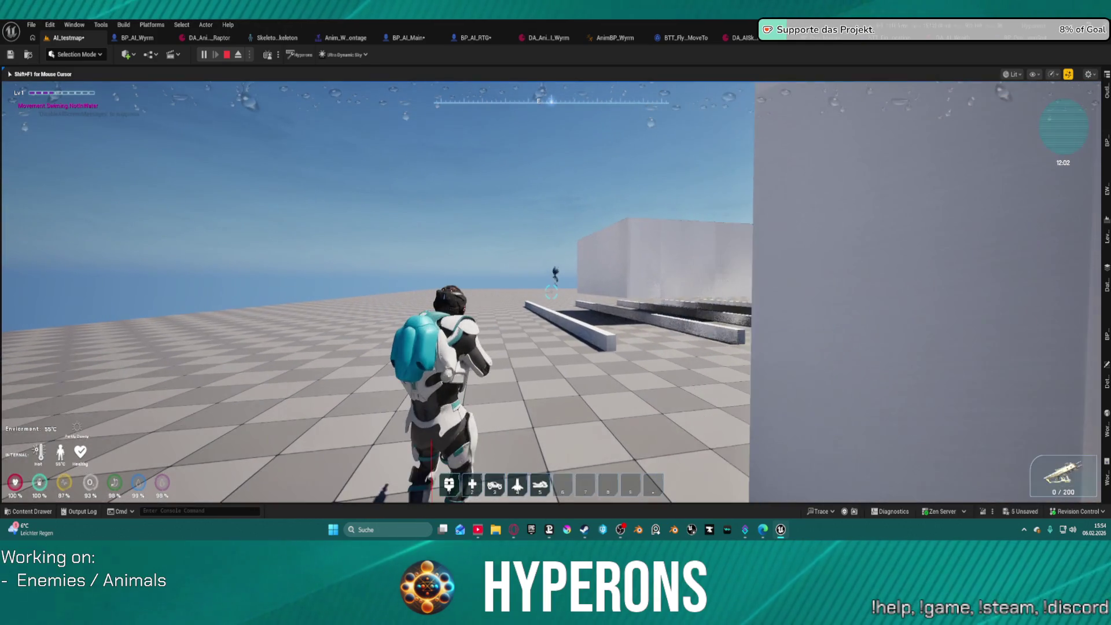
key("w")
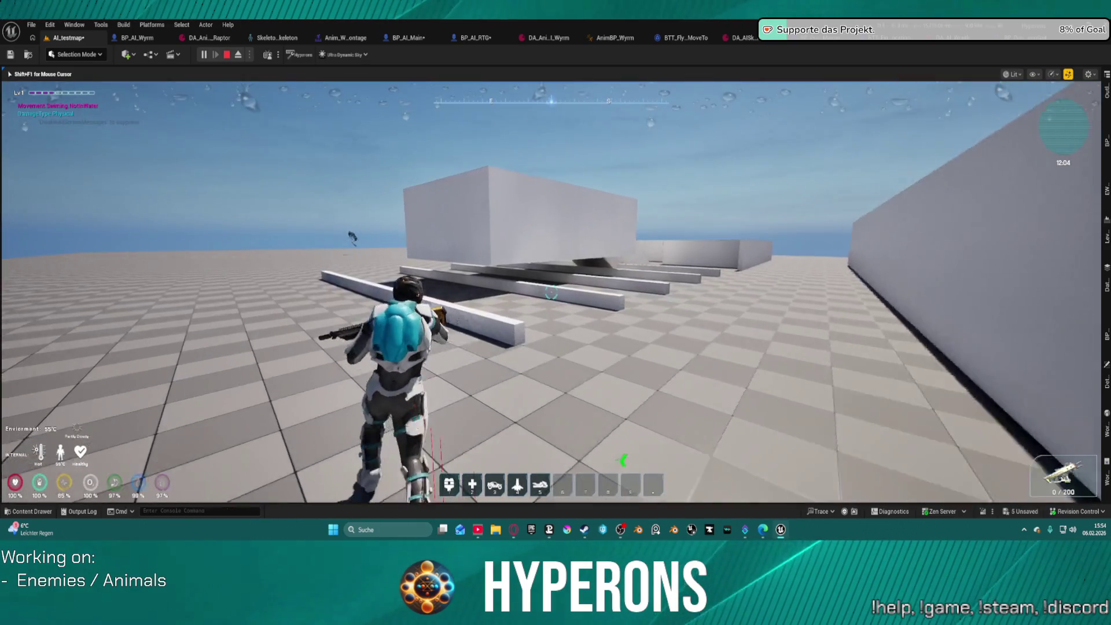
key("space")
key("w")
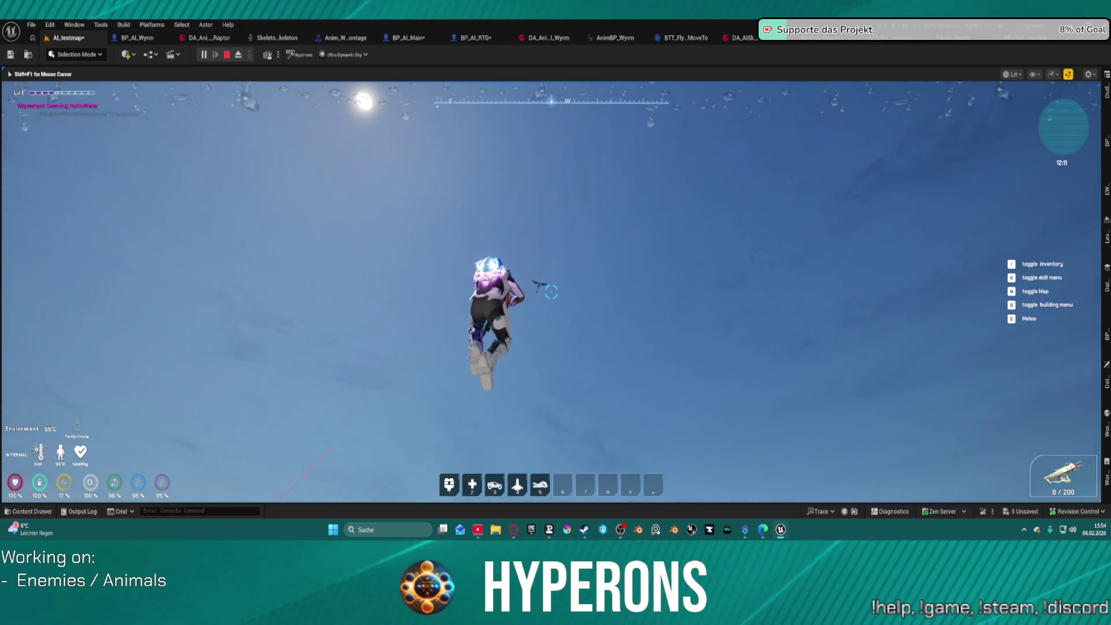
key("Escape")
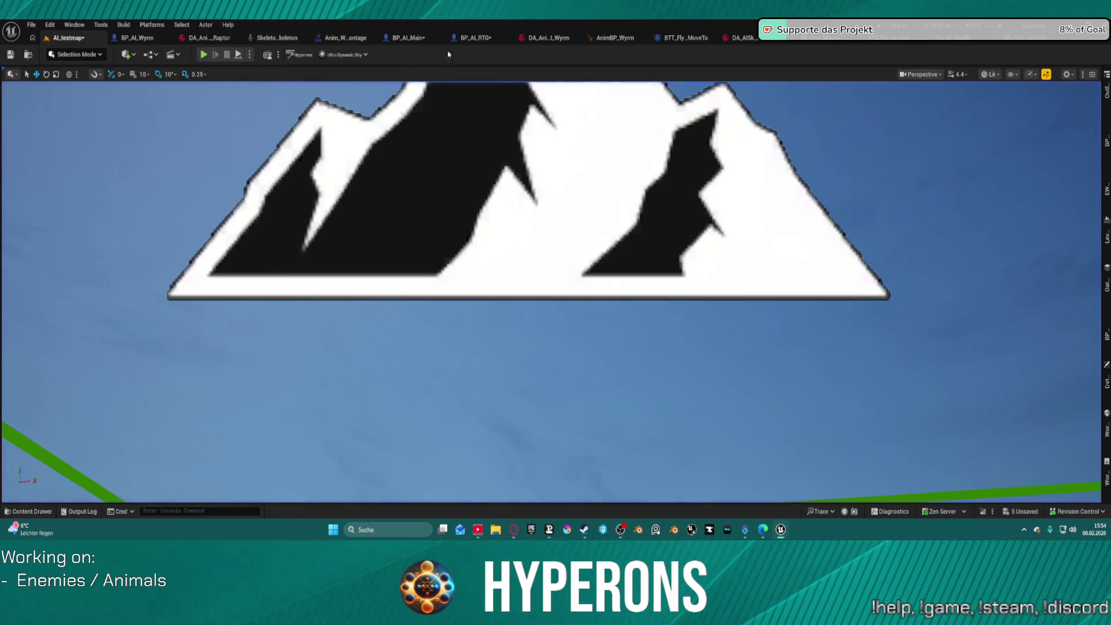
left_click(705, 37)
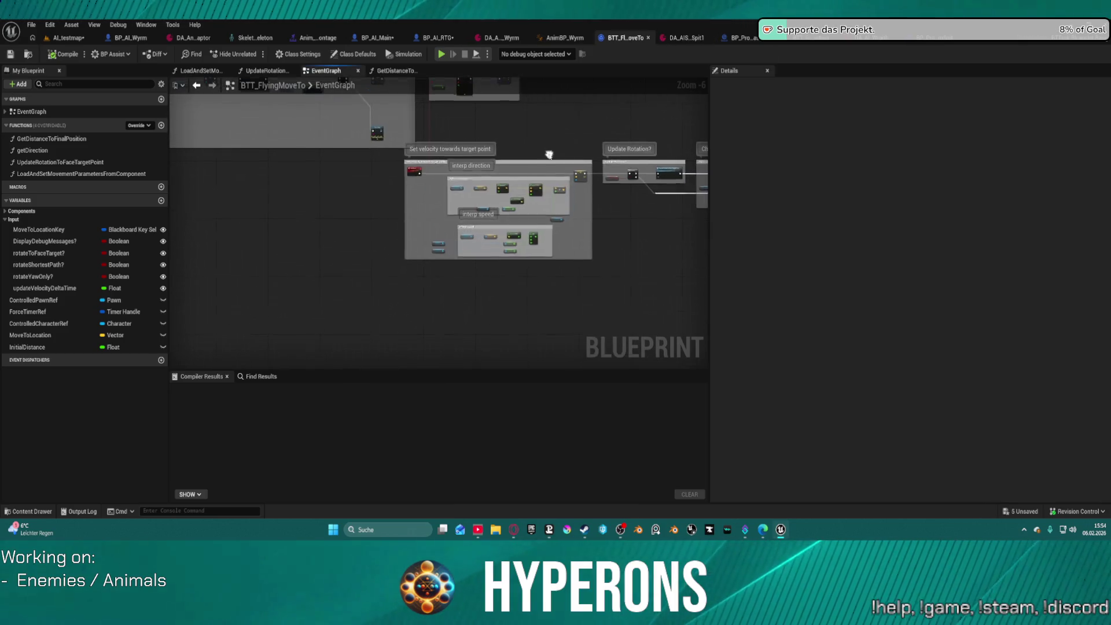
Step: Pan through BTT_FlyingMoveTo's event graph to its finishing nodes
scroll(559, 230, "up", 5)
mouse_move(538, 247)
left_mouse_down()
mouse_move(432, 270)
mouse_move(324, 313)
mouse_move(371, 191)
left_mouse_up()
mouse_move(579, 232)
left_mouse_down()
mouse_move(372, 154)
mouse_move(509, 324)
mouse_move(198, 229)
mouse_move(245, 128)
mouse_move(398, 281)
mouse_move(422, 288)
left_mouse_up()
Step: Zoom into BTT_FindValidFlyingLocation's GetNewProvisionalRoamLocation, around the blackboard vector and Make Vector
left_click(817, 42)
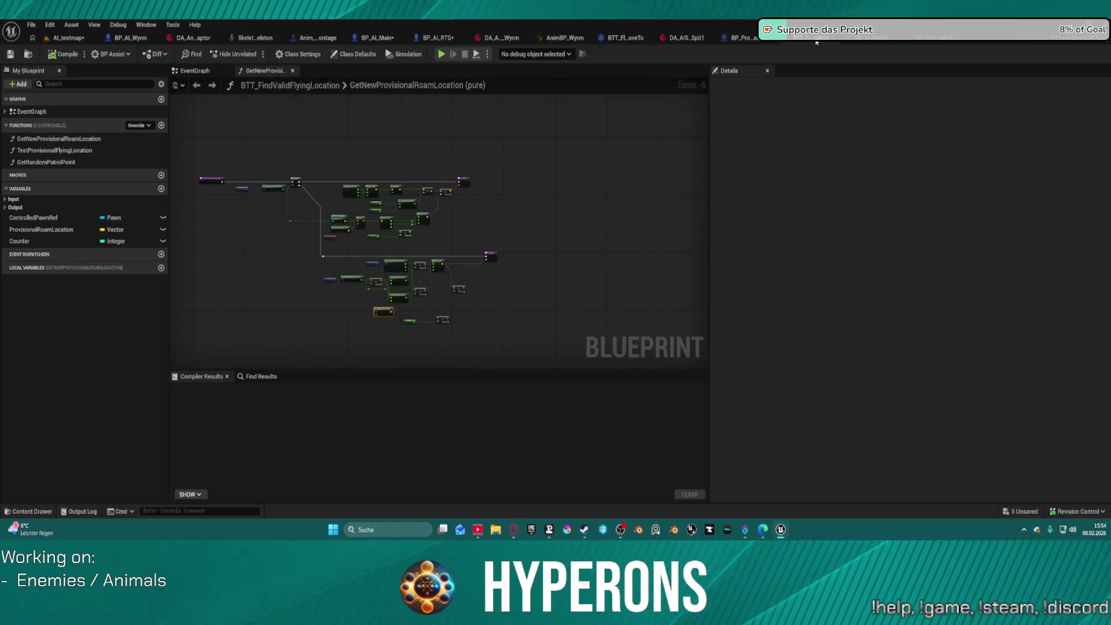
scroll(482, 305, "up", 7)
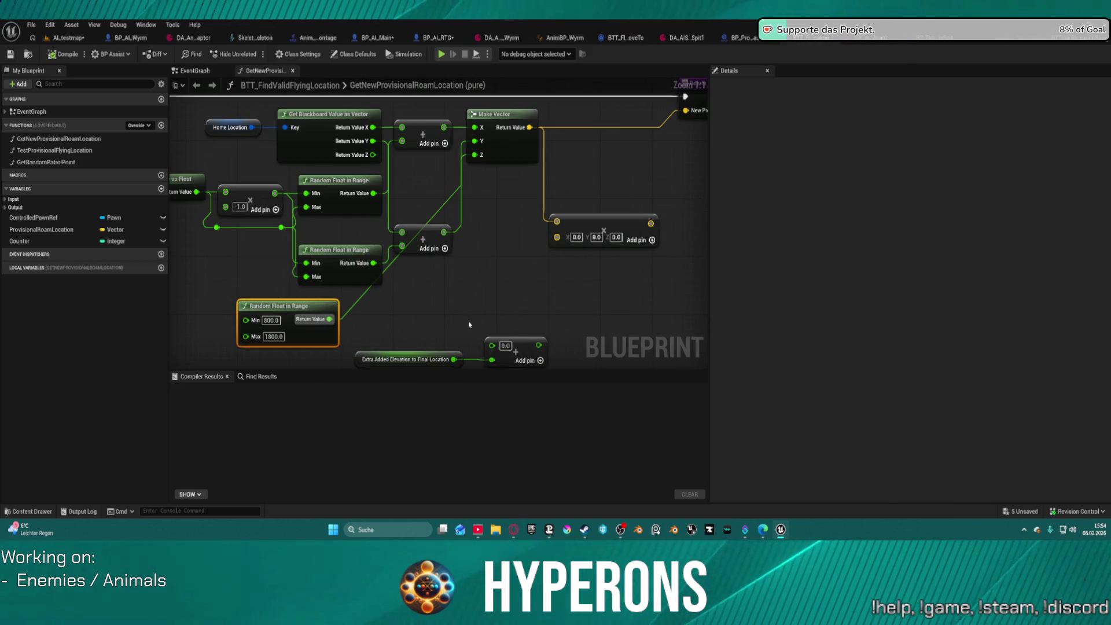
left_click_drag(470, 324, 519, 260)
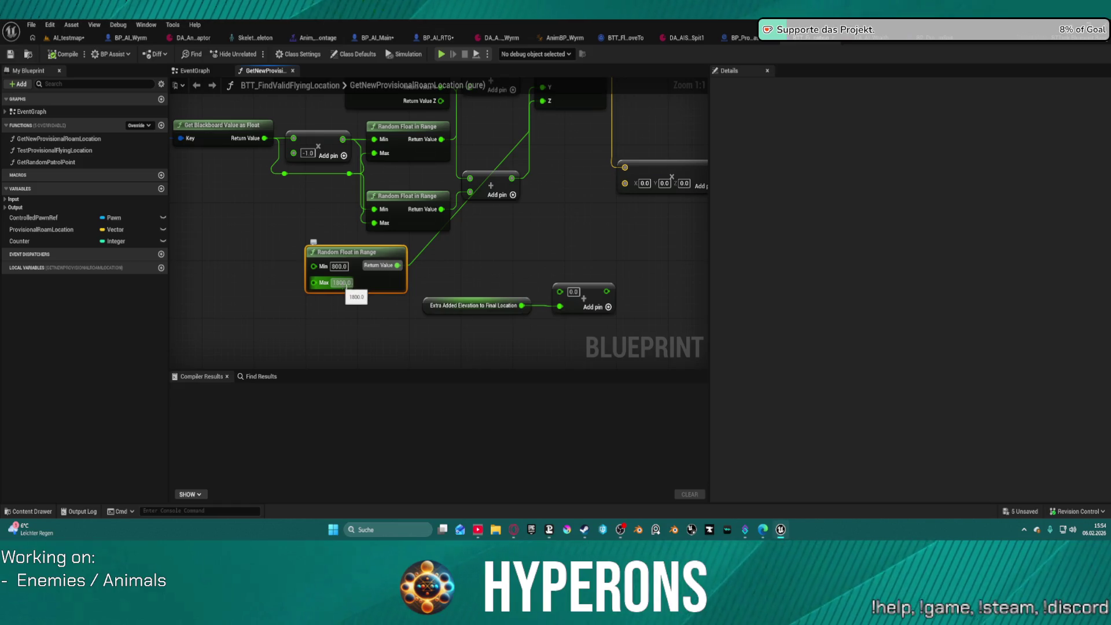
mouse_move(594, 263)
left_mouse_down()
mouse_move(590, 327)
mouse_move(571, 332)
left_mouse_up()
scroll(571, 332, "down", 5)
scroll(512, 206, "up", 4)
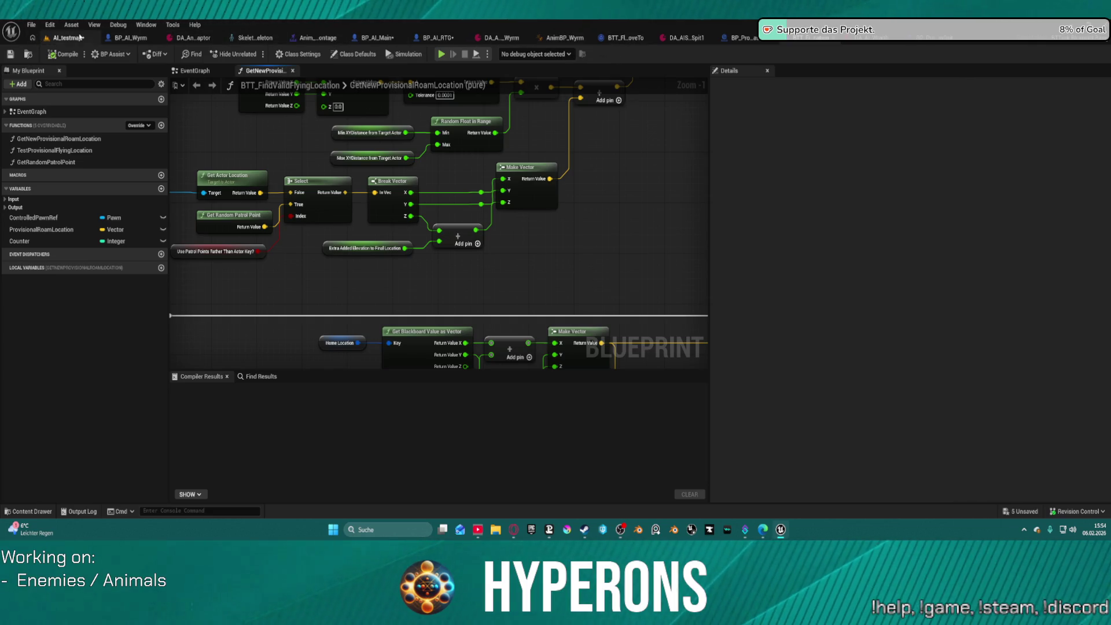
Step: Open AIBehaviorTree from the AI > Behavior > BehaviorTrees folder in the Content Drawer
left_click(29, 512)
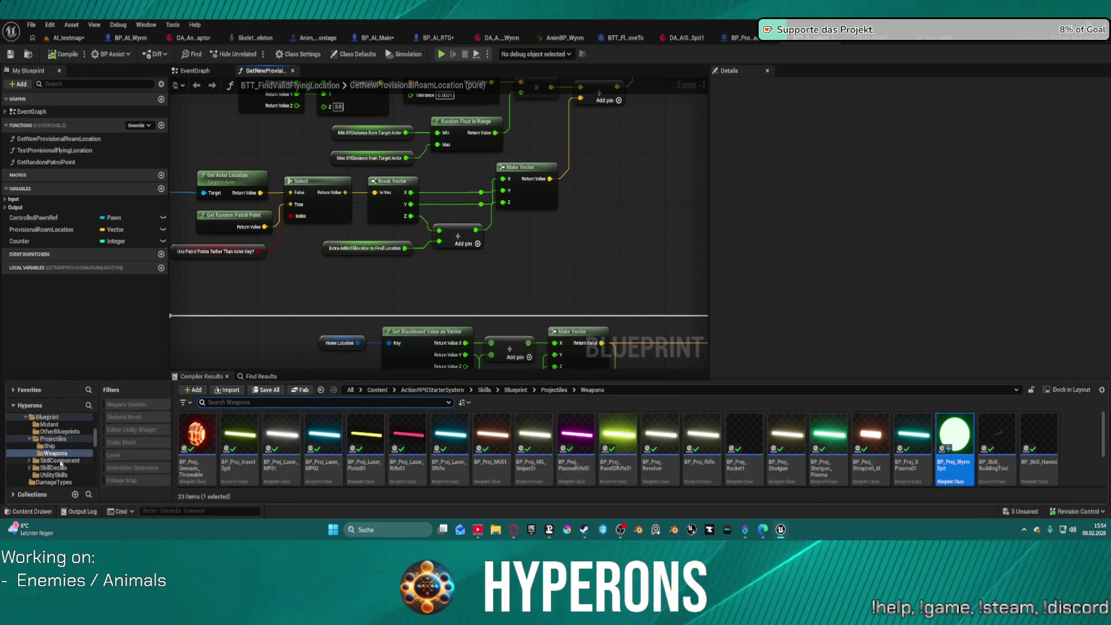
scroll(67, 447, "down", 10)
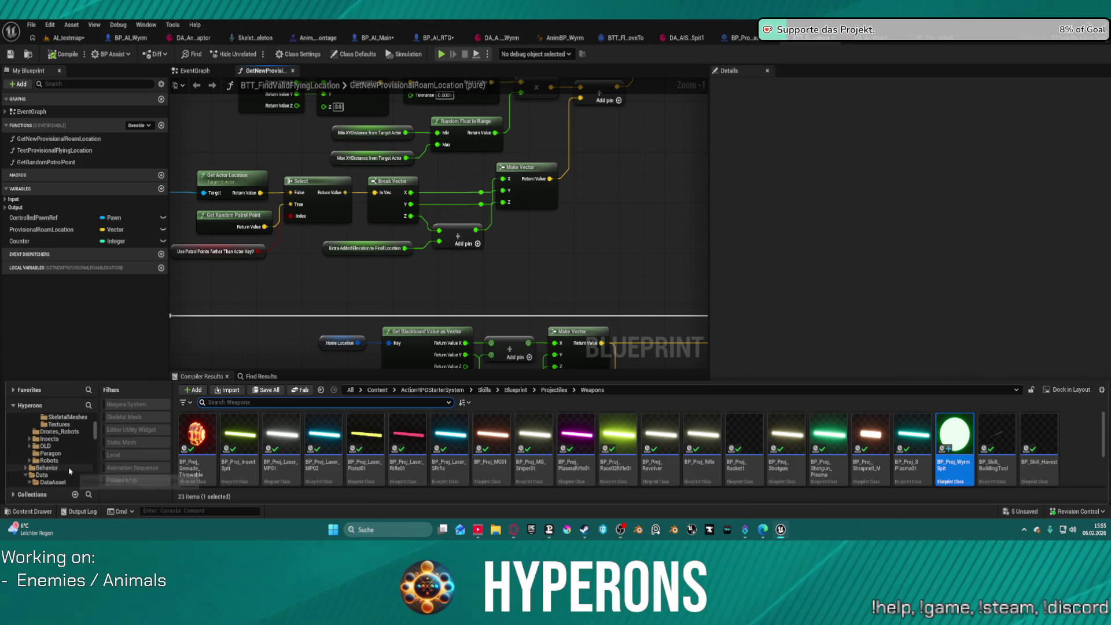
left_click(69, 468)
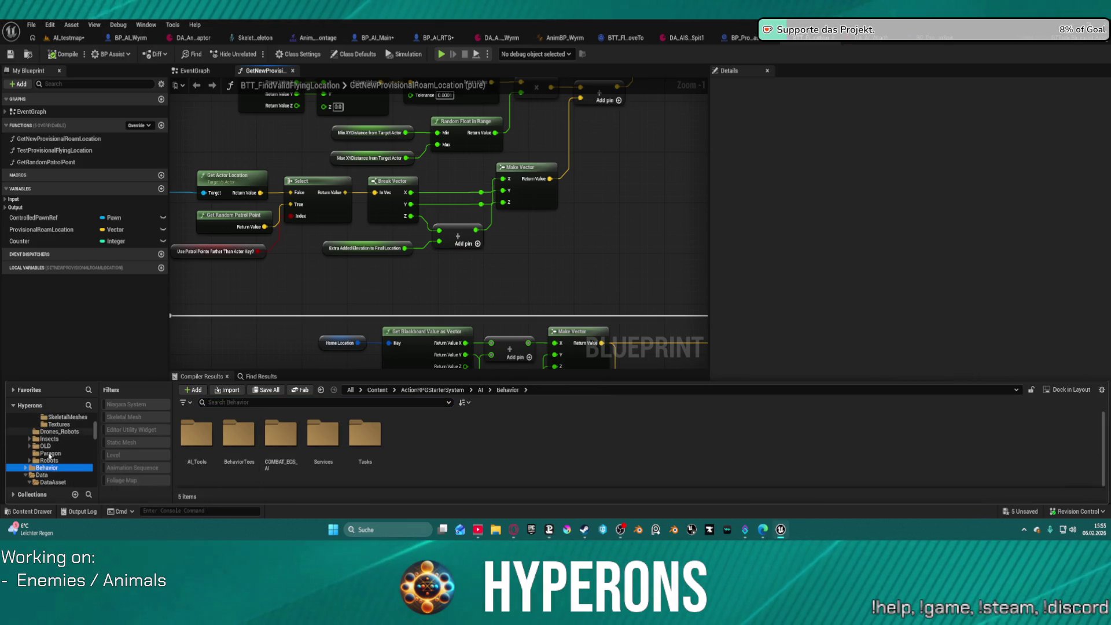
scroll(57, 451, "up", 5)
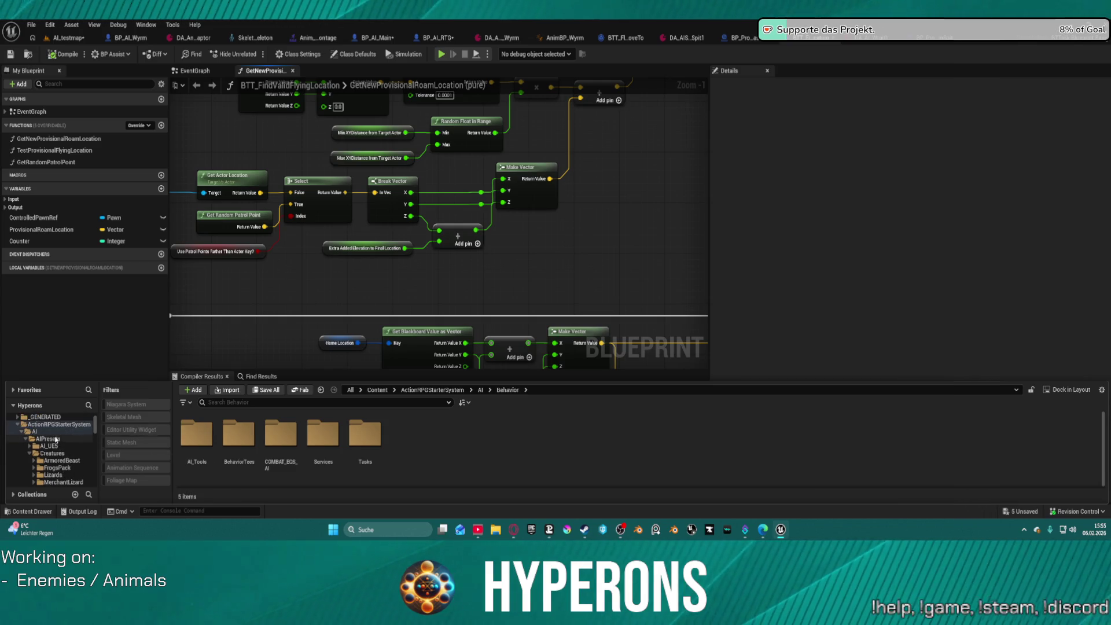
left_click(36, 431)
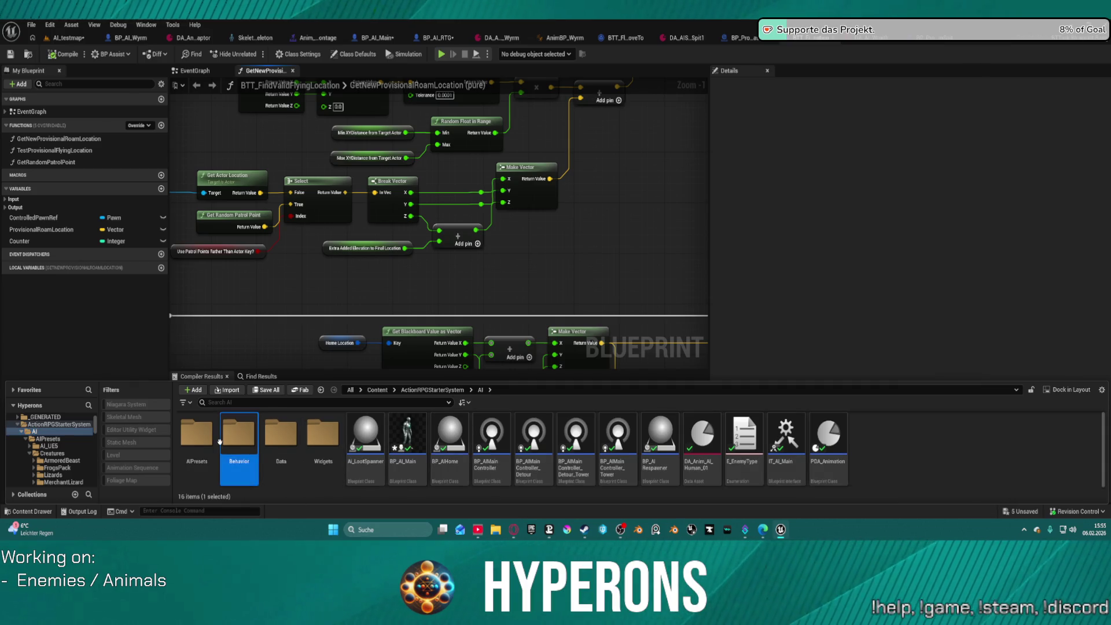
double_click(239, 434)
double_click(238, 434)
left_click(284, 429)
double_click(284, 429)
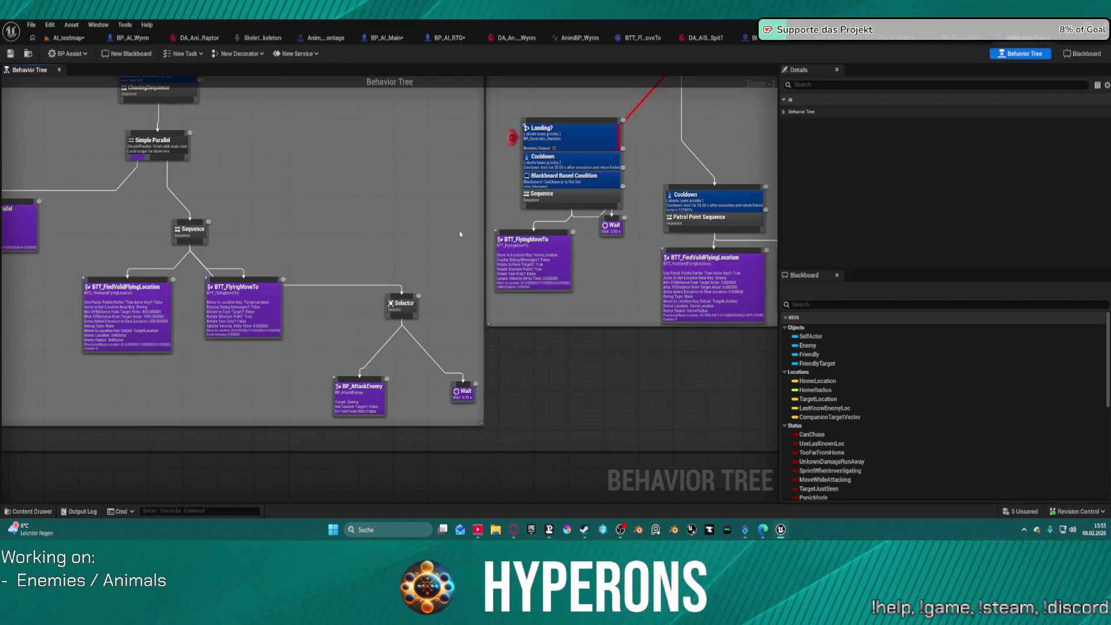
Step: Review the patrol and attack branches, including the attack's FindValidFlyingLocation task settings
left_click_drag(516, 145, 429, 261)
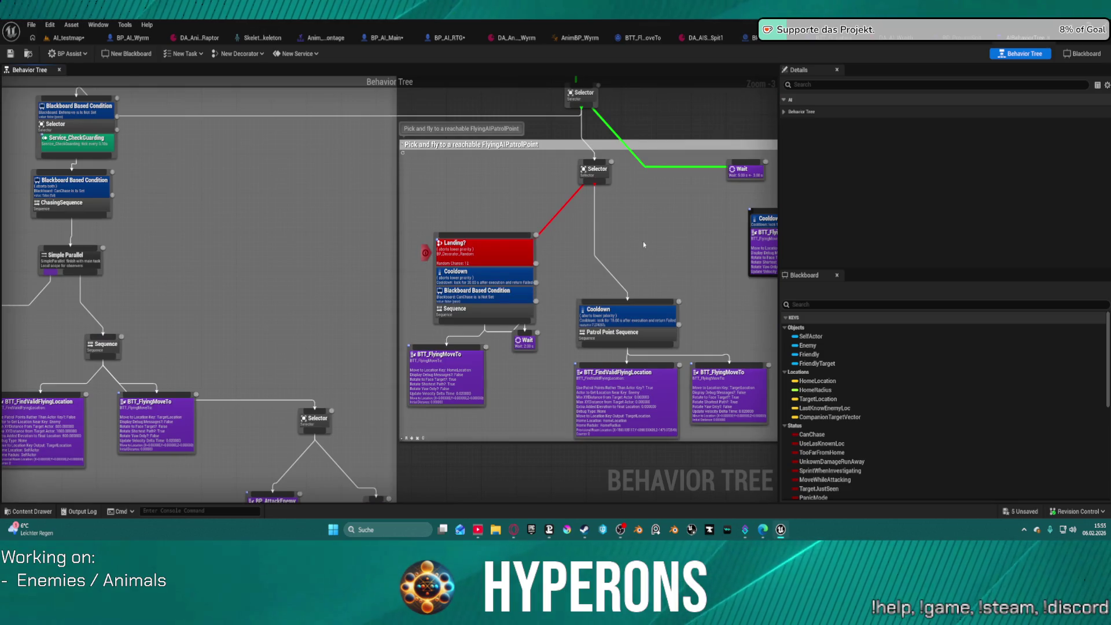
mouse_move(644, 241)
left_mouse_down()
mouse_move(513, 178)
mouse_move(519, 236)
left_mouse_up()
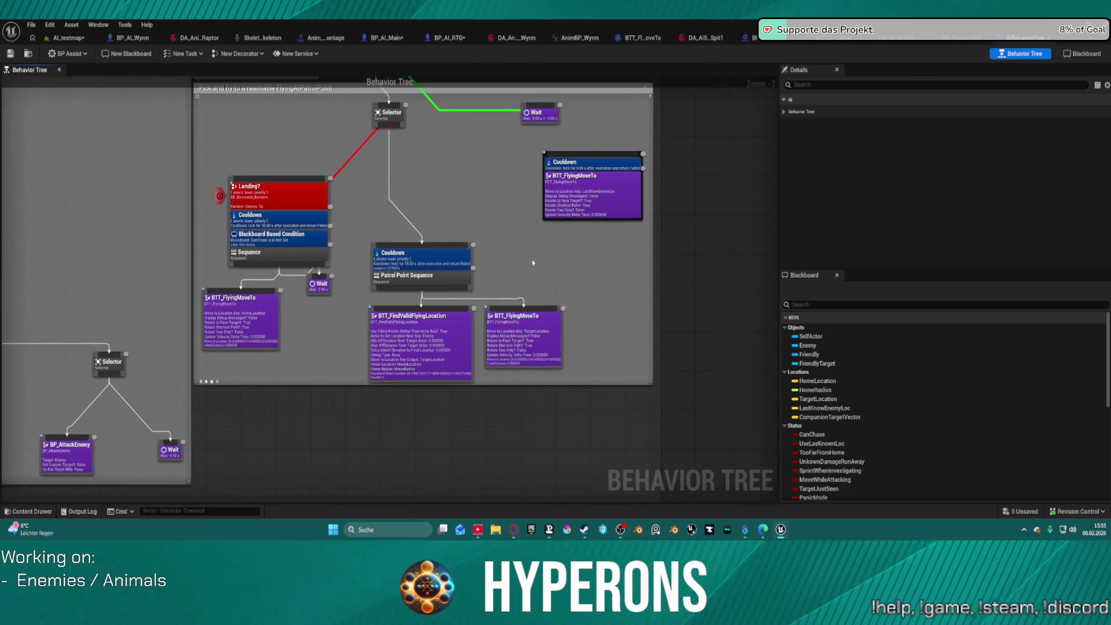
scroll(502, 275, "up", 3)
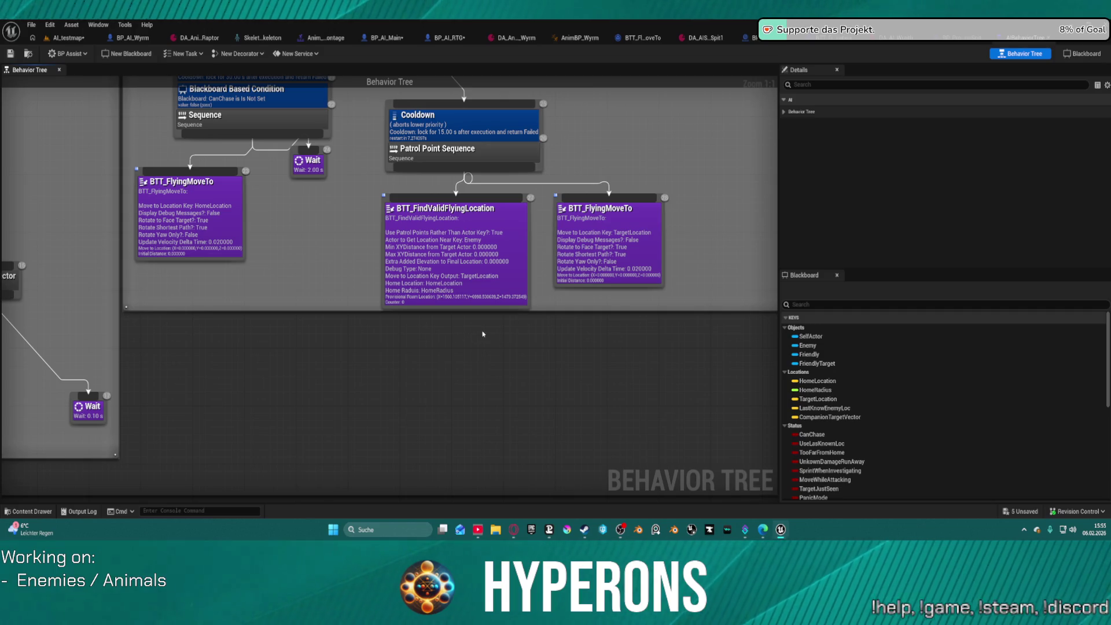
left_click_drag(177, 300, 770, 262)
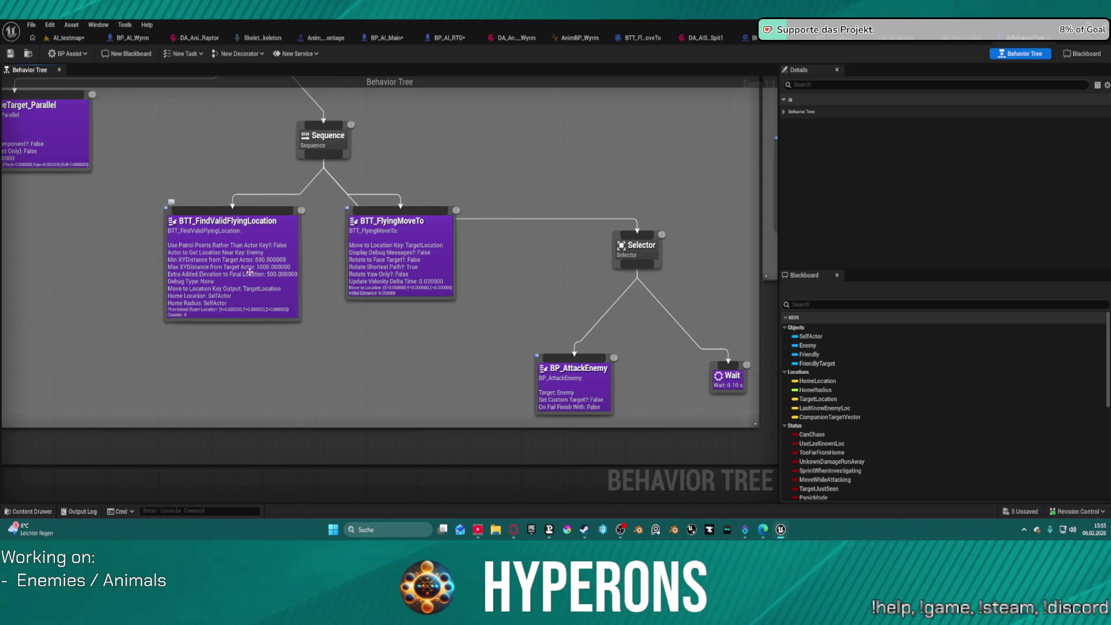
left_click(184, 278)
mouse_move(233, 171)
left_mouse_down()
mouse_move(461, 208)
mouse_move(790, 188)
mouse_move(385, 176)
mouse_move(181, 259)
left_mouse_up()
mouse_move(603, 288)
left_mouse_down()
mouse_move(337, 290)
mouse_move(350, 295)
left_mouse_up()
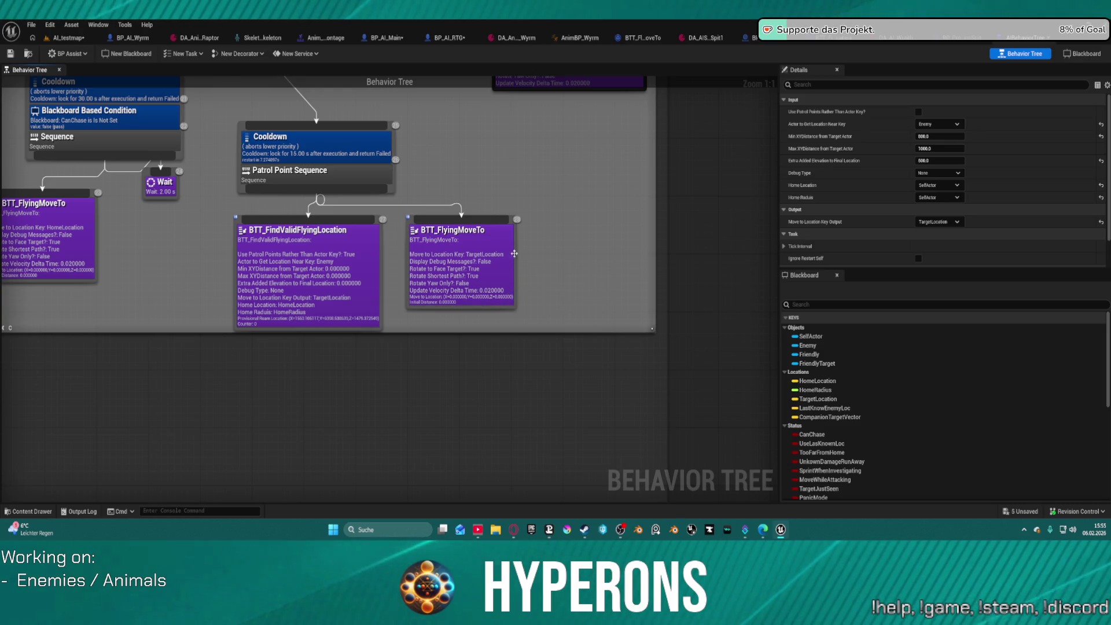
mouse_move(515, 256)
left_mouse_down()
mouse_move(524, 406)
mouse_move(537, 423)
mouse_move(546, 410)
left_mouse_up()
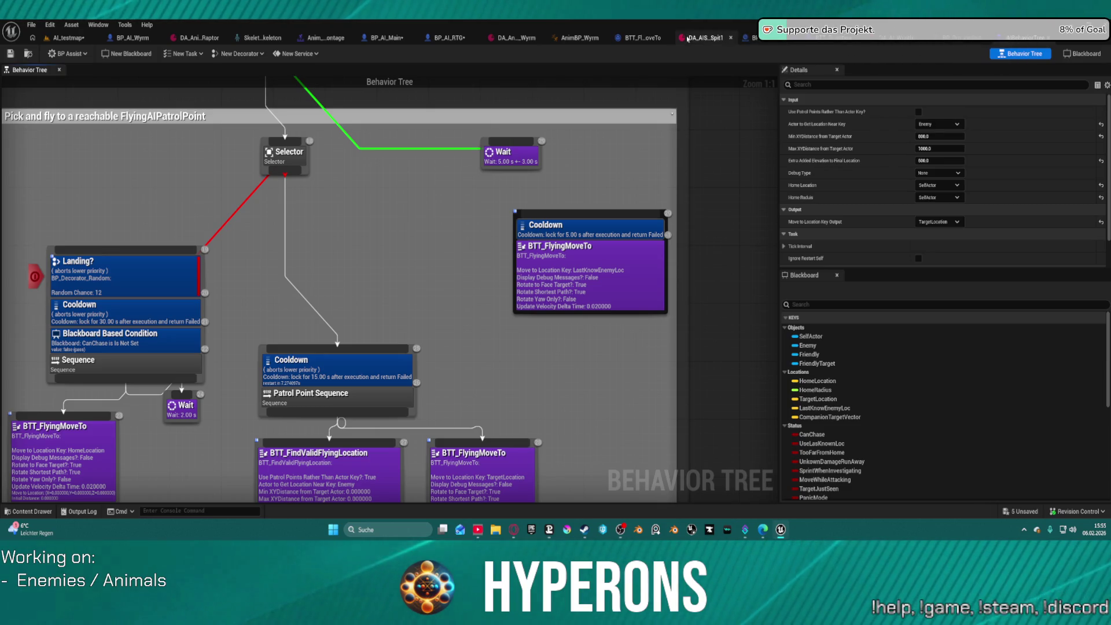
left_click(828, 38)
mouse_move(537, 207)
left_mouse_down()
mouse_move(579, 110)
mouse_move(440, 232)
mouse_move(427, 215)
mouse_move(460, 238)
mouse_move(392, 246)
left_mouse_up()
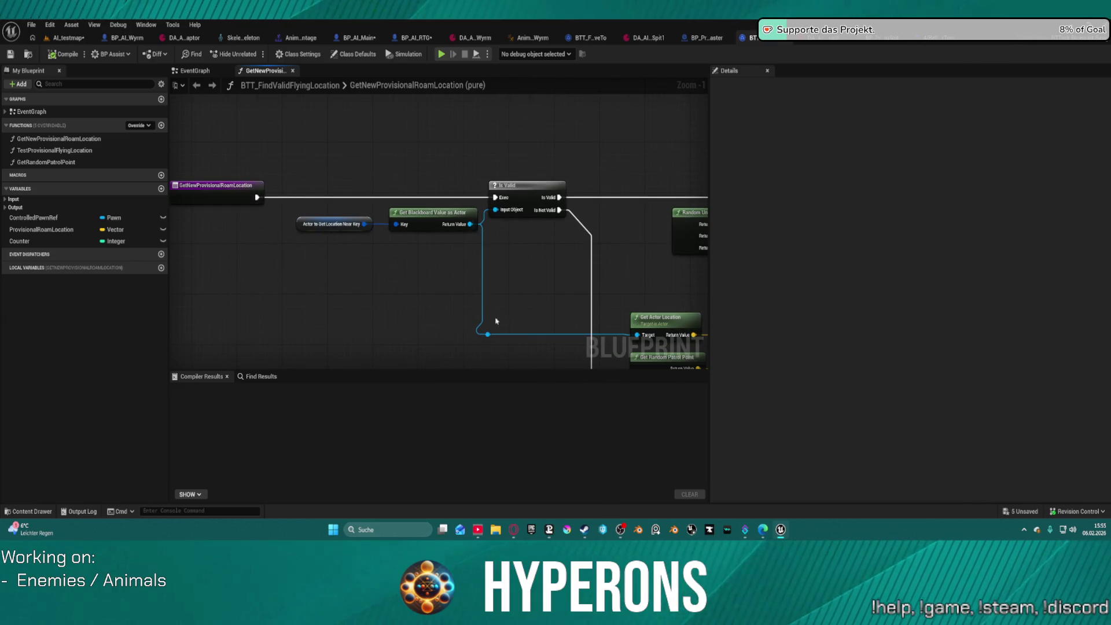
Step: Move the lower Add node up beside Make Vector and shift the lower Random Float in Range right
left_click_drag(538, 297, 317, 168)
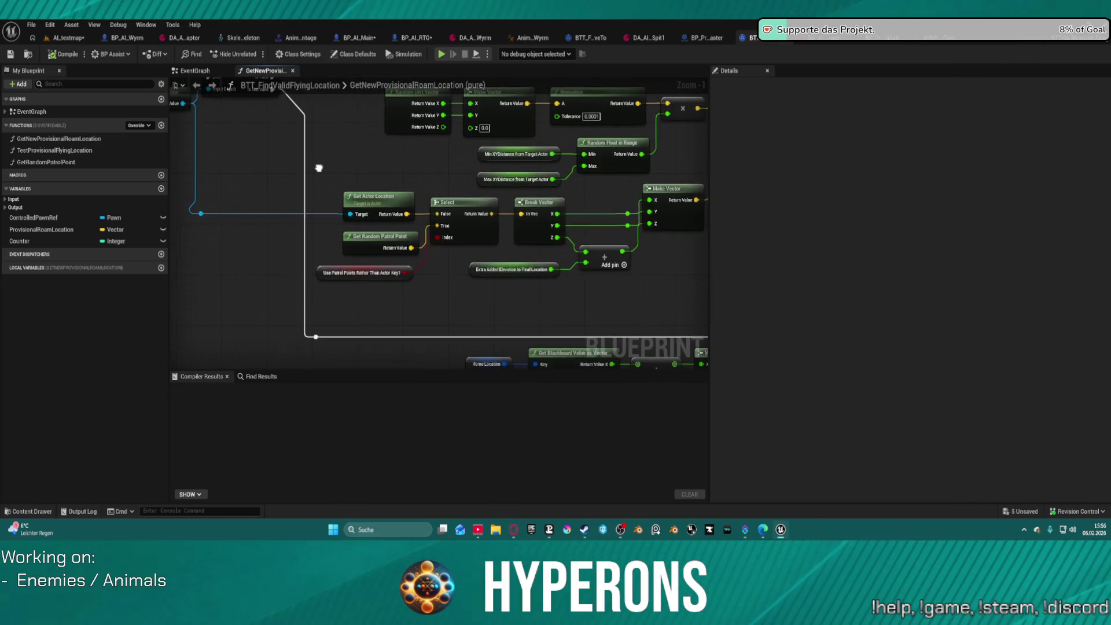
left_click(69, 38)
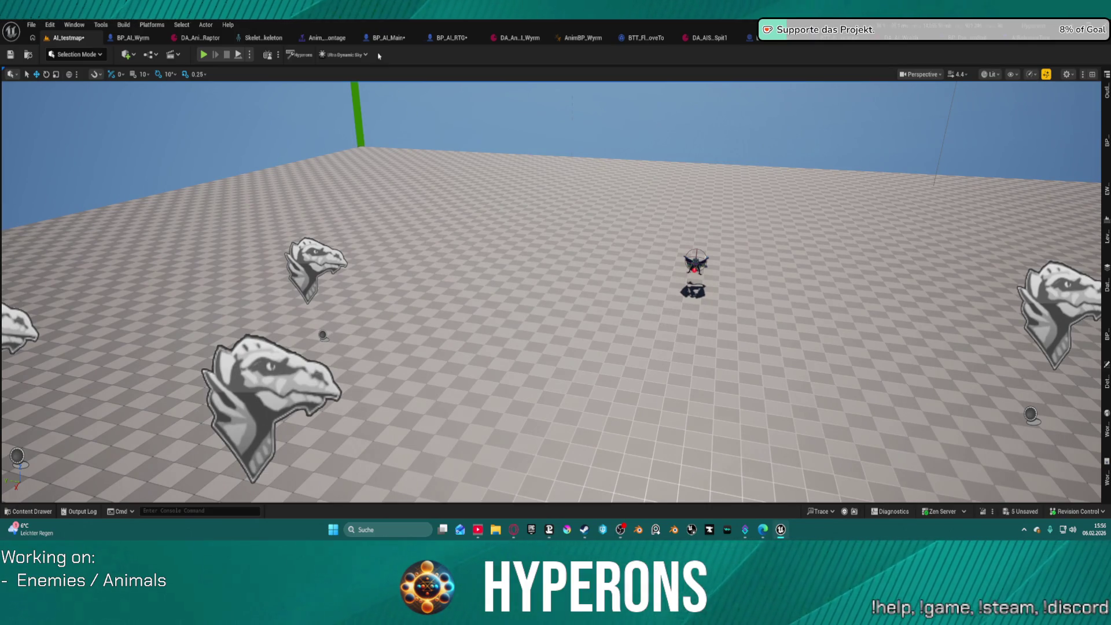
left_click(825, 41)
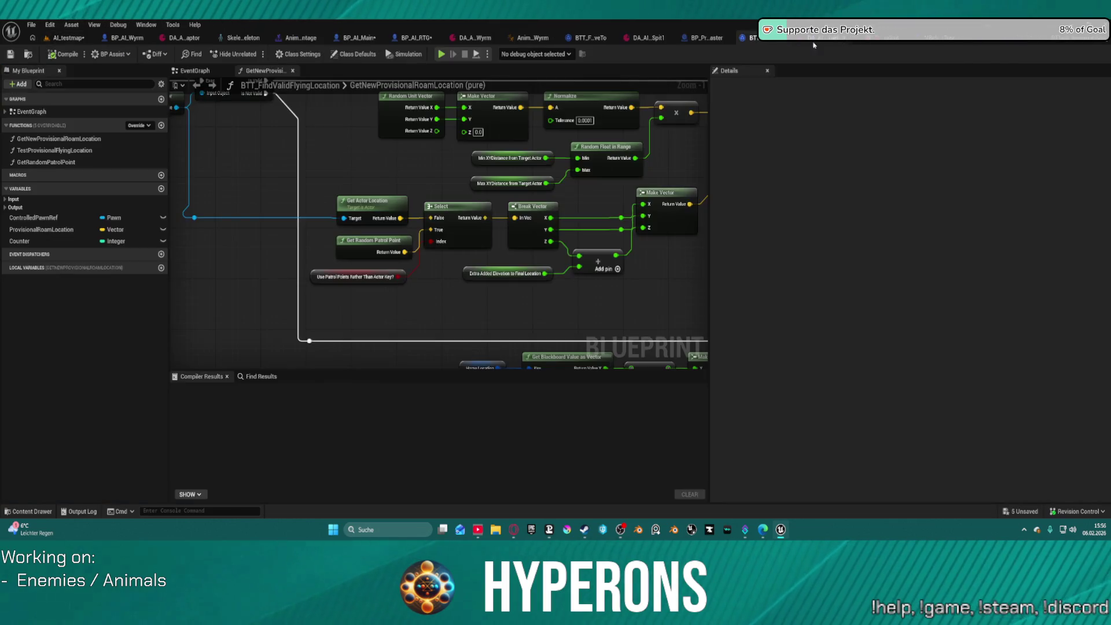
mouse_move(635, 317)
left_mouse_down()
mouse_move(509, 283)
mouse_move(524, 248)
mouse_move(494, 165)
left_mouse_up()
left_click_drag(409, 284, 423, 234)
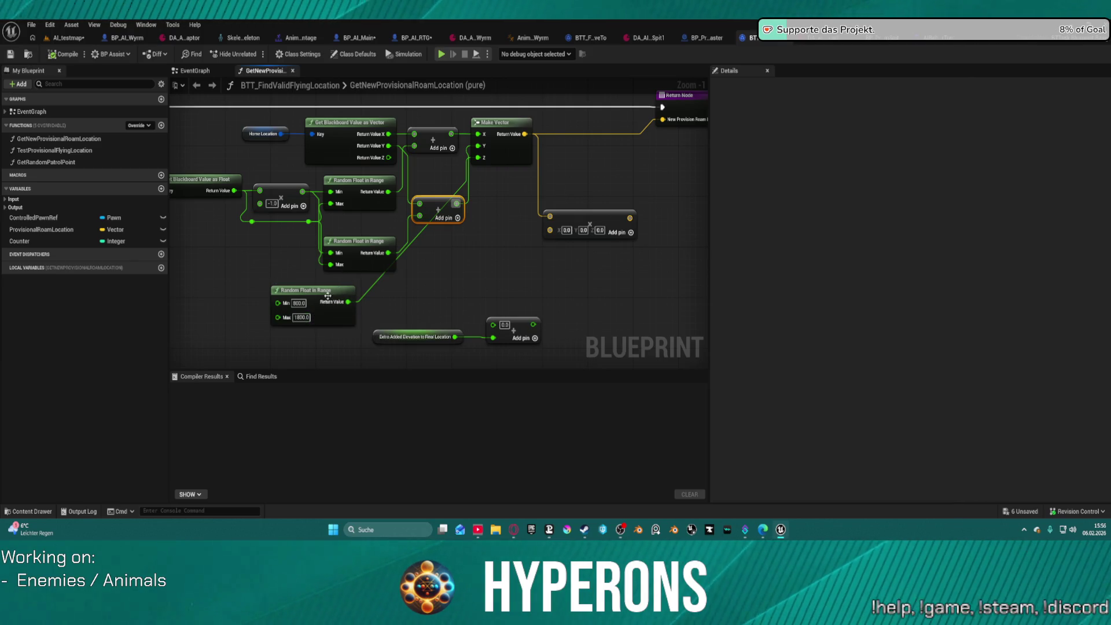
left_click_drag(324, 290, 352, 290)
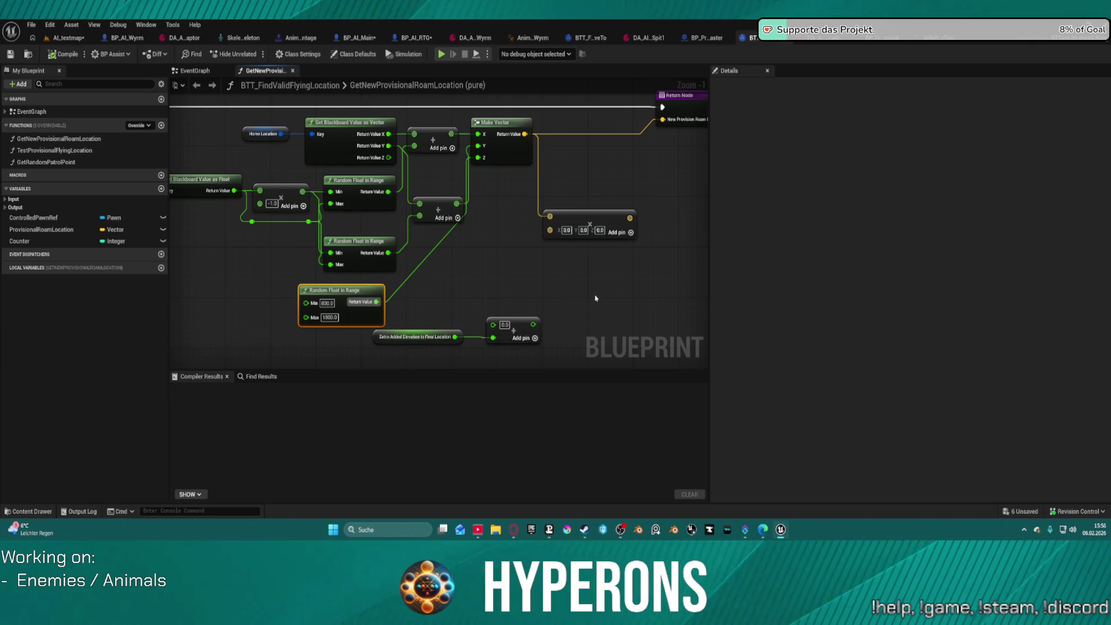
left_click_drag(576, 291, 470, 317)
left_click(577, 291)
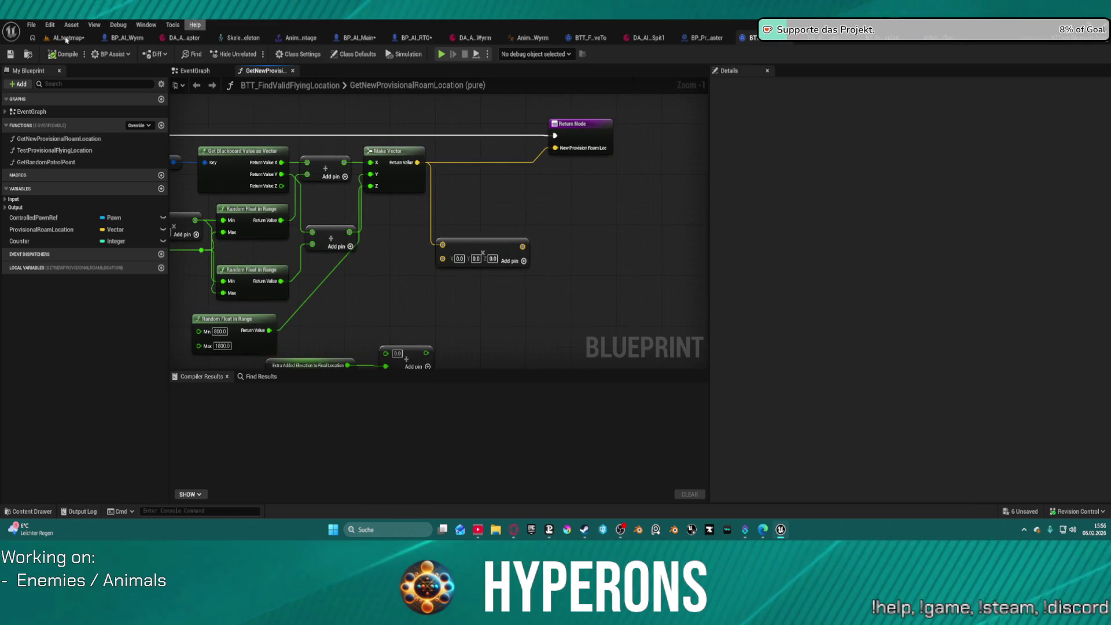
key("alt+e")
key("Escape")
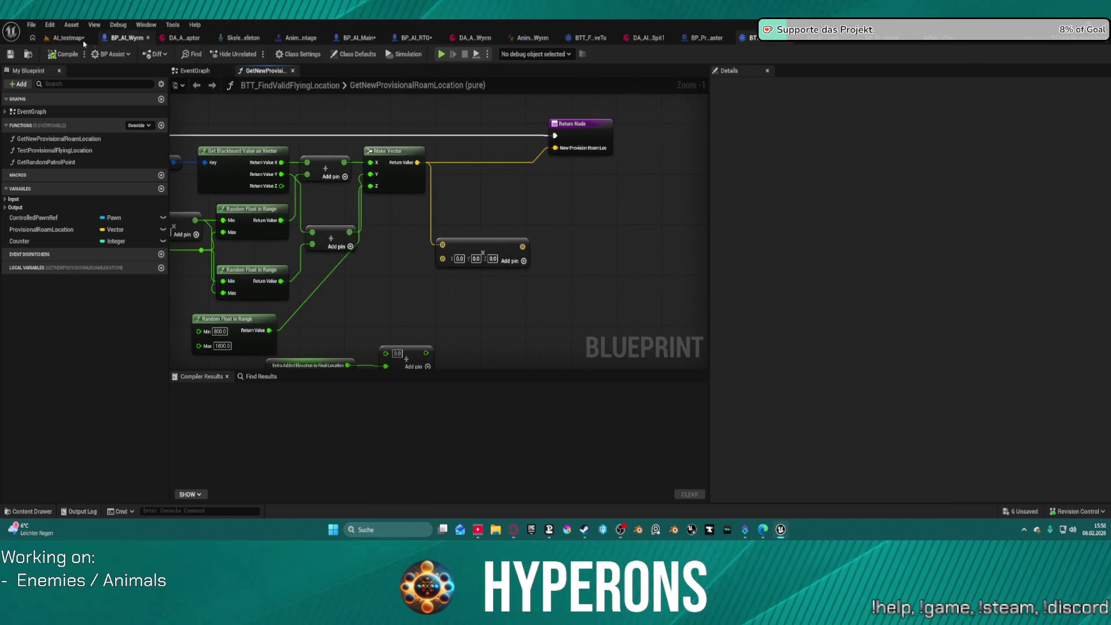
left_click(66, 37)
Step: Start playing AI_testmap in the editor and check the behavior tree while it runs
left_click(249, 55)
key("Escape")
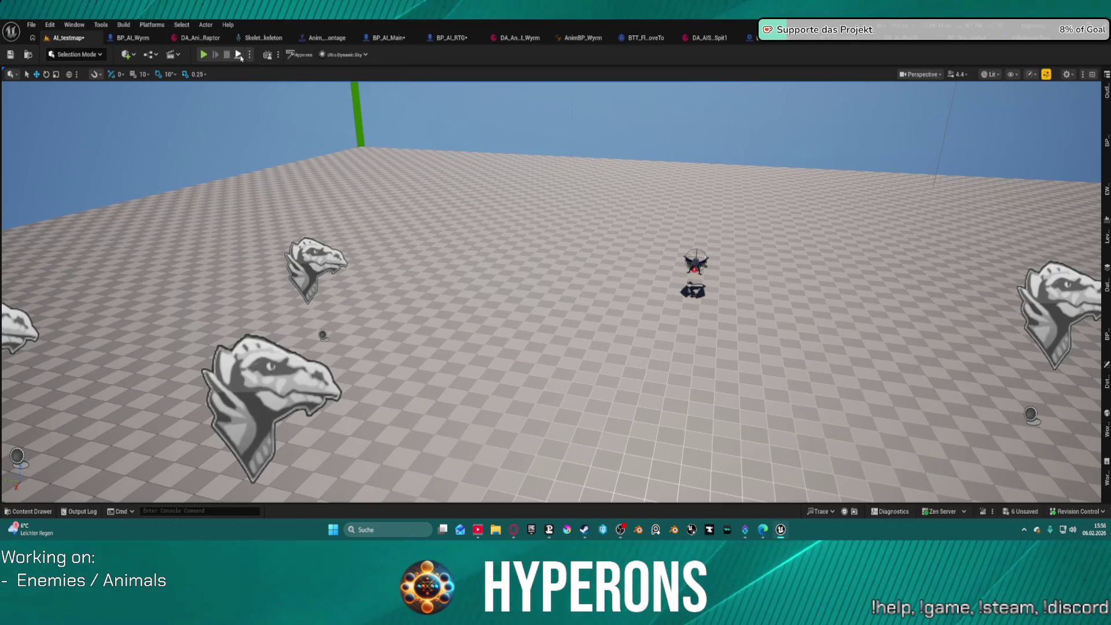
key("alt+p")
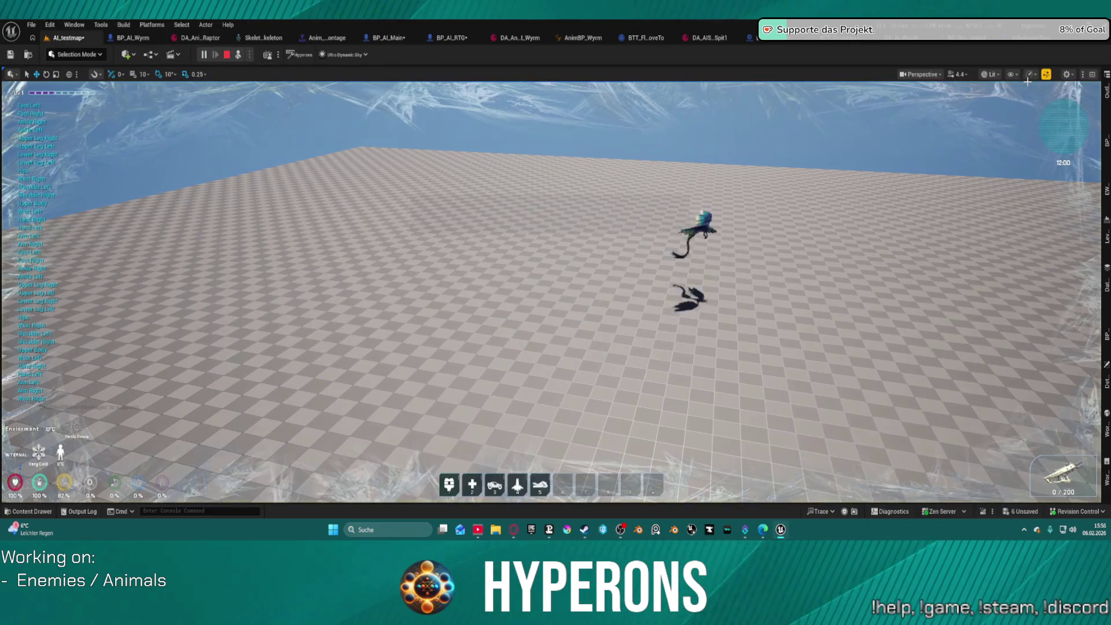
key("super")
key("alt+Tab")
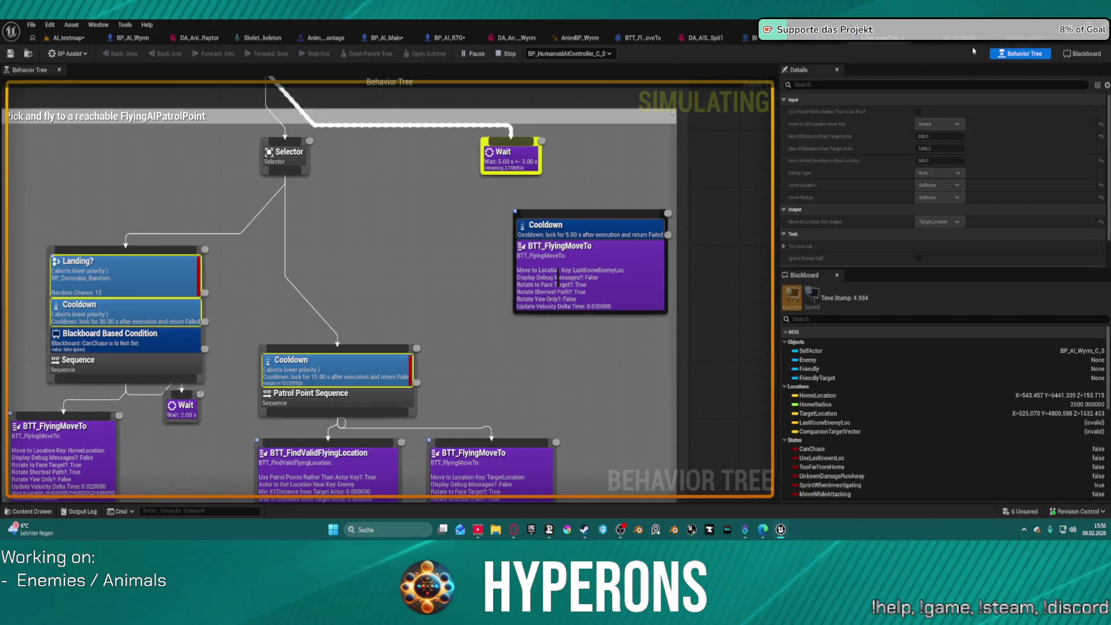
Step: Glance at BP_Proj_WyrmSpit, then return to the running game and watch the wyrm fly overhead
left_click(921, 42)
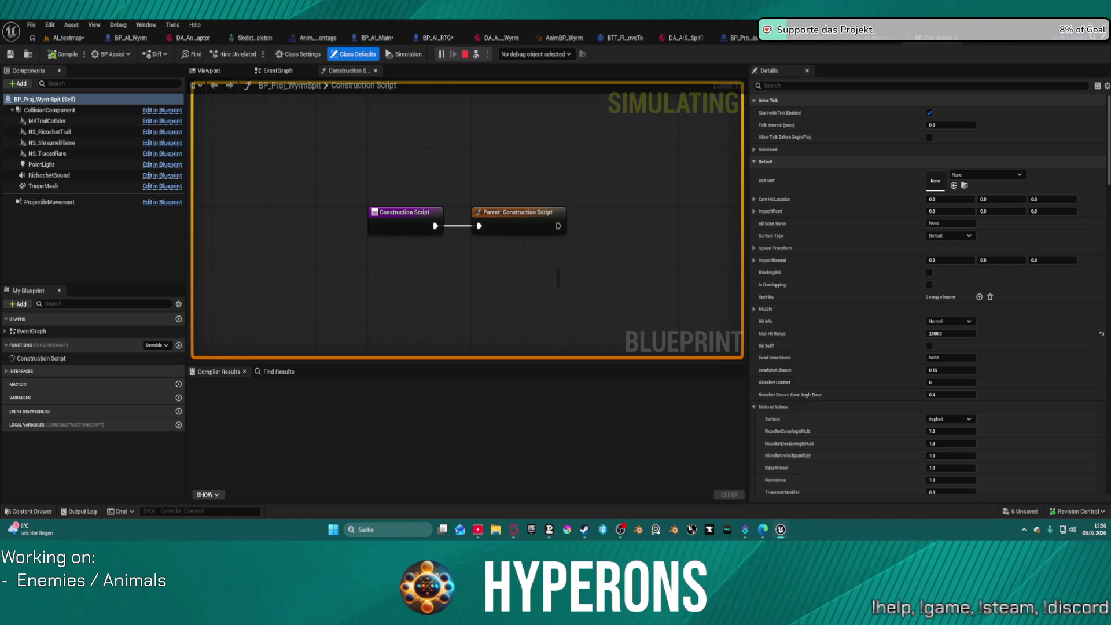
left_click(65, 39)
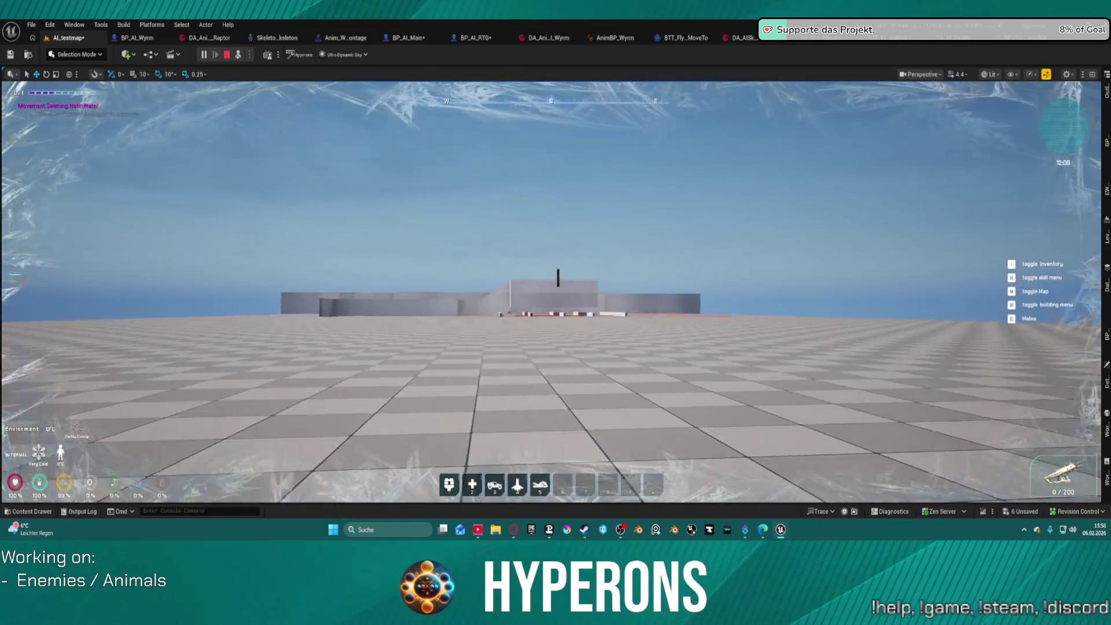
key("shift+F1")
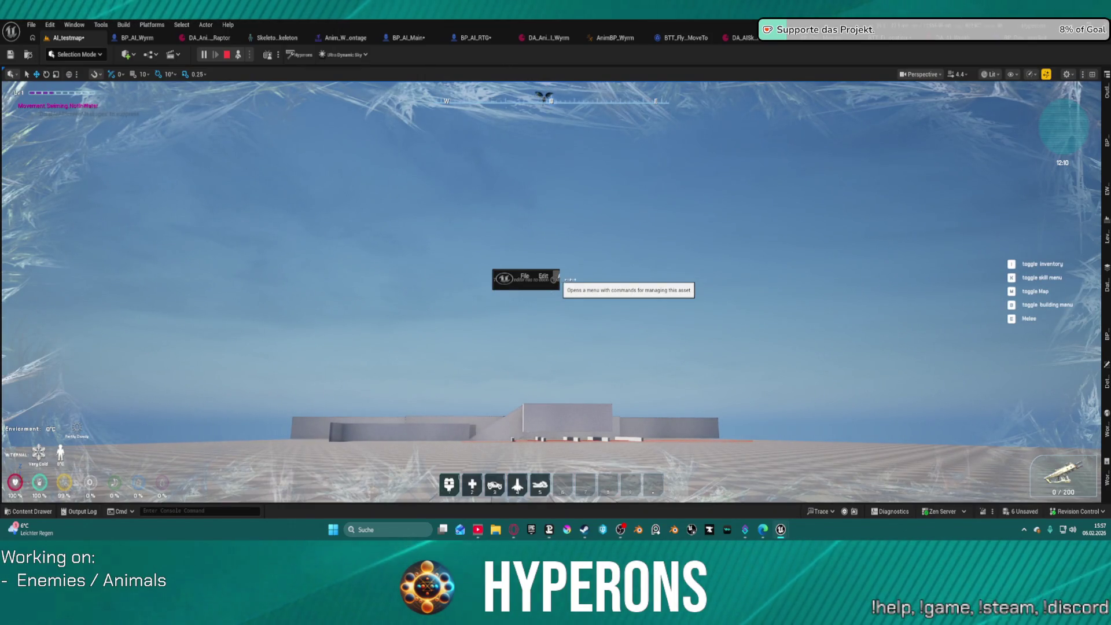
left_click(887, 275)
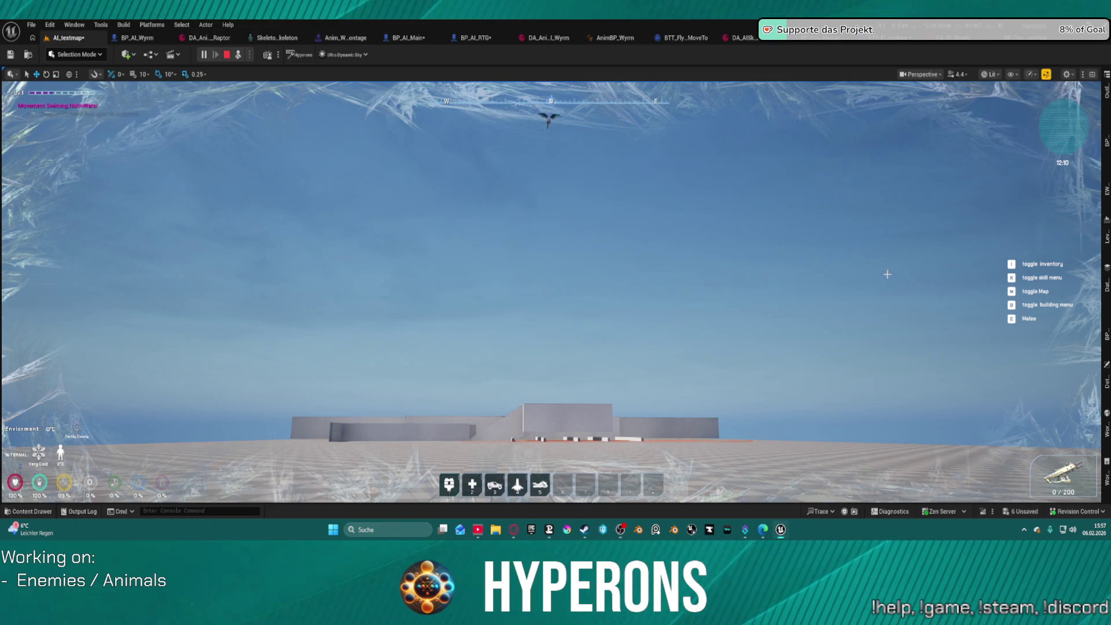
left_click(630, 242)
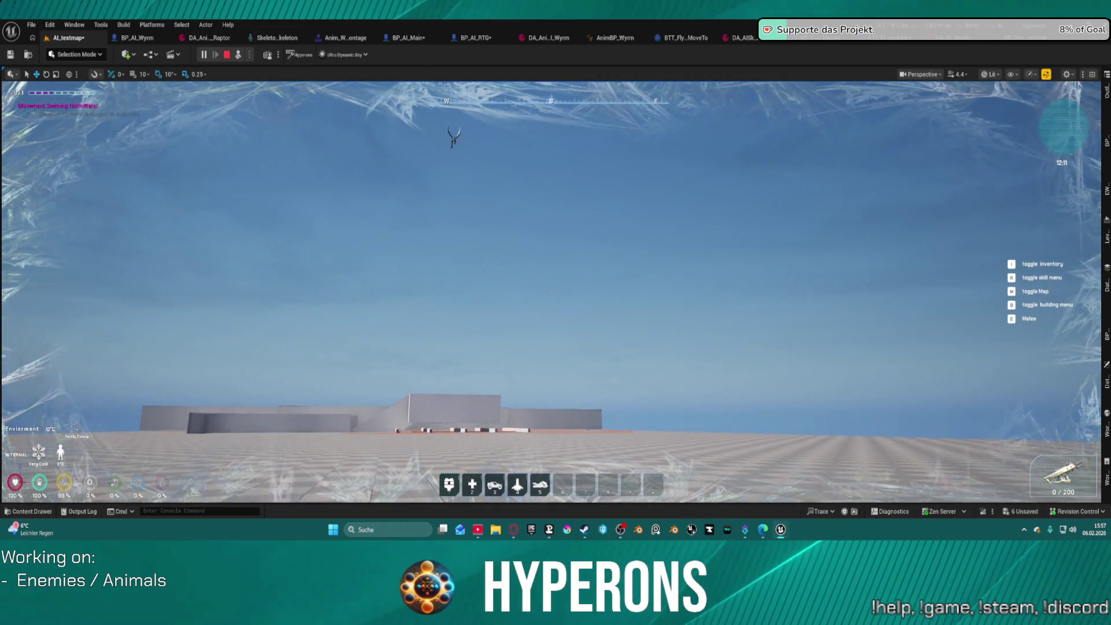
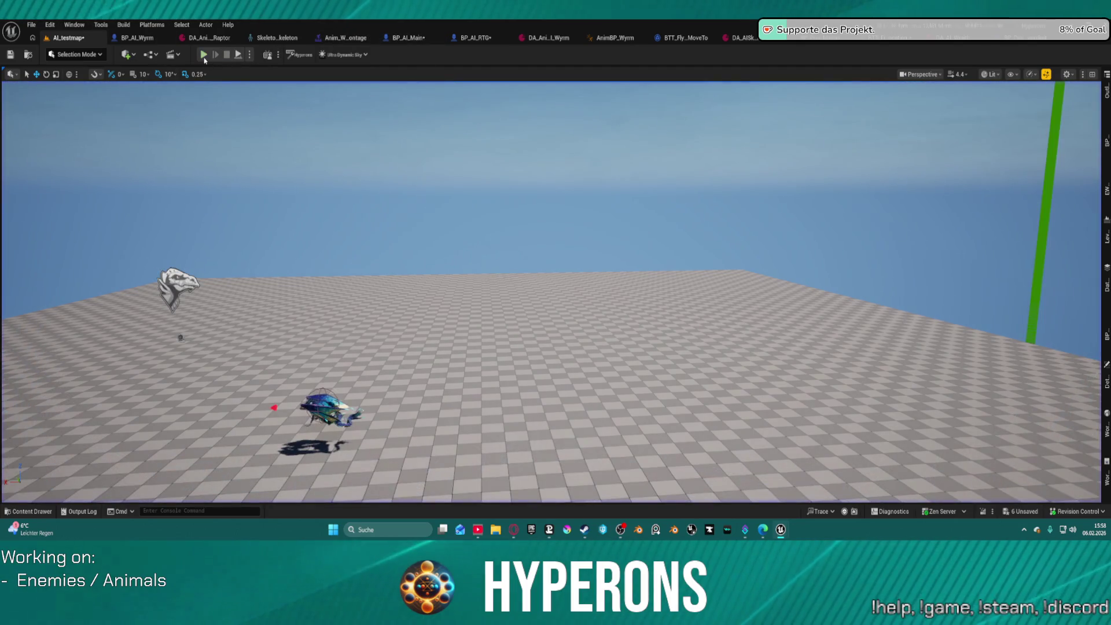
Step: Play-test the level briefly, then stop the session
key("F8")
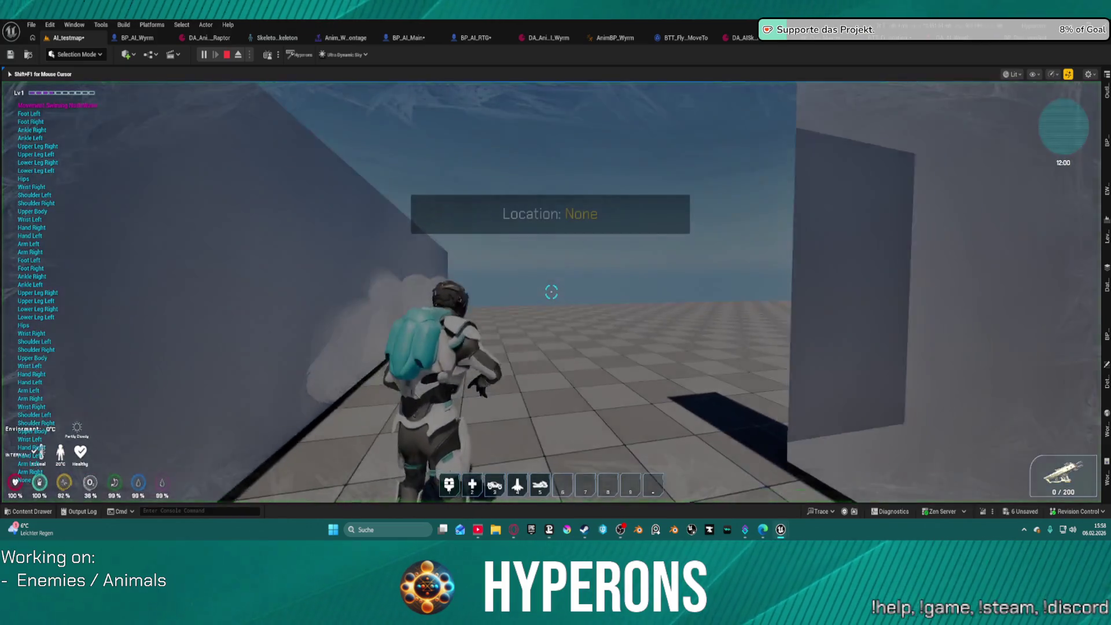
key("w")
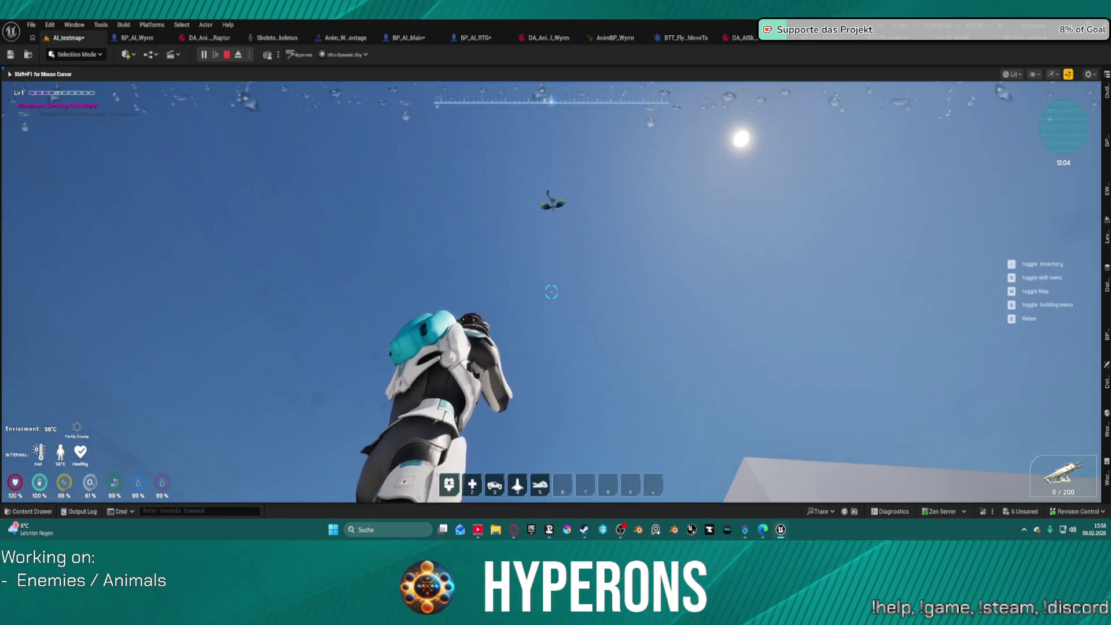
key("Escape")
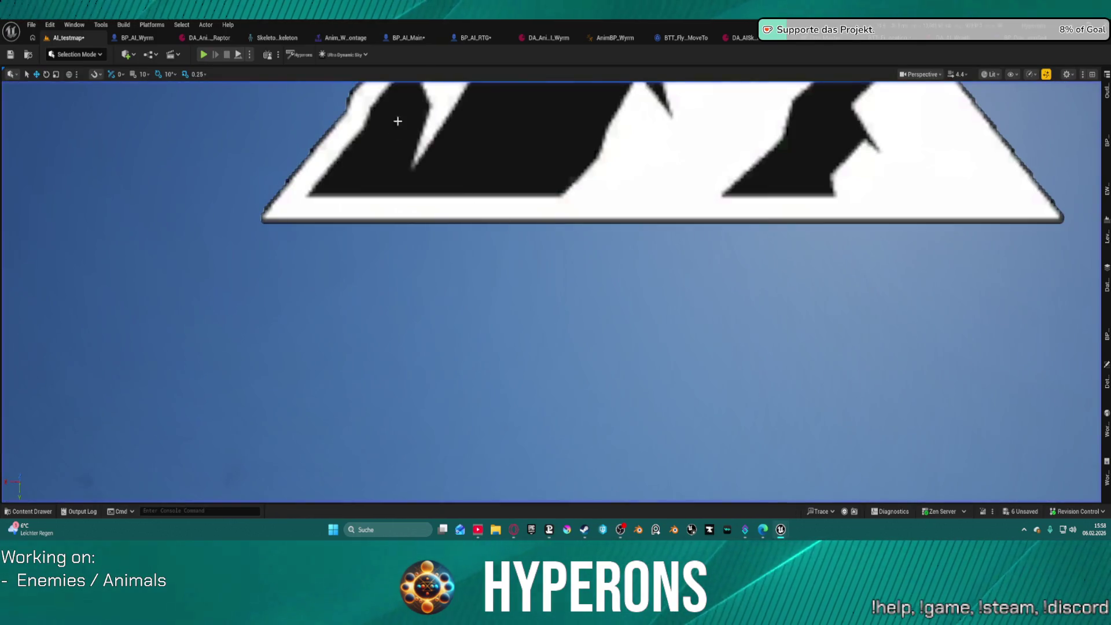
Step: In BTT_FindValidFlyingLocation, cut the Random Float in Range max from 1800 to 1200, then return to AI_testmap
left_click(330, 36)
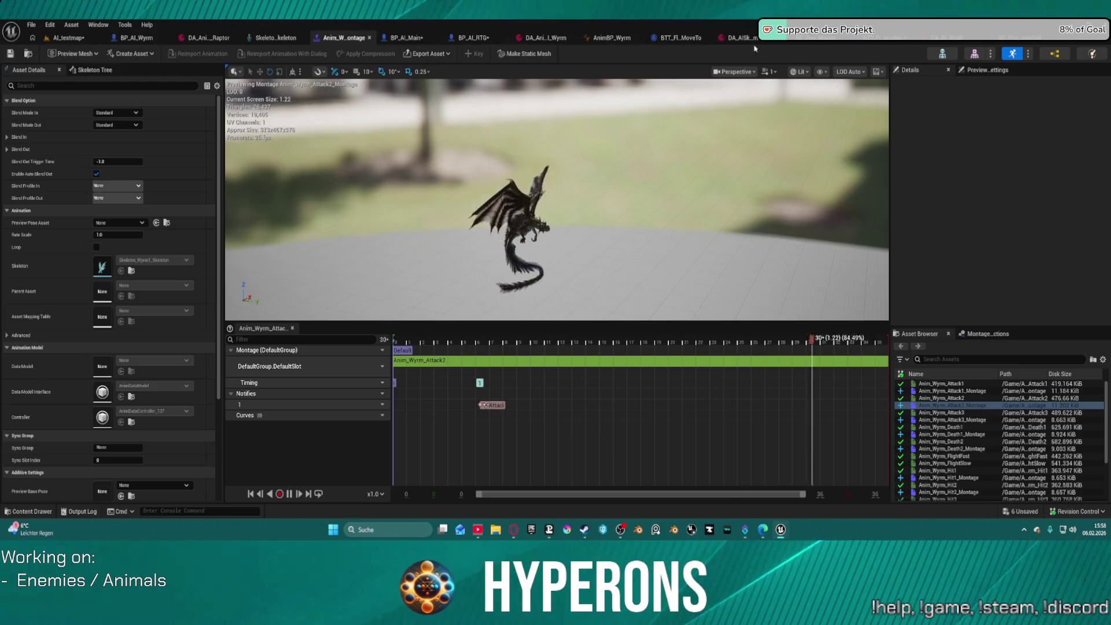
left_click(868, 37)
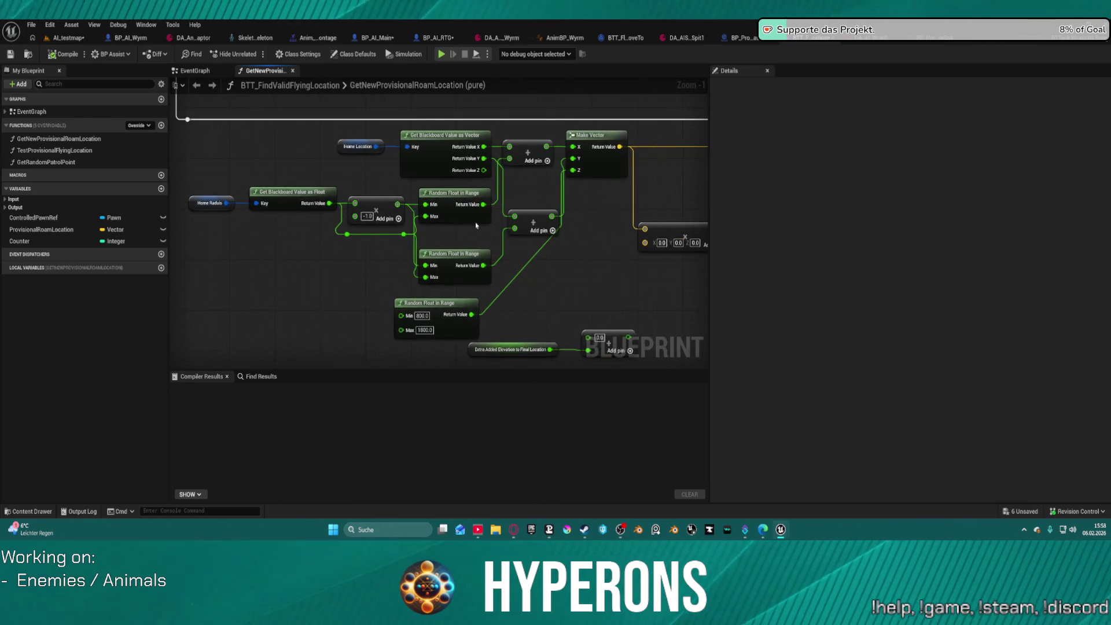
mouse_move(339, 143)
left_mouse_down()
mouse_move(298, 121)
mouse_move(274, 143)
left_mouse_up()
left_click(424, 330)
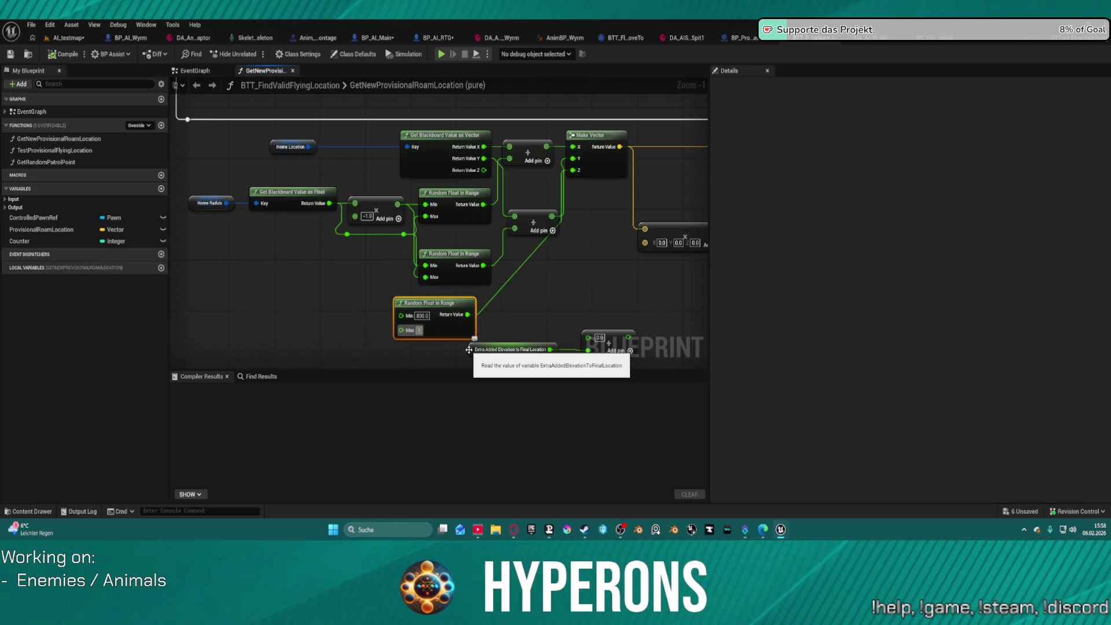
type("20")
key("Return")
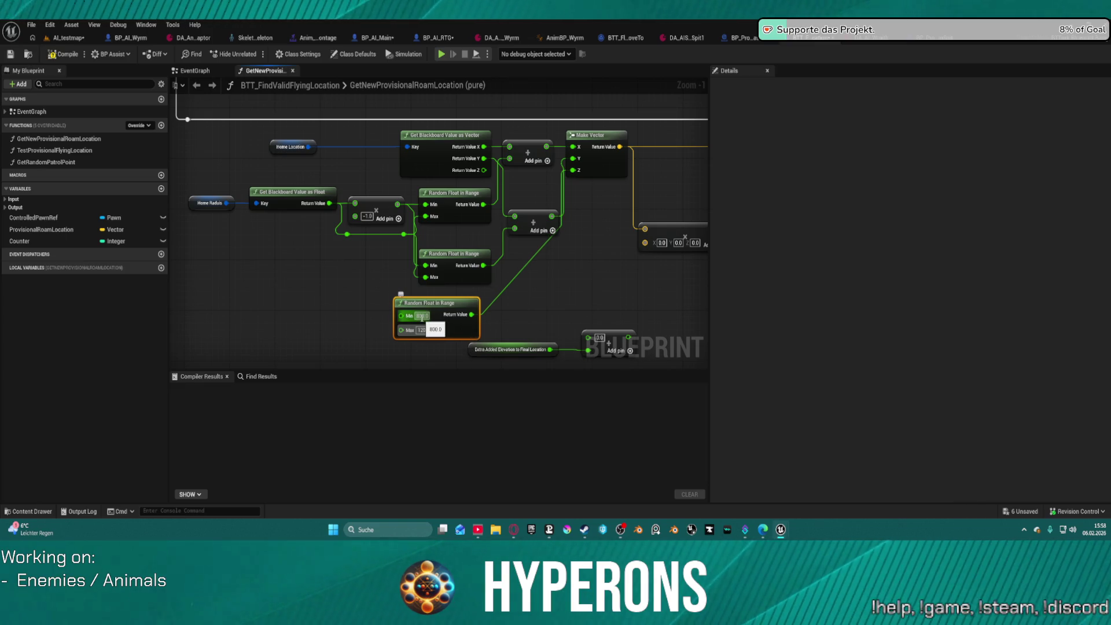
left_click(64, 38)
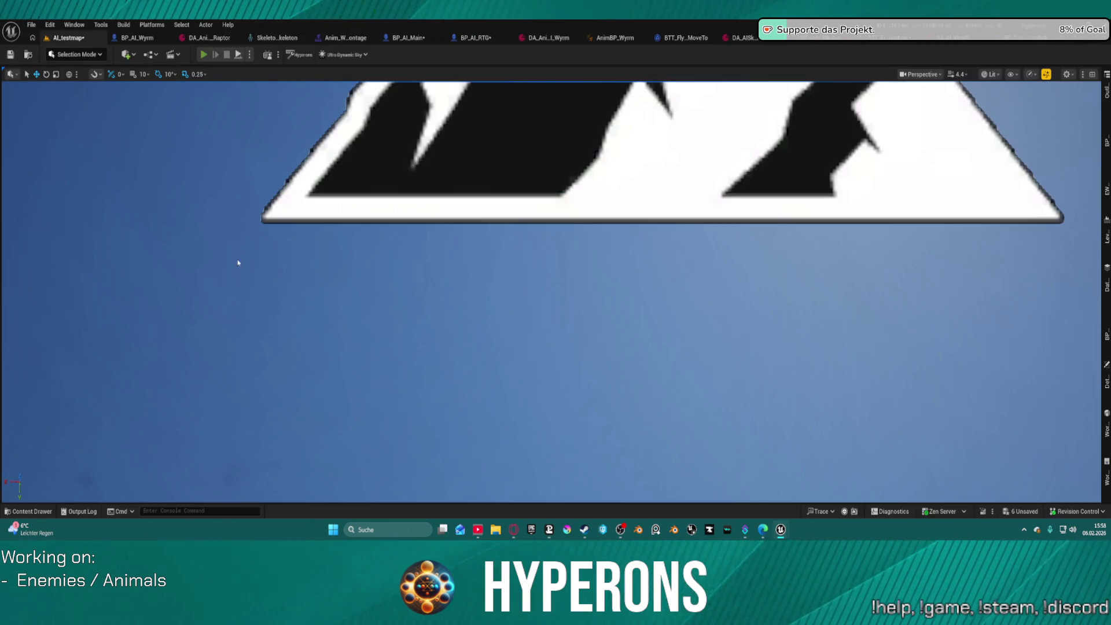
key("alt+p")
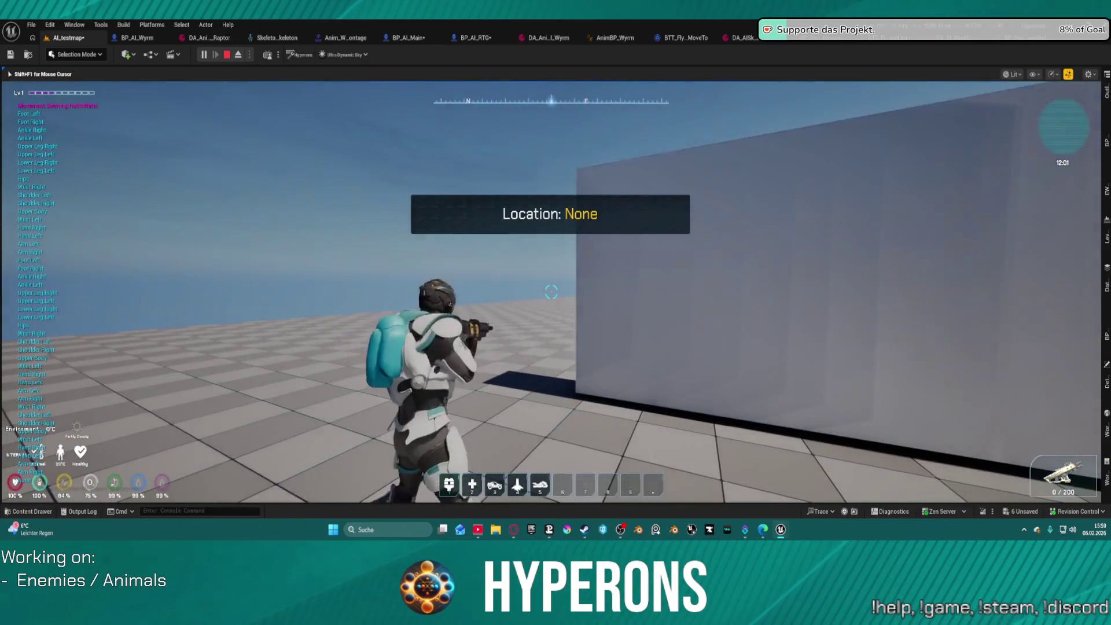
key("w")
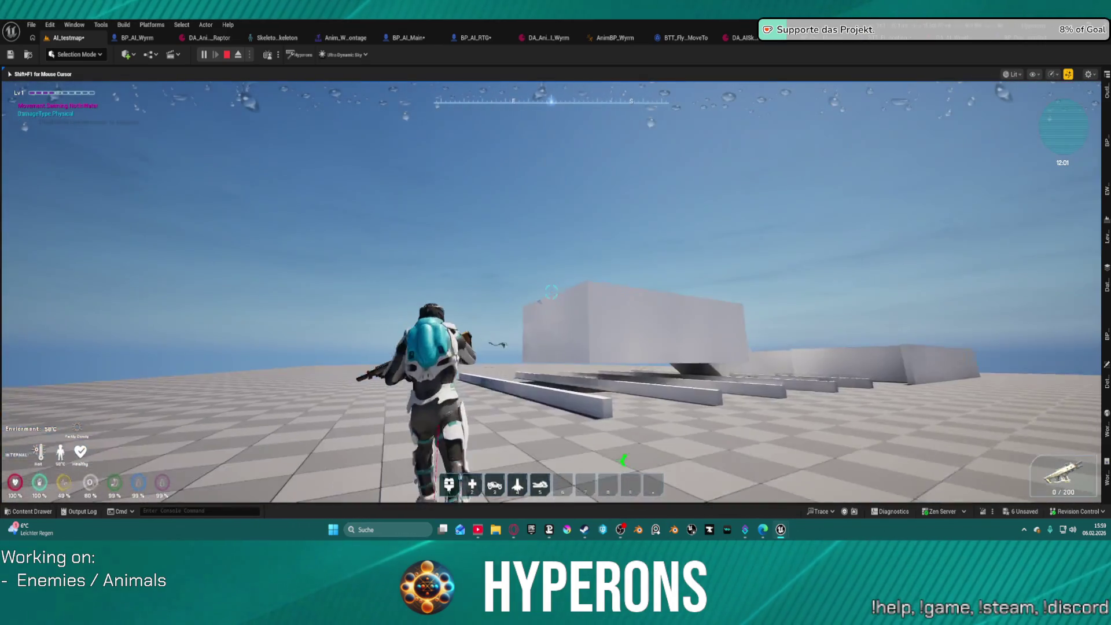
key("space")
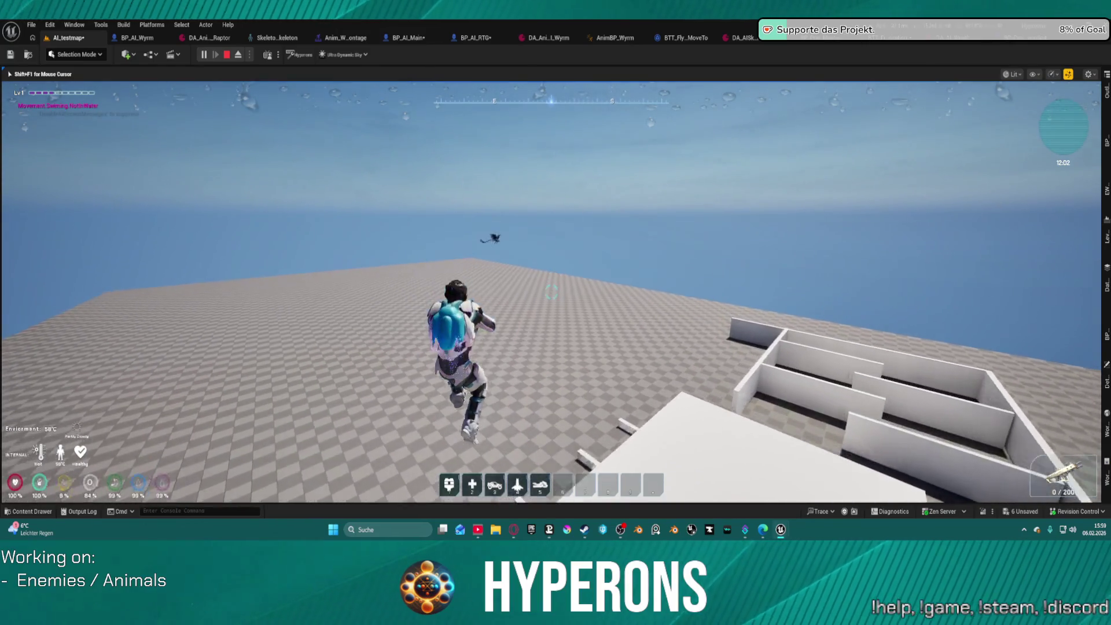
key("space")
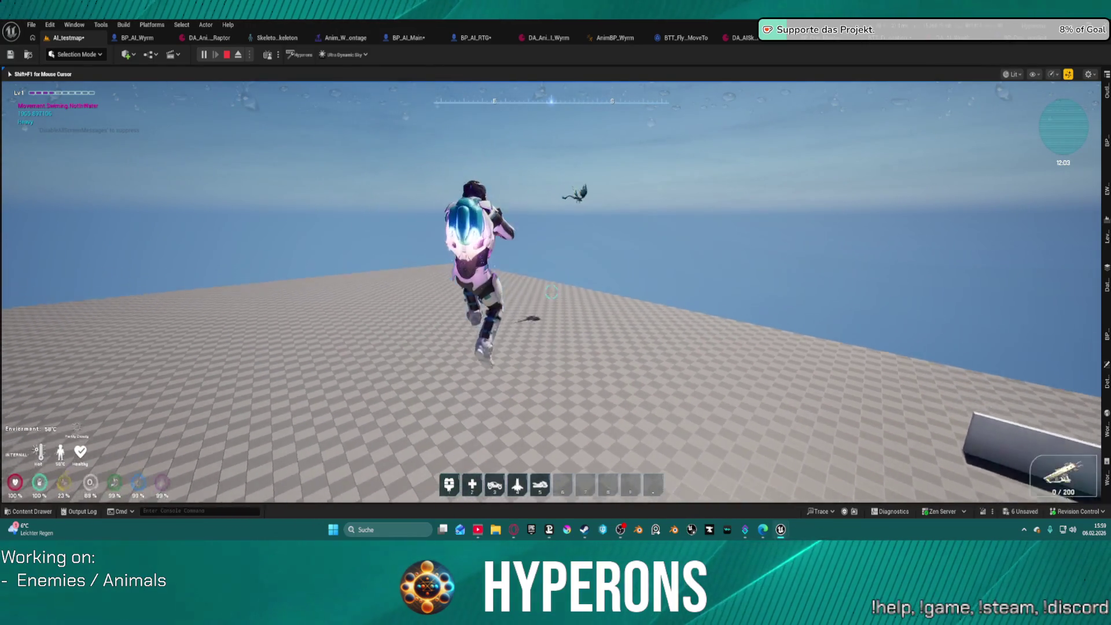
key("w")
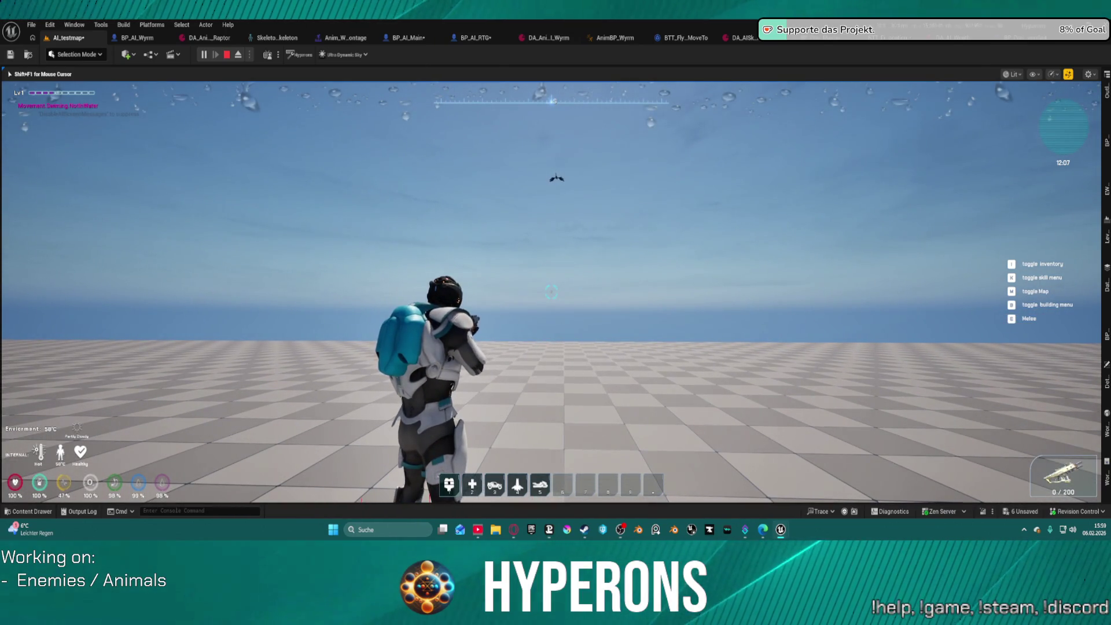
key("space")
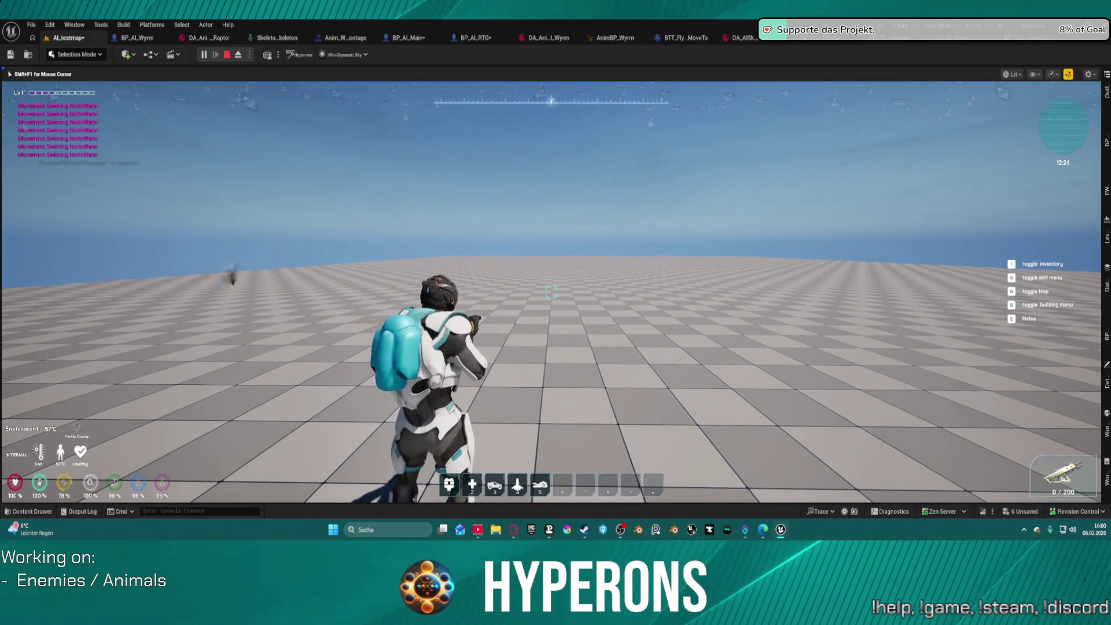
key("Escape")
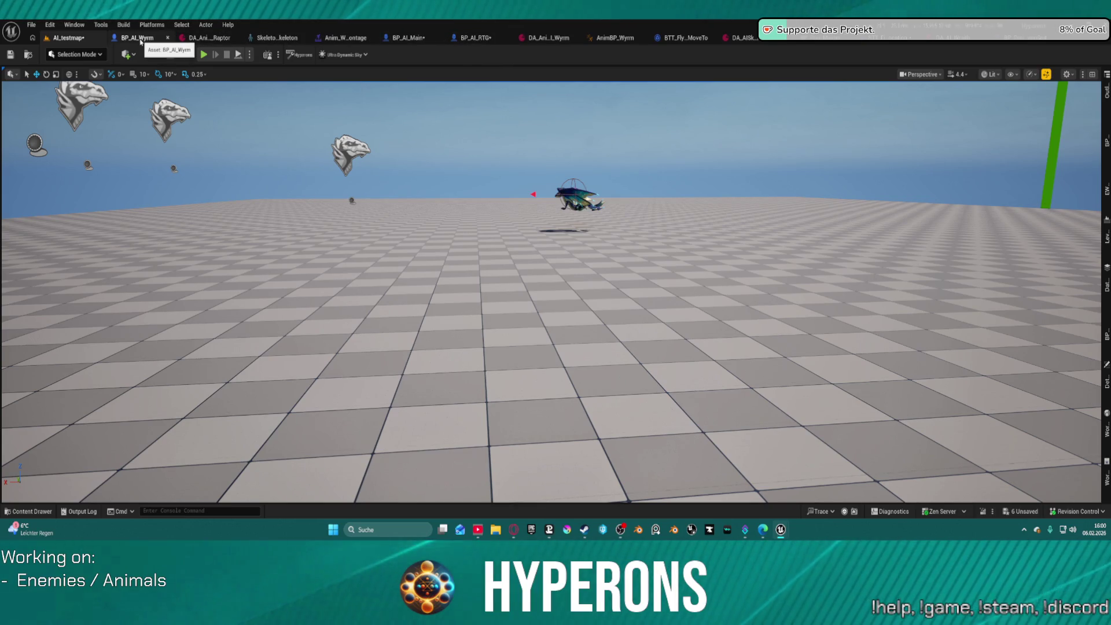
Step: Browse BP_Proj_Master's Construction Script to the Projectile spawning for AI section
left_click(821, 42)
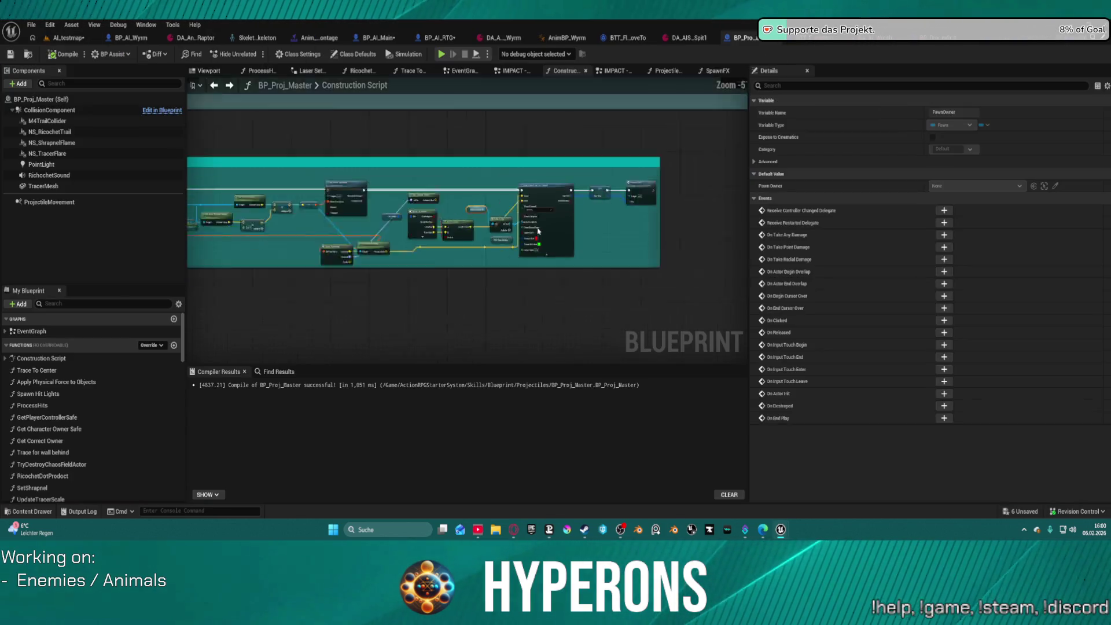
scroll(429, 244, "up", 5)
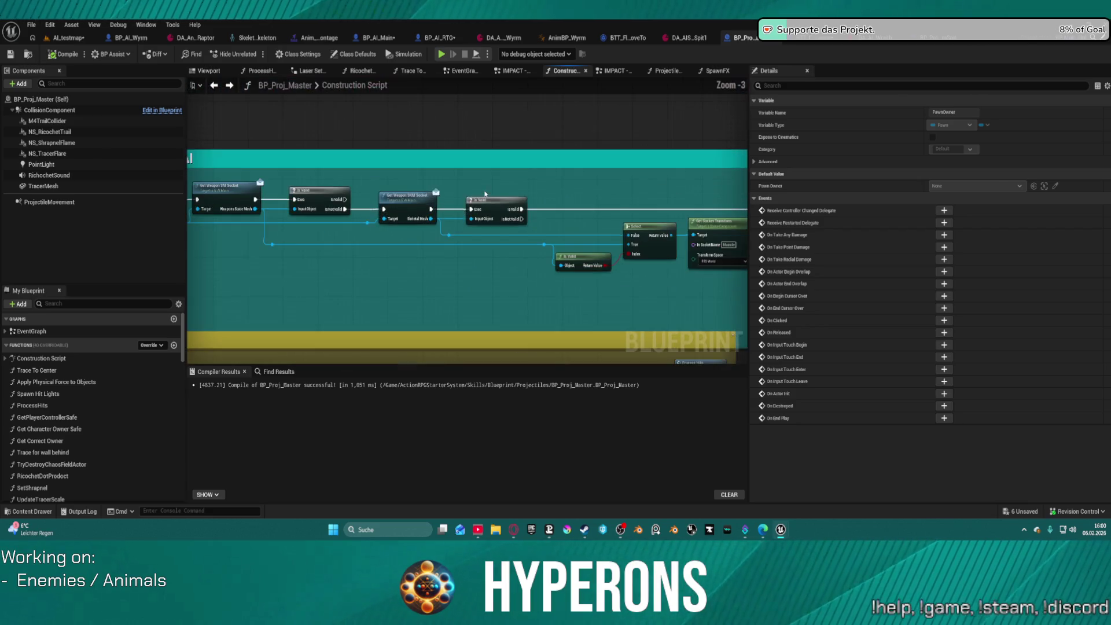
scroll(224, 194, "down", 4)
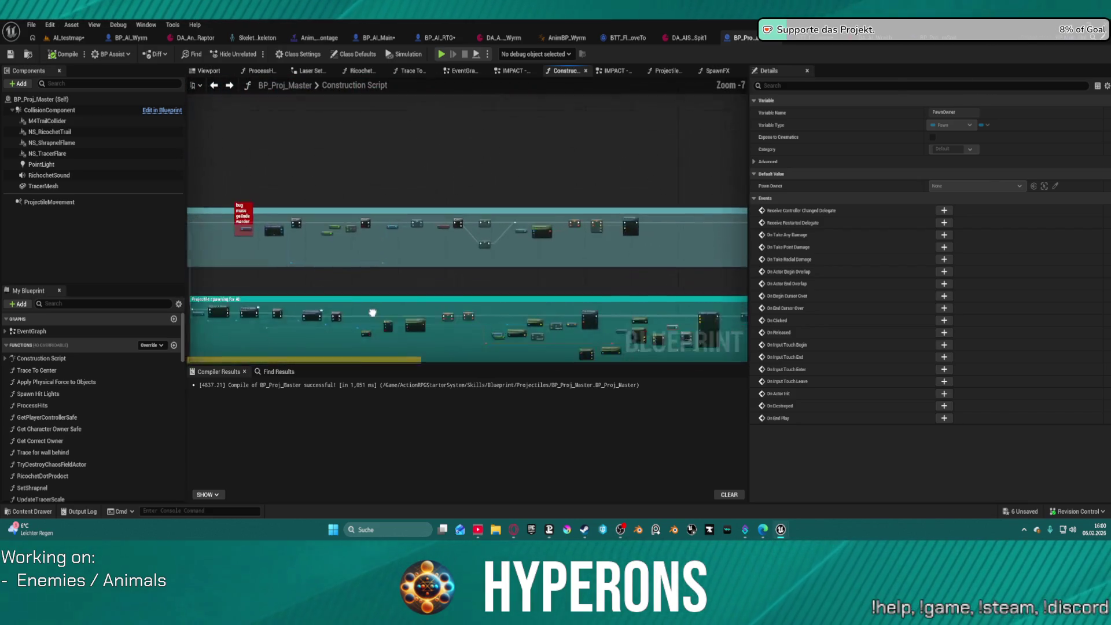
scroll(482, 148, "up", 3)
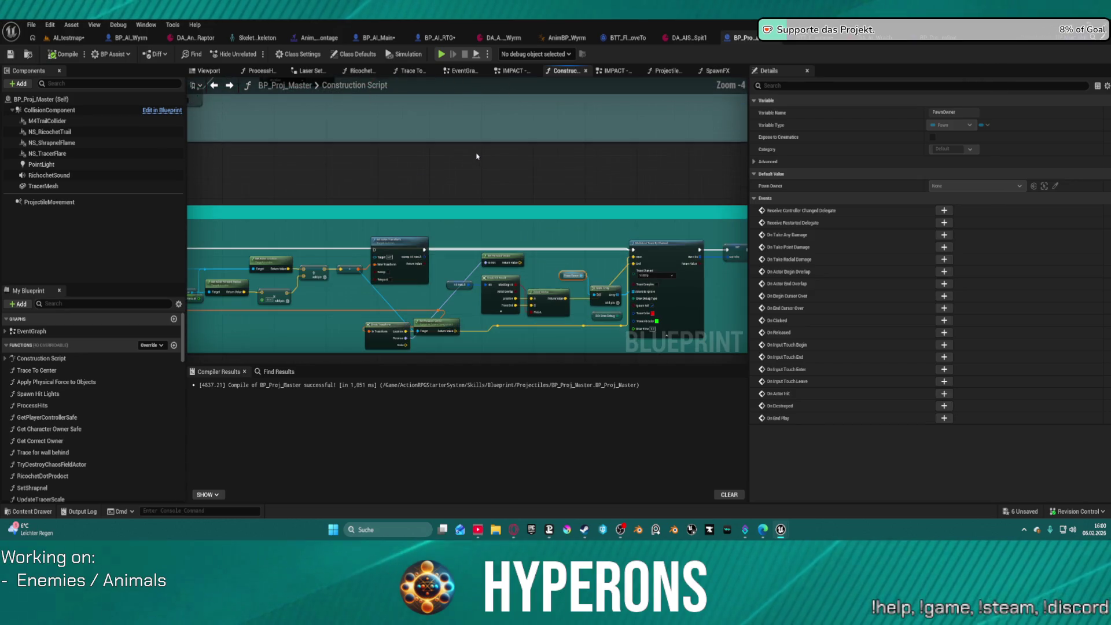
left_click(366, 305)
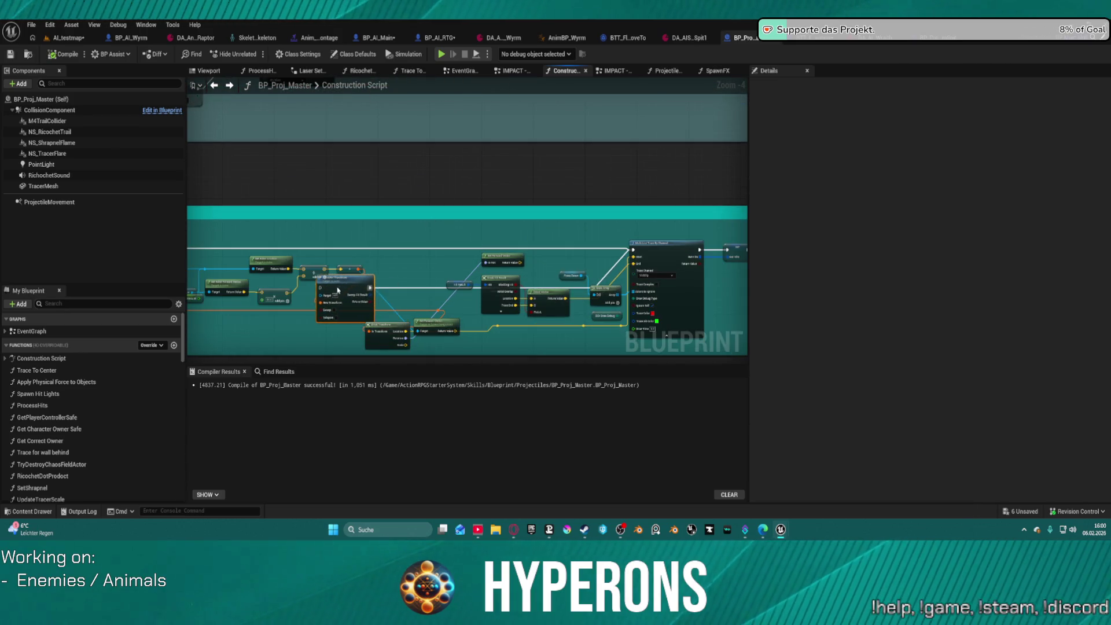
mouse_move(405, 258)
left_mouse_down()
mouse_move(712, 255)
mouse_move(787, 178)
mouse_move(509, 185)
mouse_move(533, 172)
mouse_move(636, 201)
left_mouse_up()
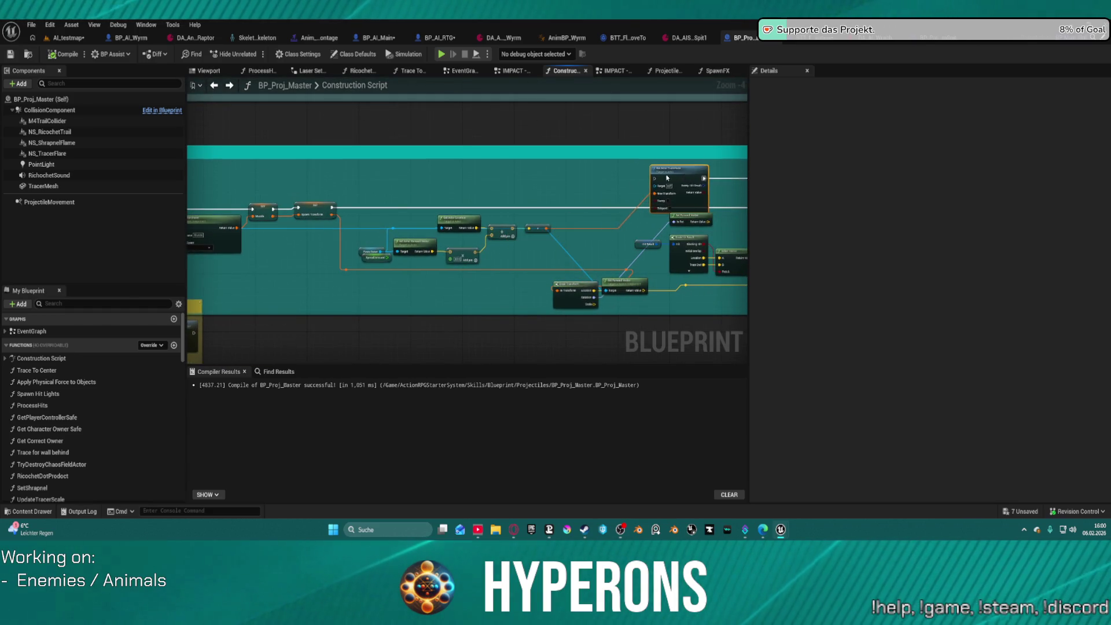
mouse_move(608, 218)
left_mouse_down()
mouse_move(613, 249)
mouse_move(582, 341)
mouse_move(666, 333)
mouse_move(602, 333)
mouse_move(556, 272)
mouse_move(549, 230)
mouse_move(242, 252)
left_mouse_up()
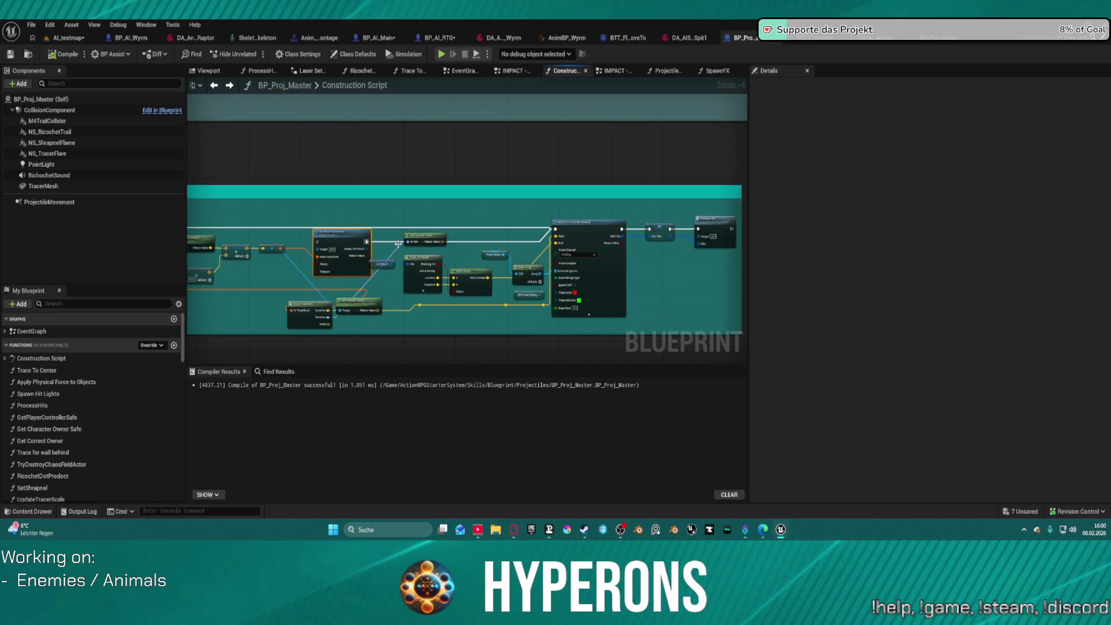
scroll(566, 231, "up", 3)
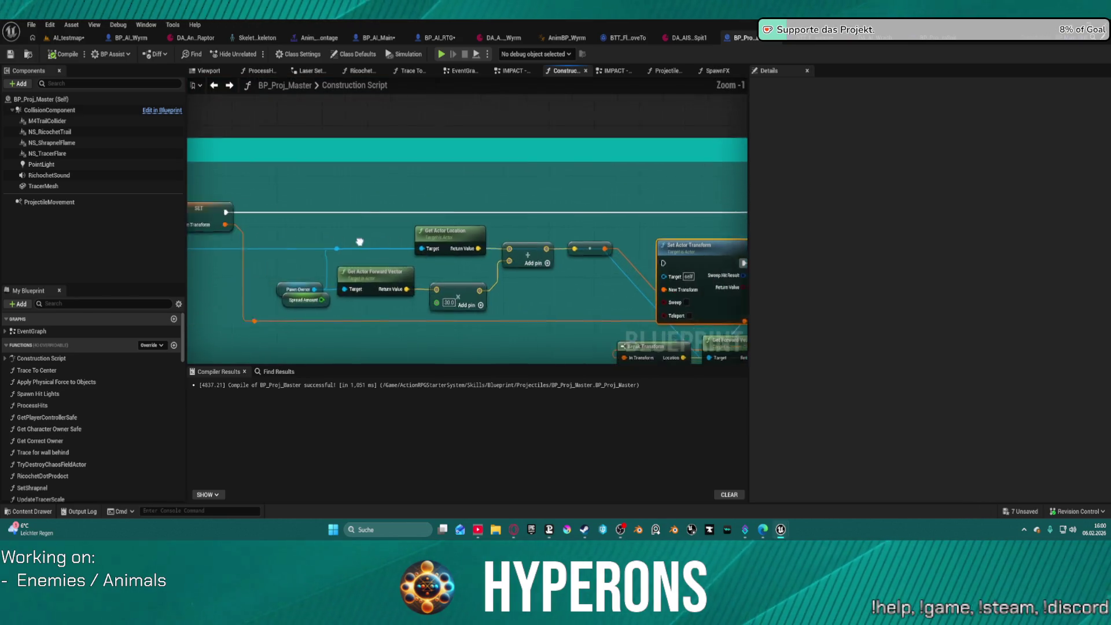
scroll(566, 231, "down", 4)
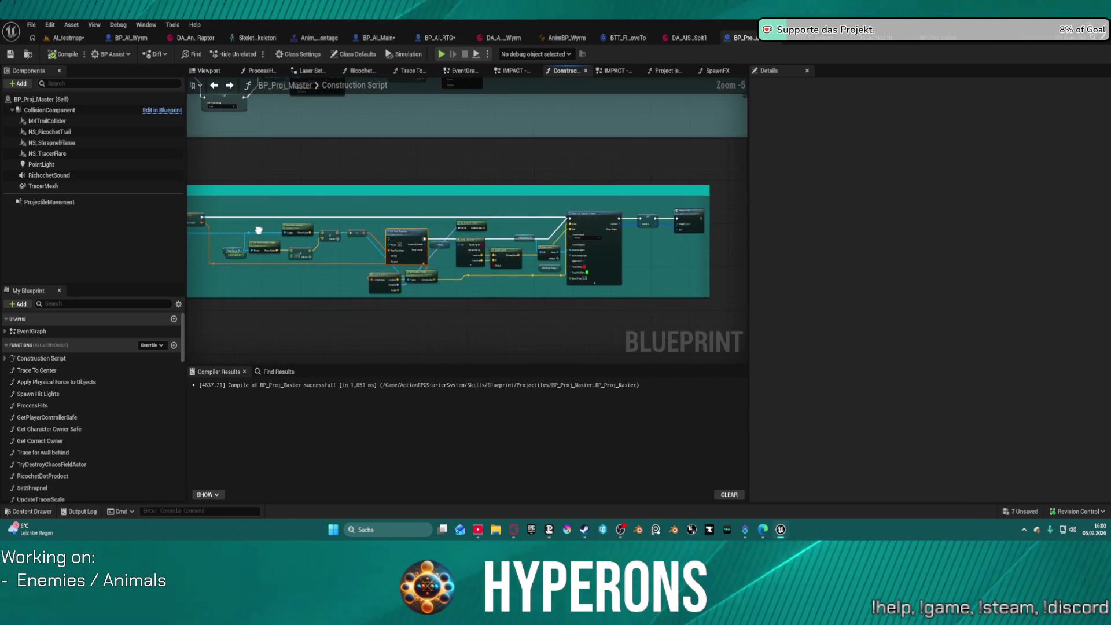
Step: Examine the SpawnTransform, weapon socket transform and Set World Transform nodes, then view BP_AI_Wyrm
mouse_move(393, 214)
left_mouse_down()
mouse_move(530, 231)
mouse_move(663, 224)
left_mouse_up()
mouse_move(482, 219)
left_mouse_down()
mouse_move(380, 206)
mouse_move(485, 218)
left_mouse_up()
scroll(549, 225, "up", 3)
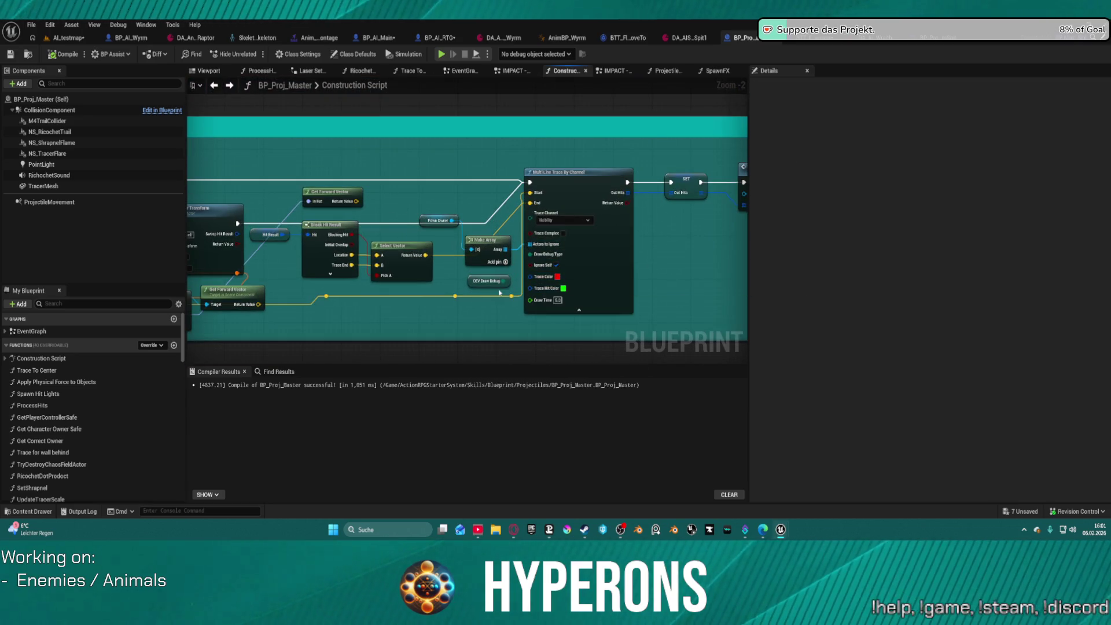
mouse_move(496, 291)
left_mouse_down()
mouse_move(707, 346)
mouse_move(683, 351)
left_mouse_up()
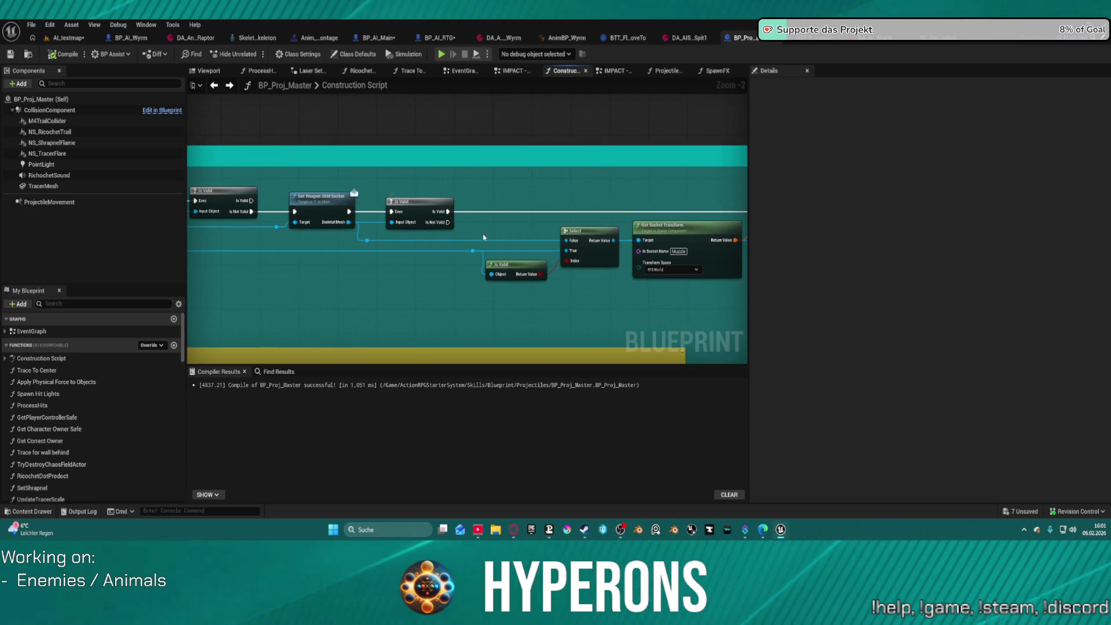
scroll(426, 237, "down", 2)
mouse_move(422, 241)
left_mouse_down()
mouse_move(637, 229)
mouse_move(359, 388)
mouse_move(371, 341)
left_mouse_up()
left_click_drag(637, 261, 208, 237)
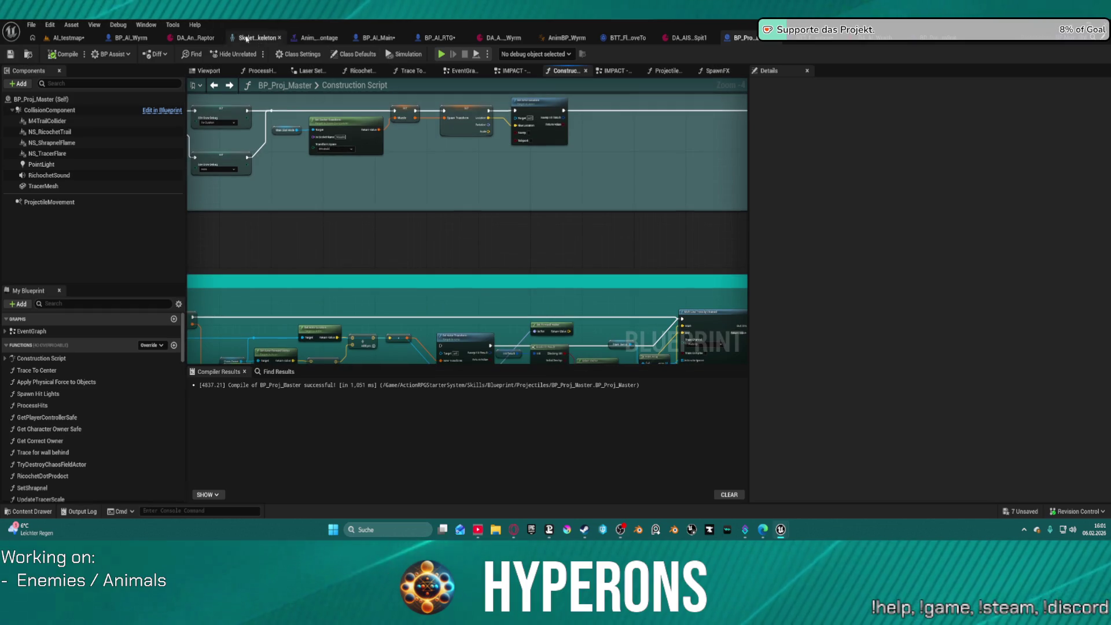
left_click(132, 38)
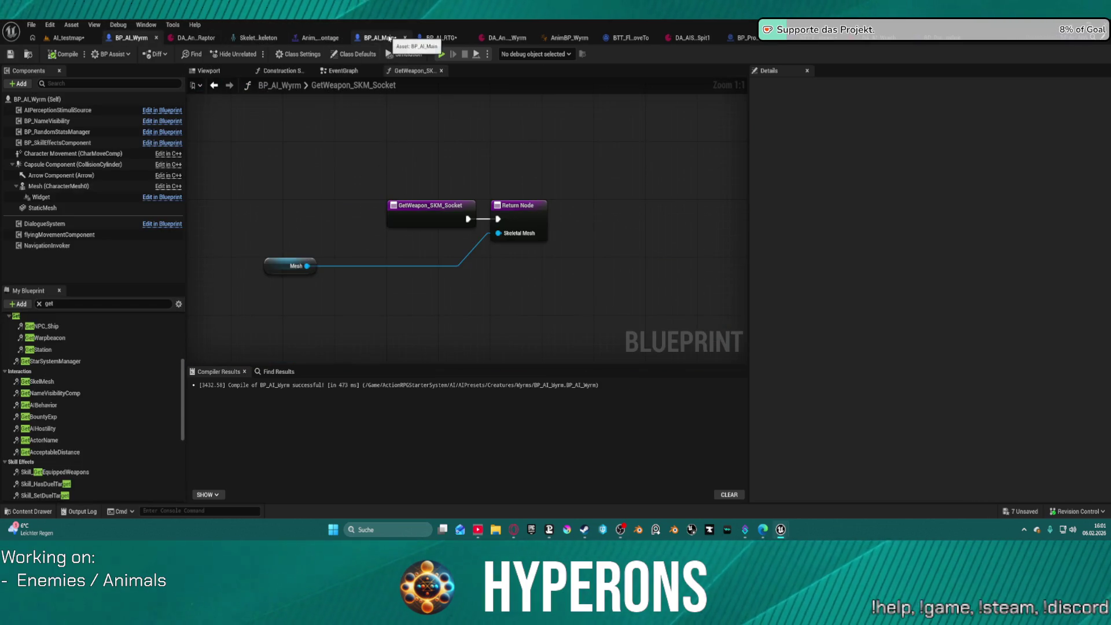
Step: Switch to the BP_AI_Main blueprint to view its SelectSkillRotation graph
left_click(388, 38)
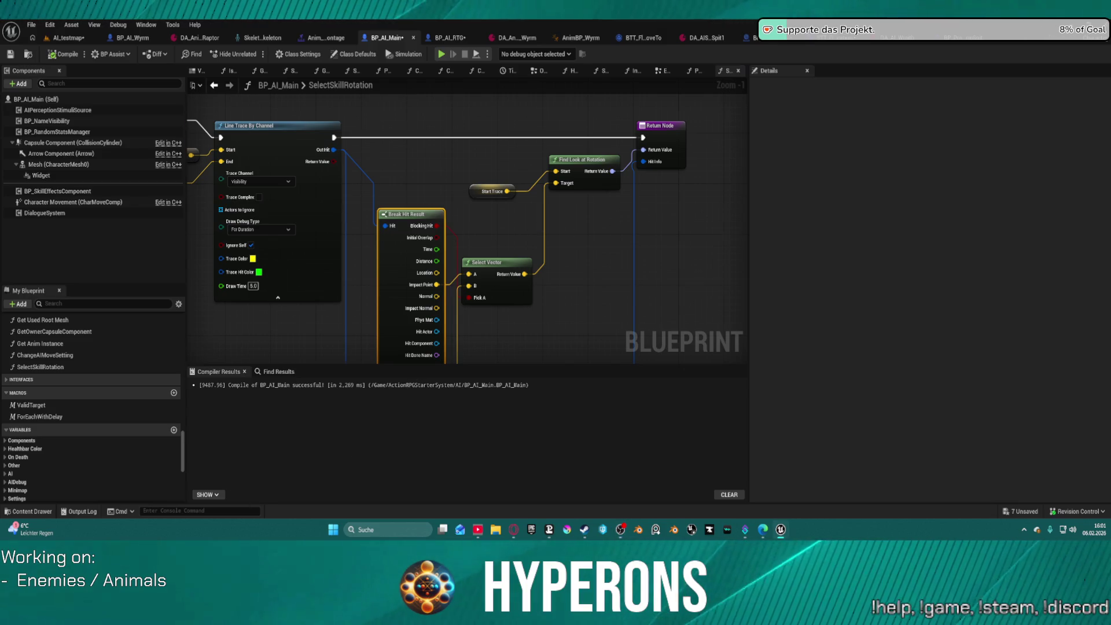
Step: Move SelectSkillRotation's Select Vector node up slightly, then go back to the AI_testmap level
left_click_drag(428, 237, 590, 214)
mouse_move(562, 171)
left_mouse_down()
mouse_move(487, 255)
mouse_move(460, 228)
left_mouse_up()
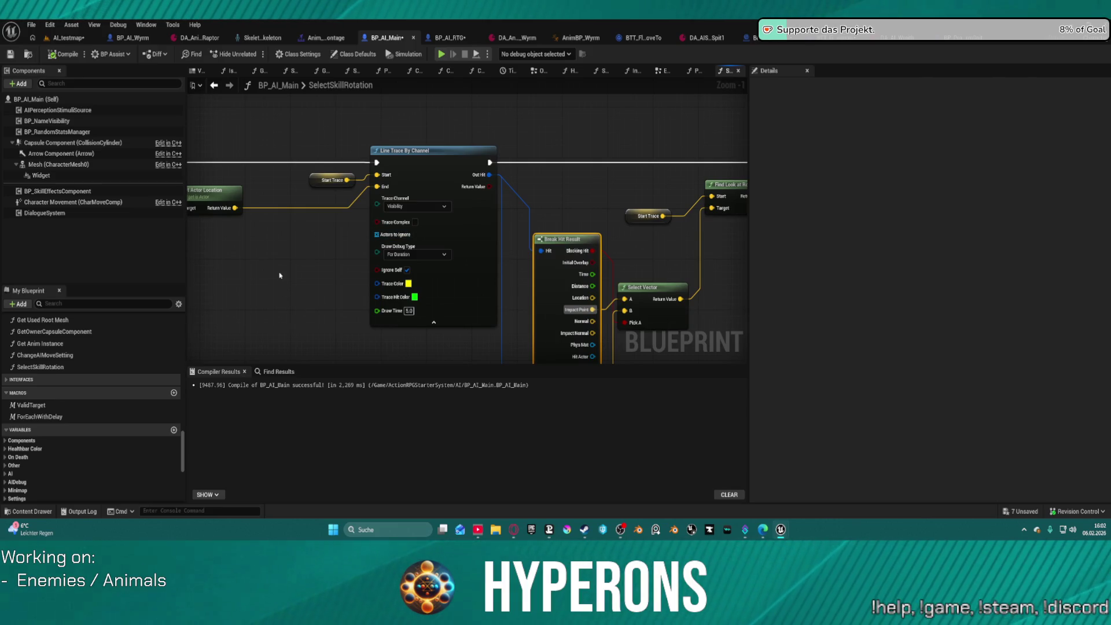
left_click_drag(319, 313, 298, 156)
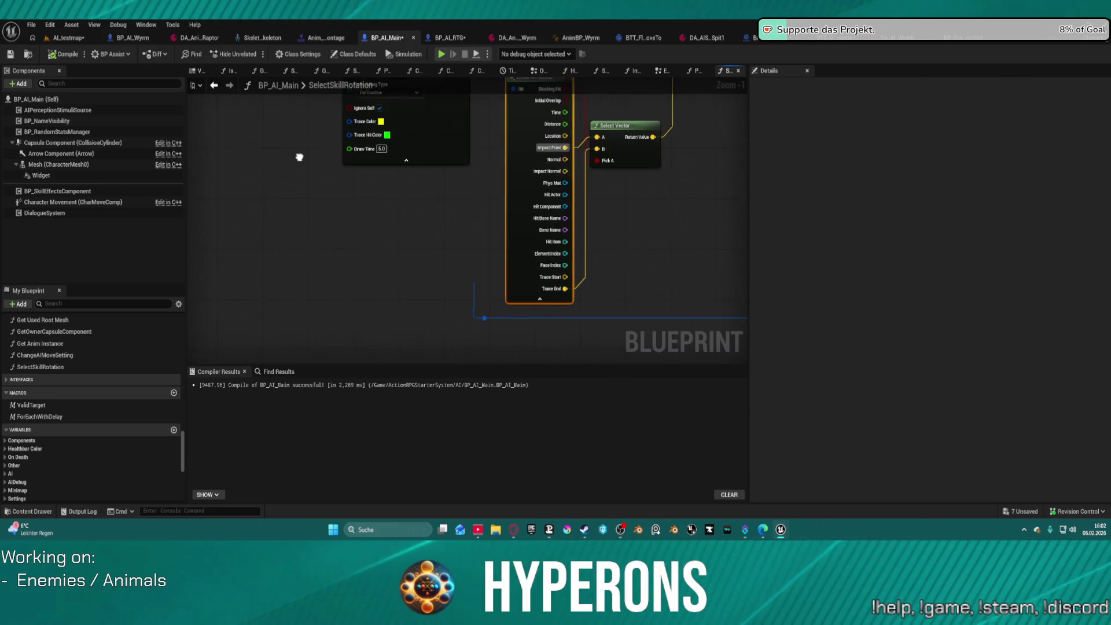
scroll(347, 173, "down", 2)
scroll(392, 281, "down", 2)
scroll(466, 266, "up", 4)
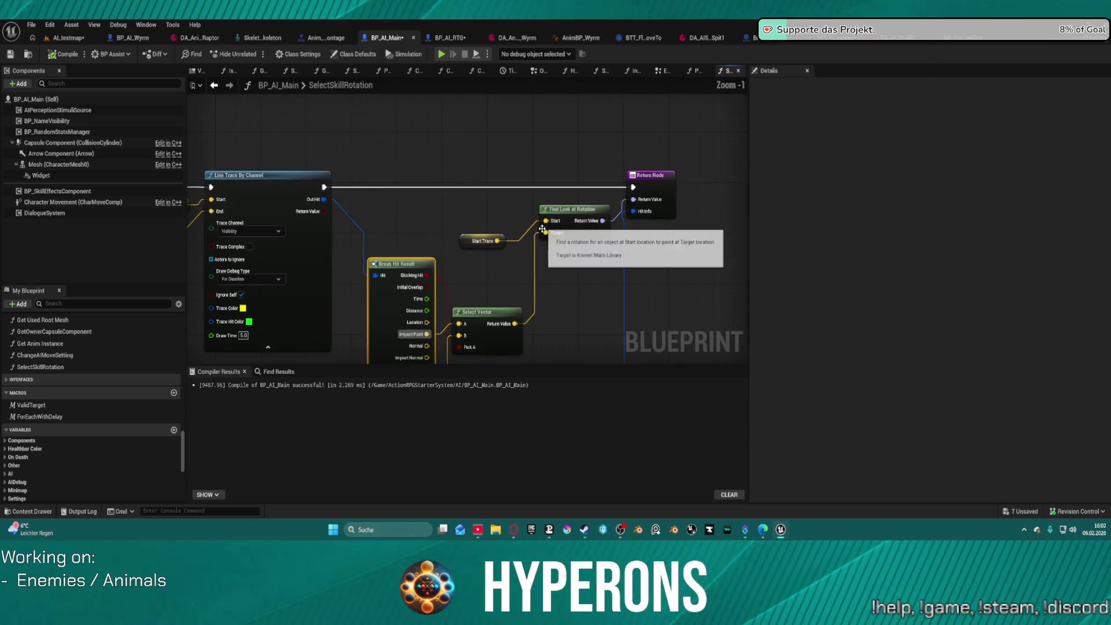
left_click(482, 222)
mouse_move(493, 328)
left_mouse_down()
mouse_move(494, 267)
mouse_move(672, 271)
left_mouse_up()
left_click_drag(301, 223, 565, 241)
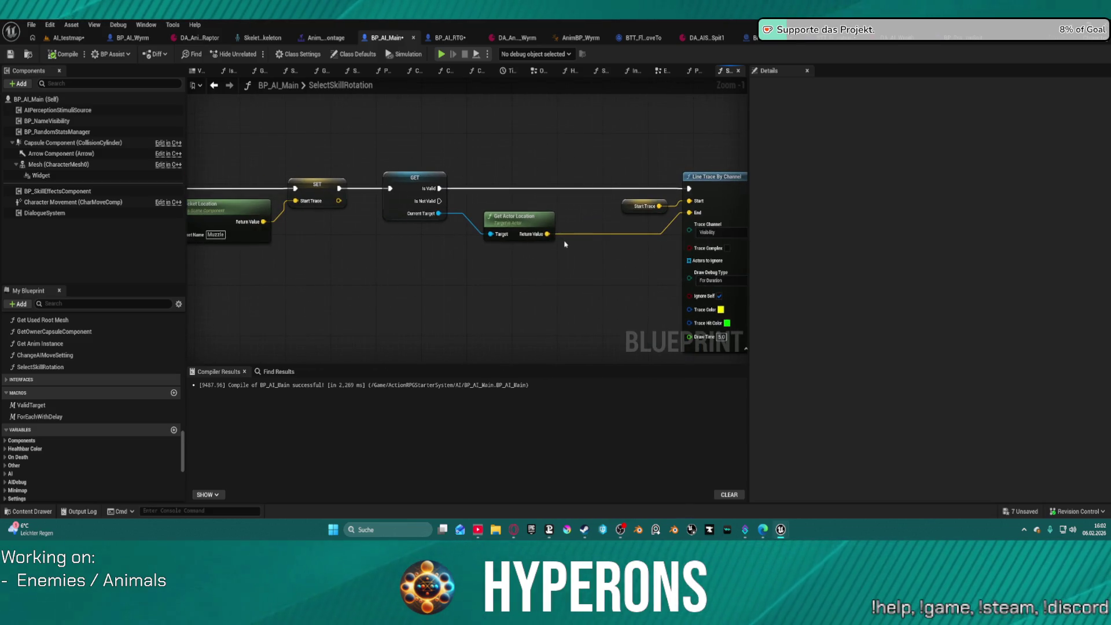
left_click(69, 39)
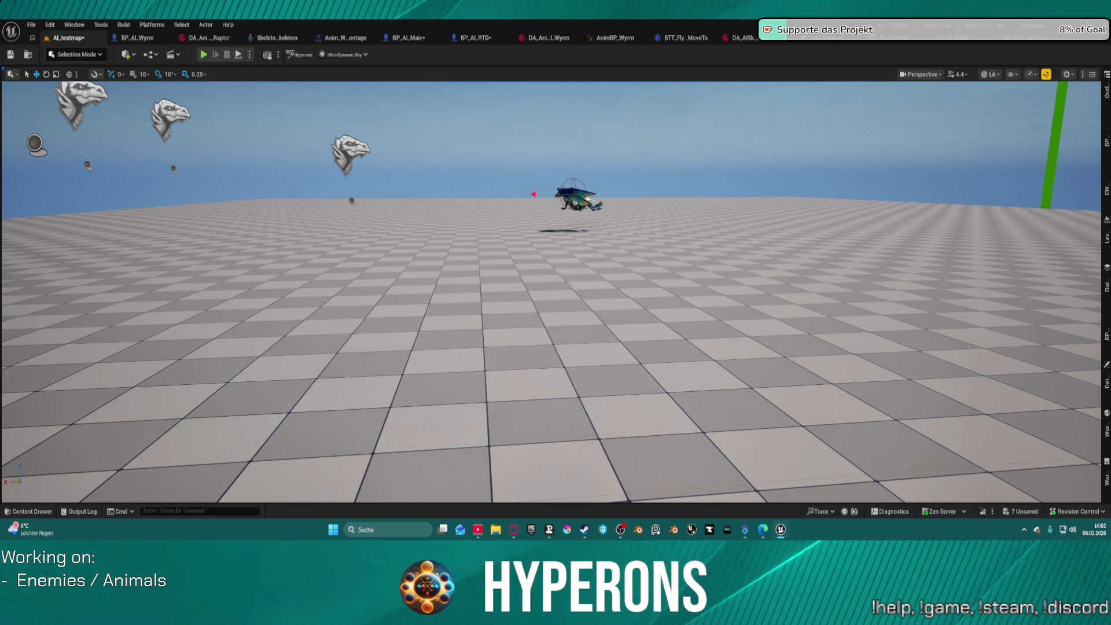
Step: Dock the AIBehaviorTree editor, orbit around the hovering wyrm, and view BP_AI_RTG's SelectSkillRotation
left_click_drag(499, 172, 500, 43)
left_click(68, 39)
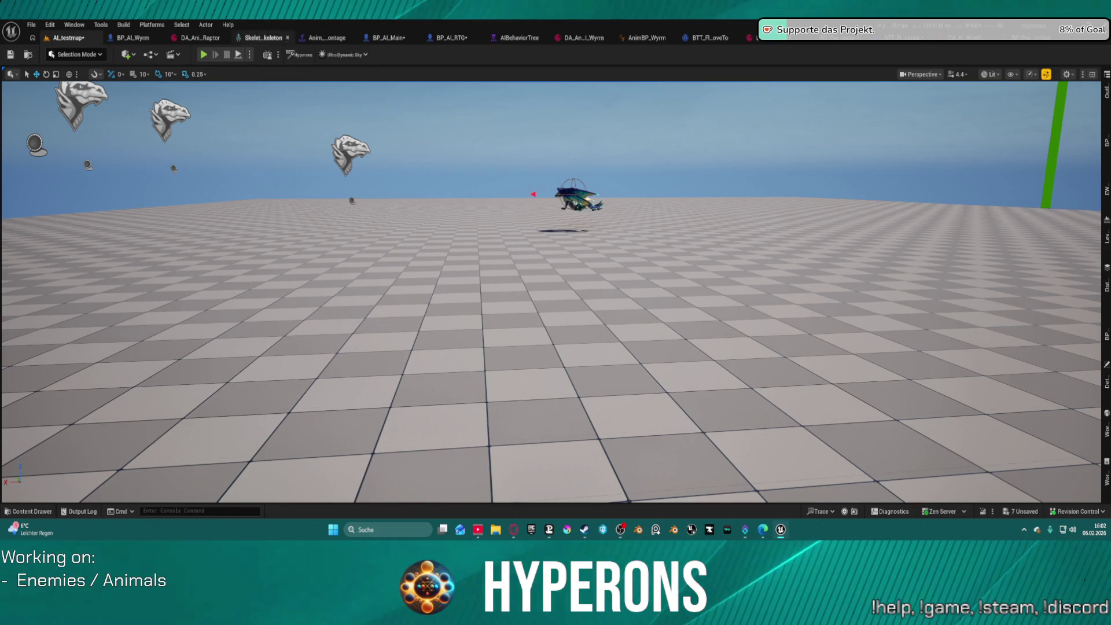
mouse_move(311, 158)
left_mouse_down()
mouse_move(253, 159)
mouse_move(252, 124)
mouse_move(289, 150)
mouse_move(397, 128)
left_mouse_up()
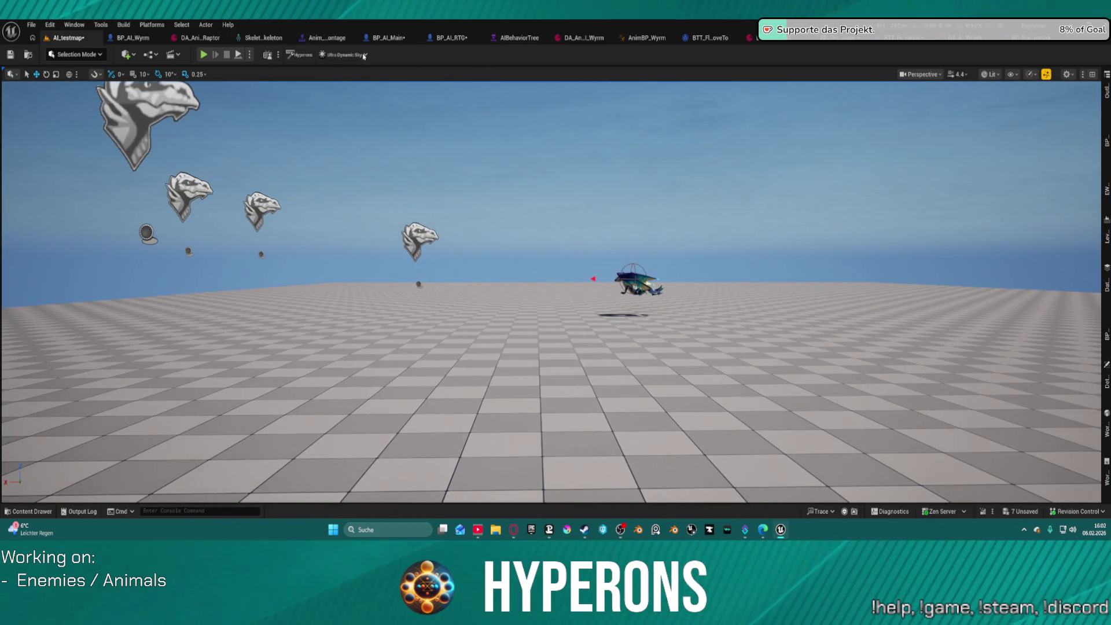
left_click(444, 38)
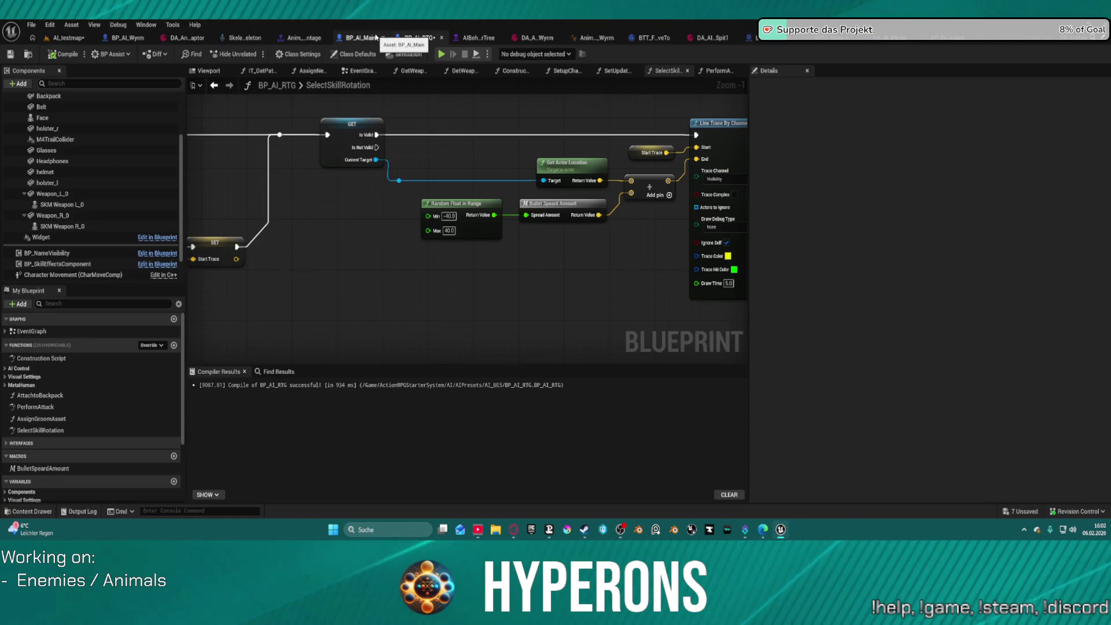
Step: Inspect Line Trace By Channel and Break Hit Result in BP_AI_Main, then return to AI_testmap
left_click(382, 39)
scroll(528, 279, "up", 3)
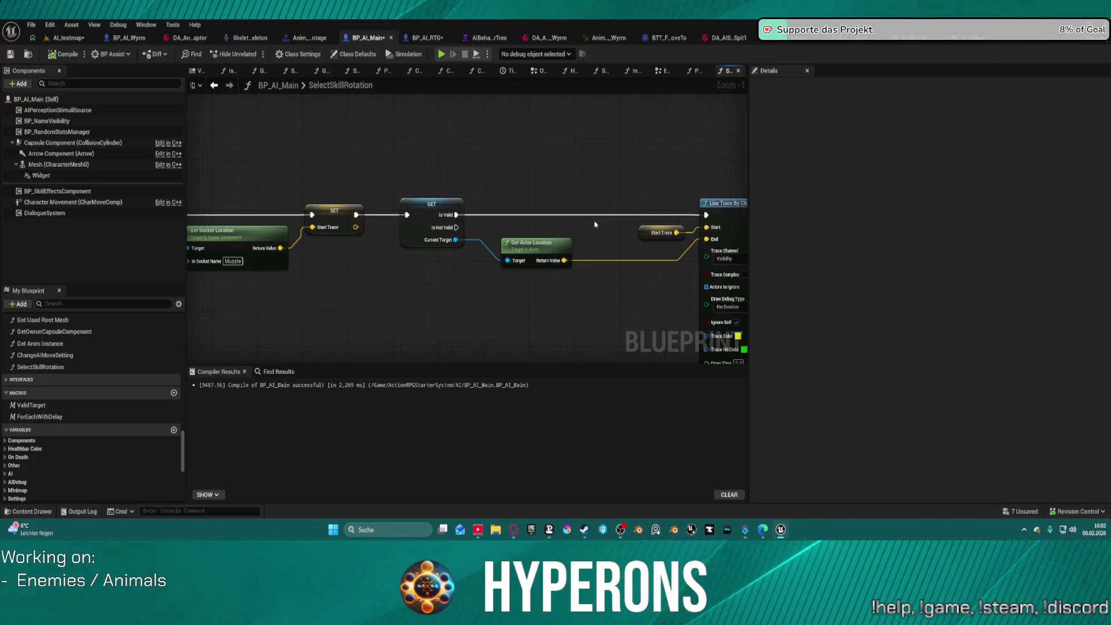
mouse_move(585, 225)
left_mouse_down()
mouse_move(361, 207)
mouse_move(315, 139)
left_mouse_up()
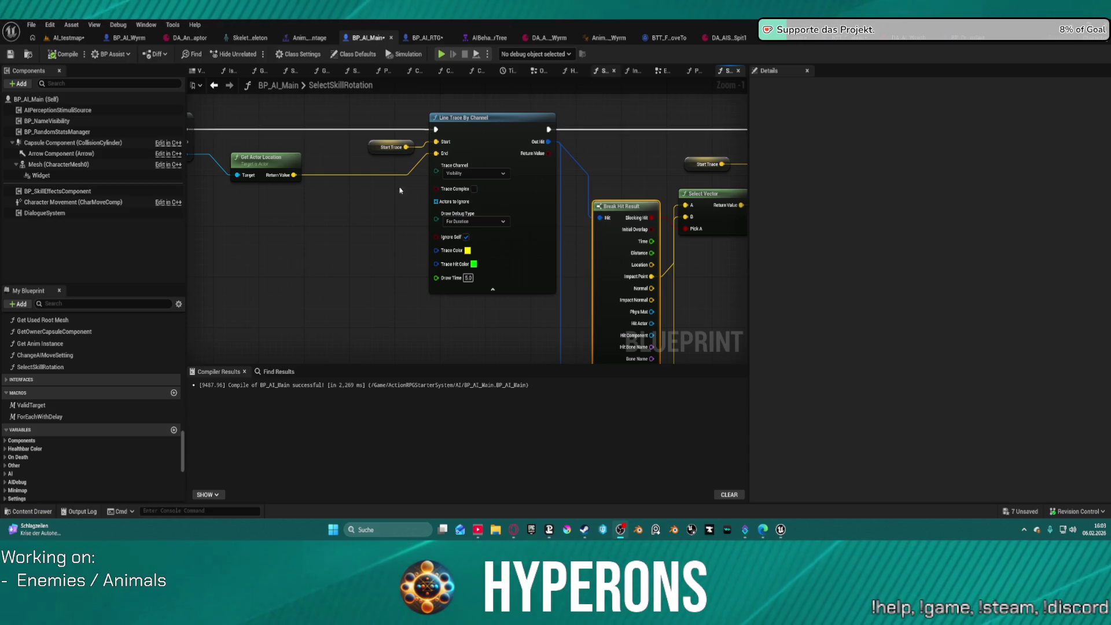
left_click(69, 37)
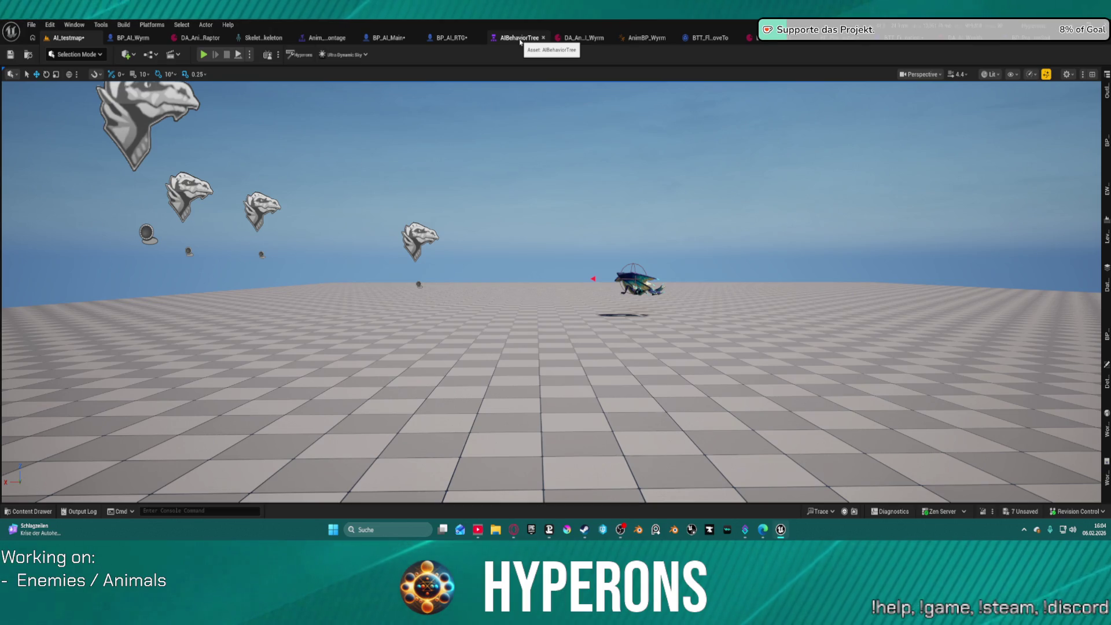
Step: Set BP_Proj_Master's DEV Draw Debug default value to None
left_click(520, 38)
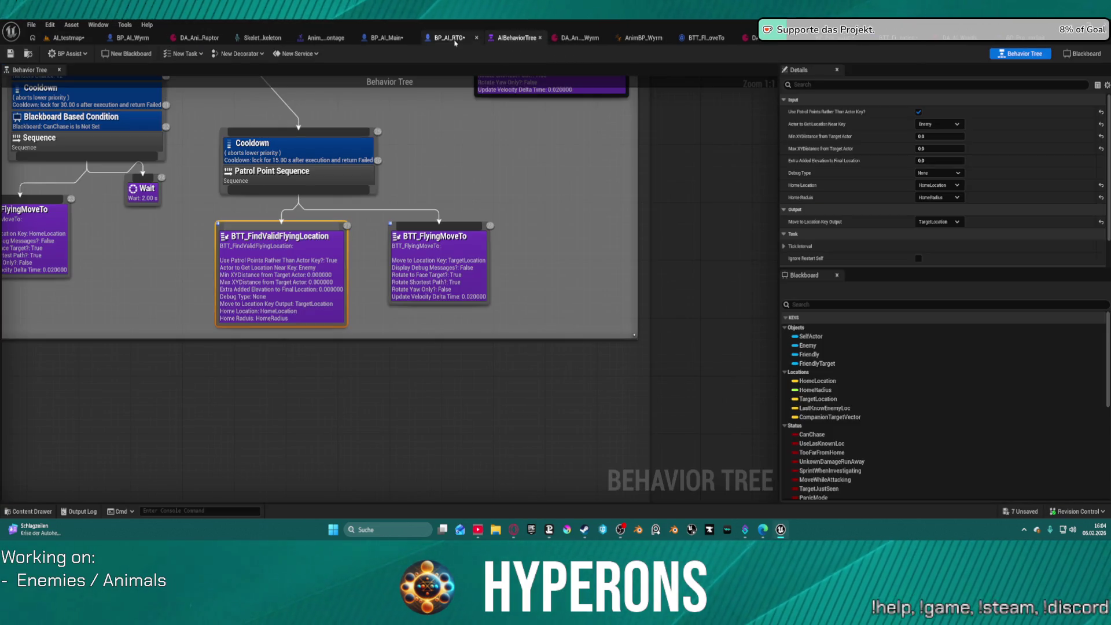
left_click(400, 40)
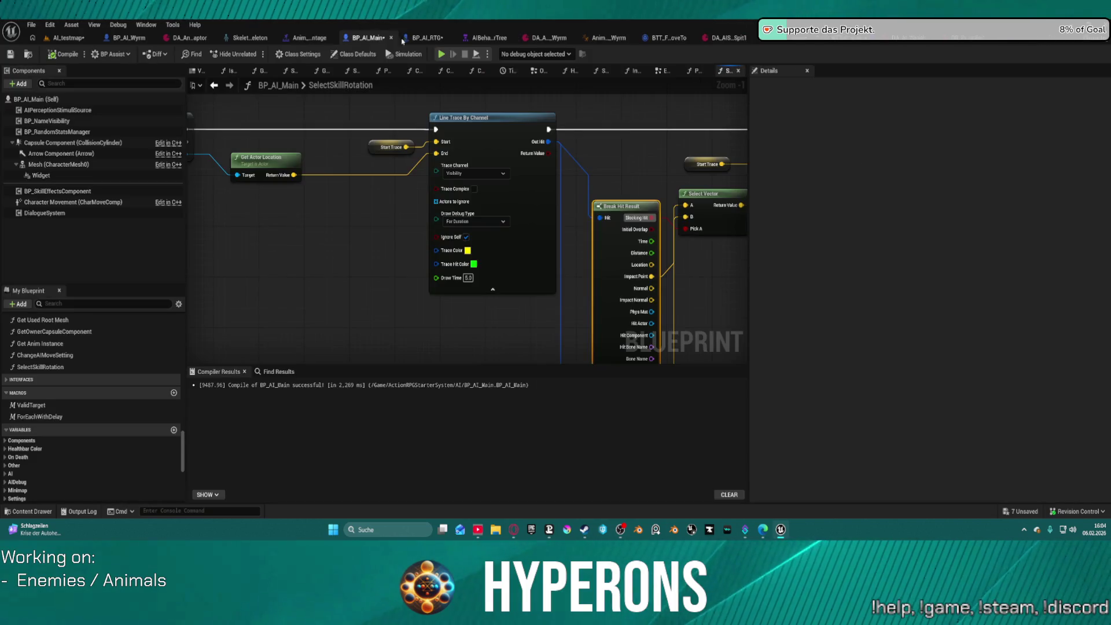
scroll(554, 199, "down", 2)
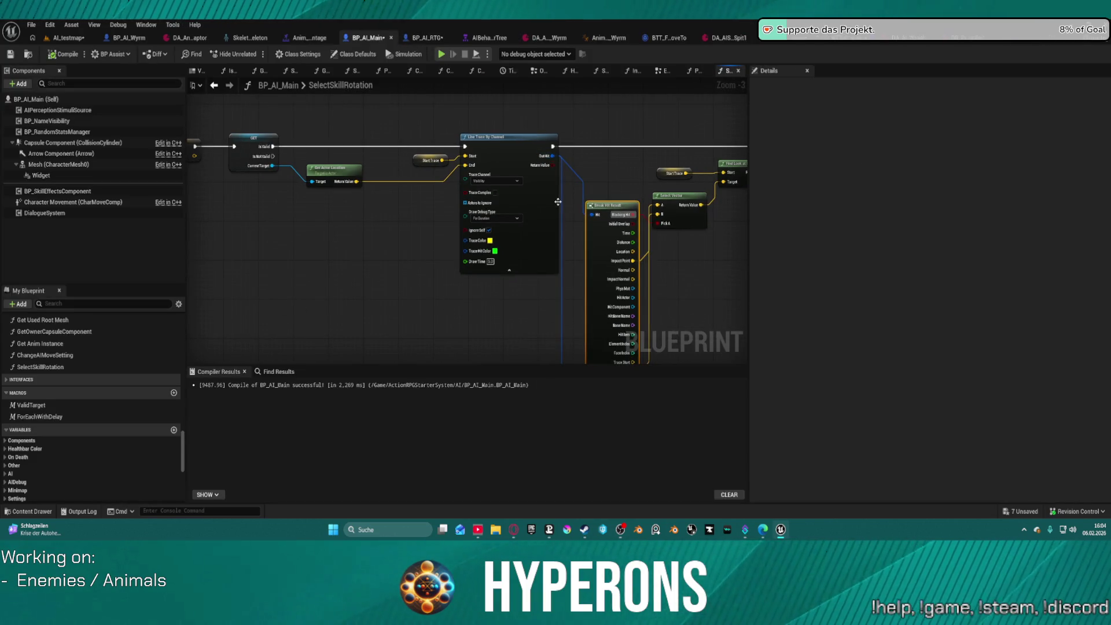
left_click(804, 42)
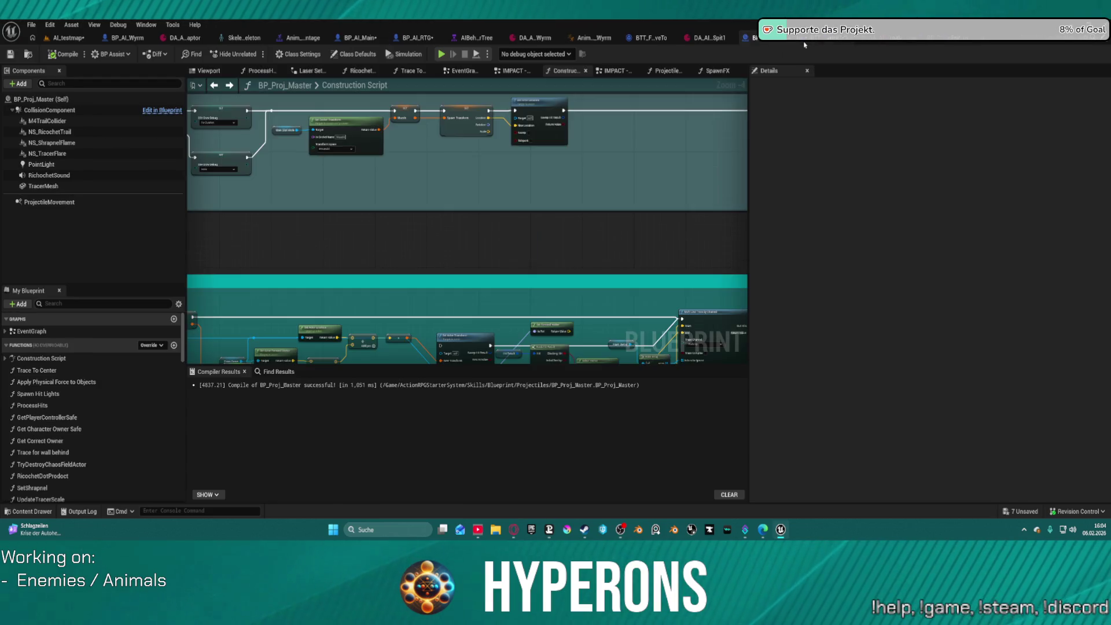
scroll(426, 290, "up", 5)
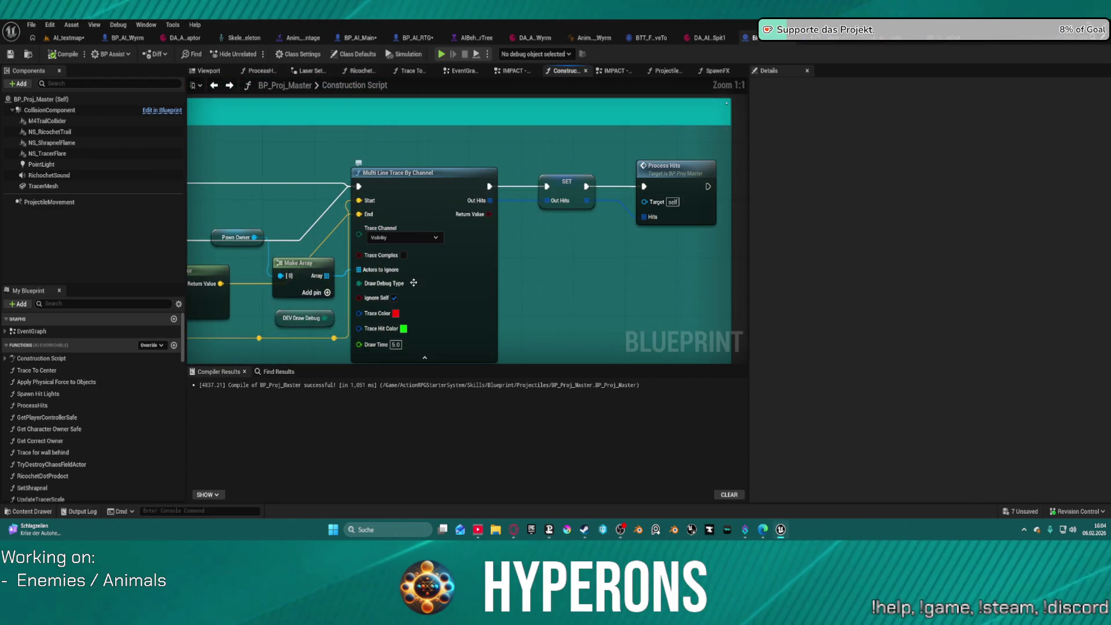
left_click(401, 256)
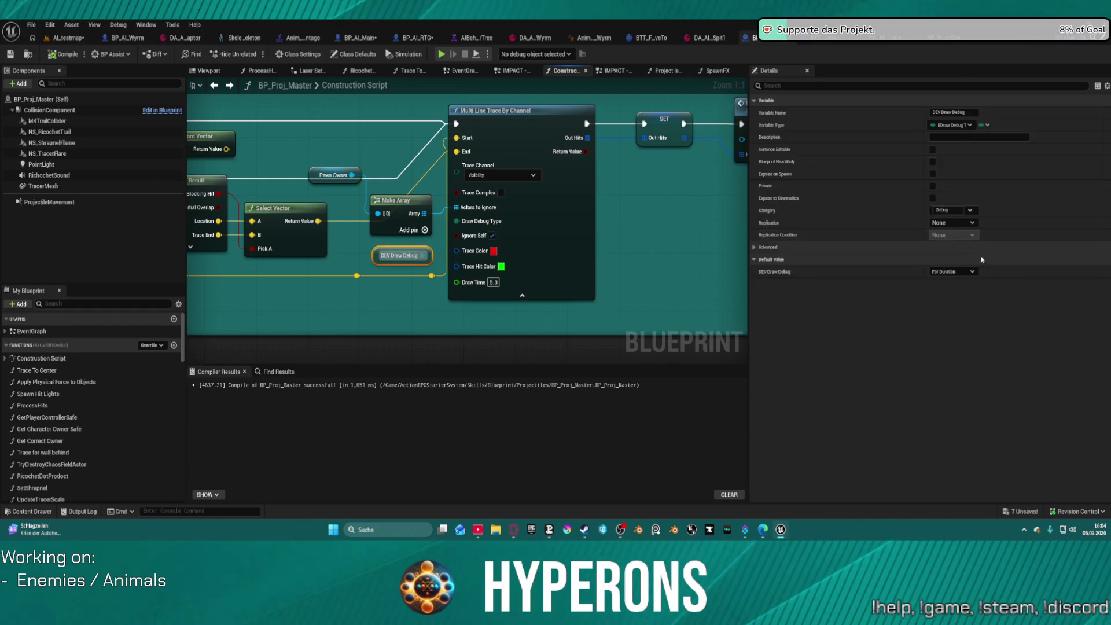
left_click(948, 272)
left_click(944, 279)
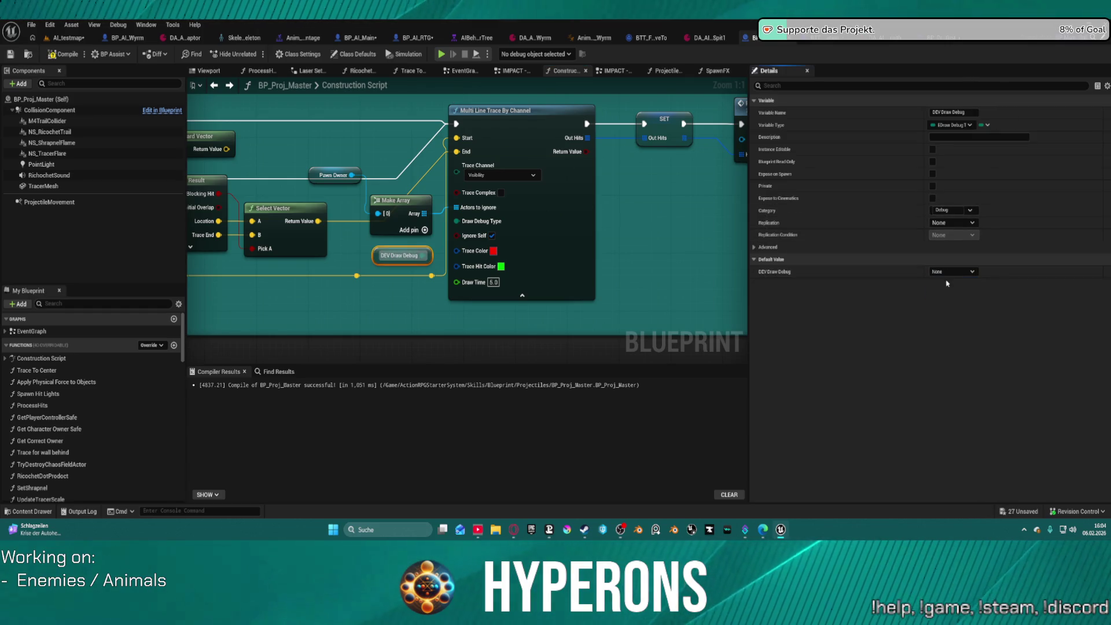
Step: Add a breakpoint to the Line Trace By Channel node in BP_AI_Main's SelectSkillRotation
left_click(410, 40)
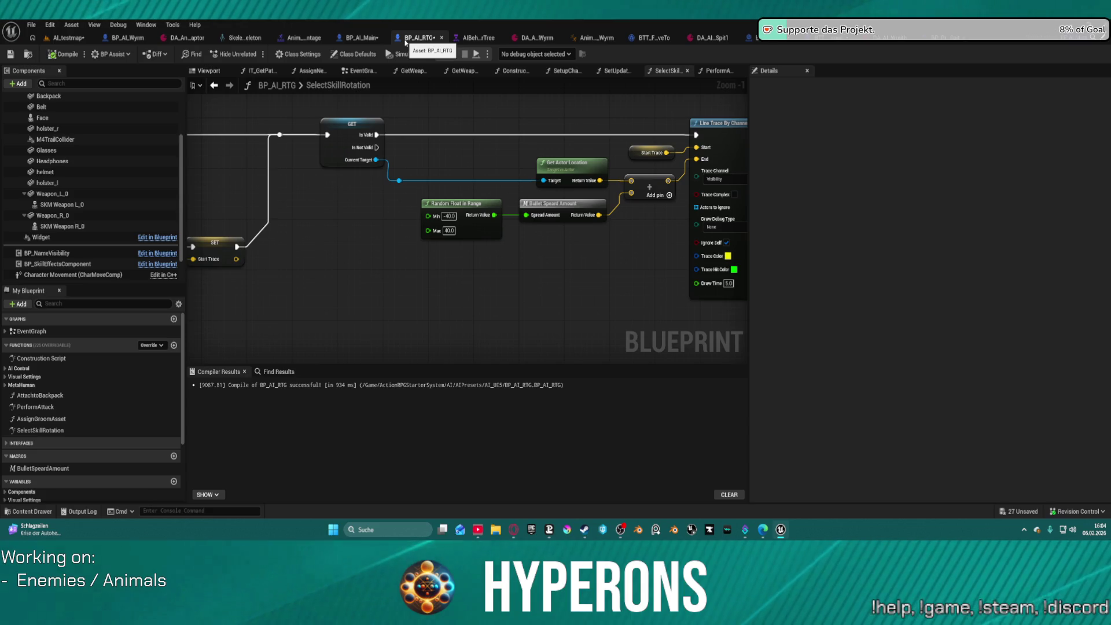
left_click(362, 37)
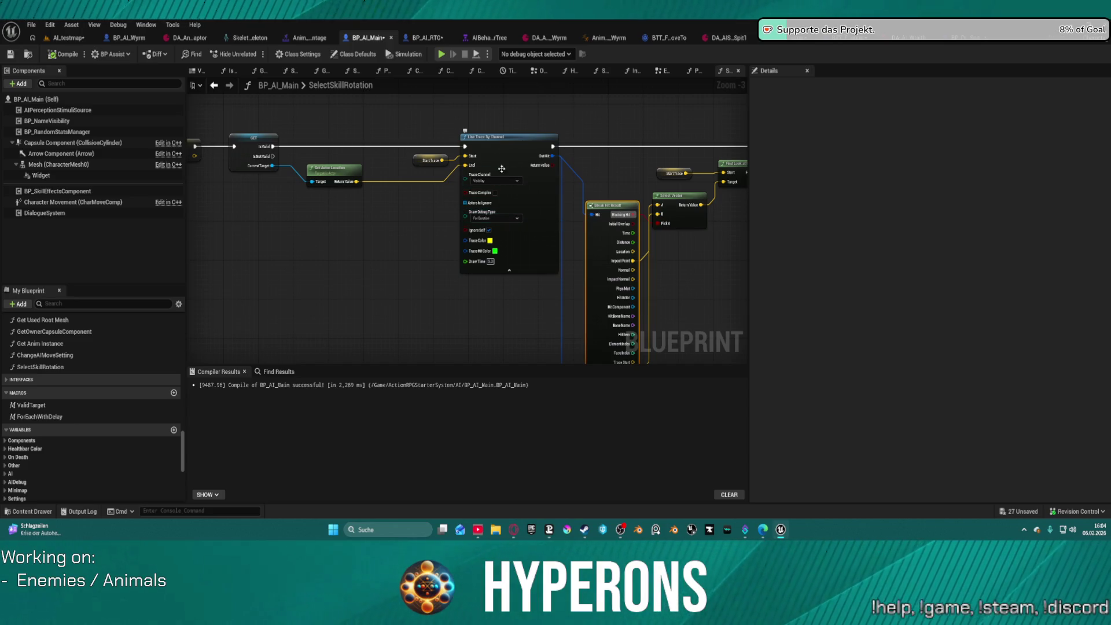
right_click(518, 147)
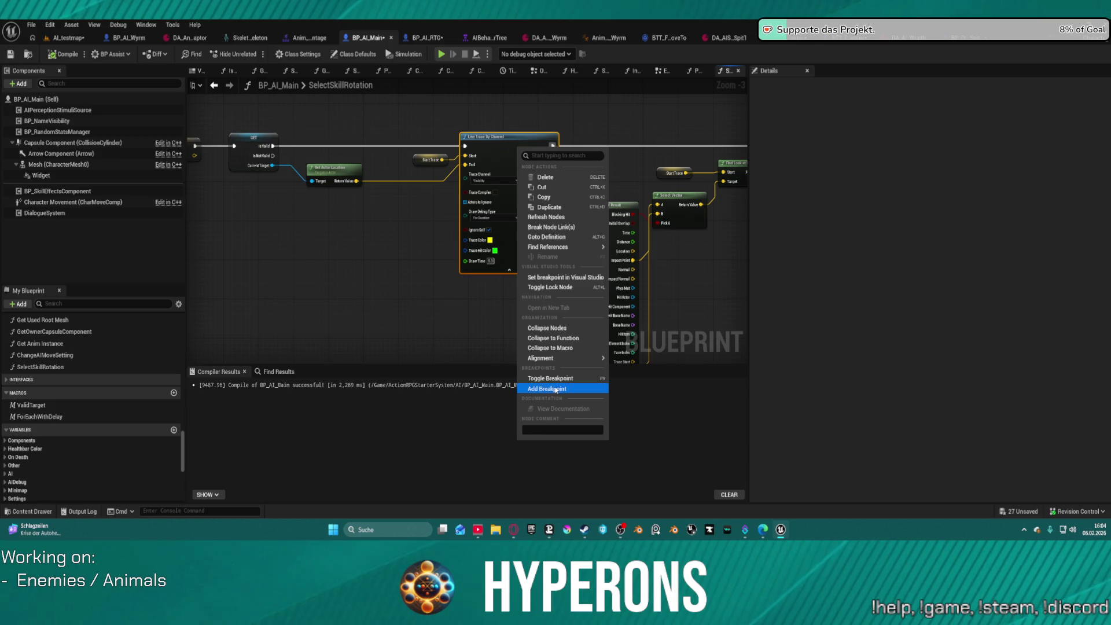
left_click(550, 388)
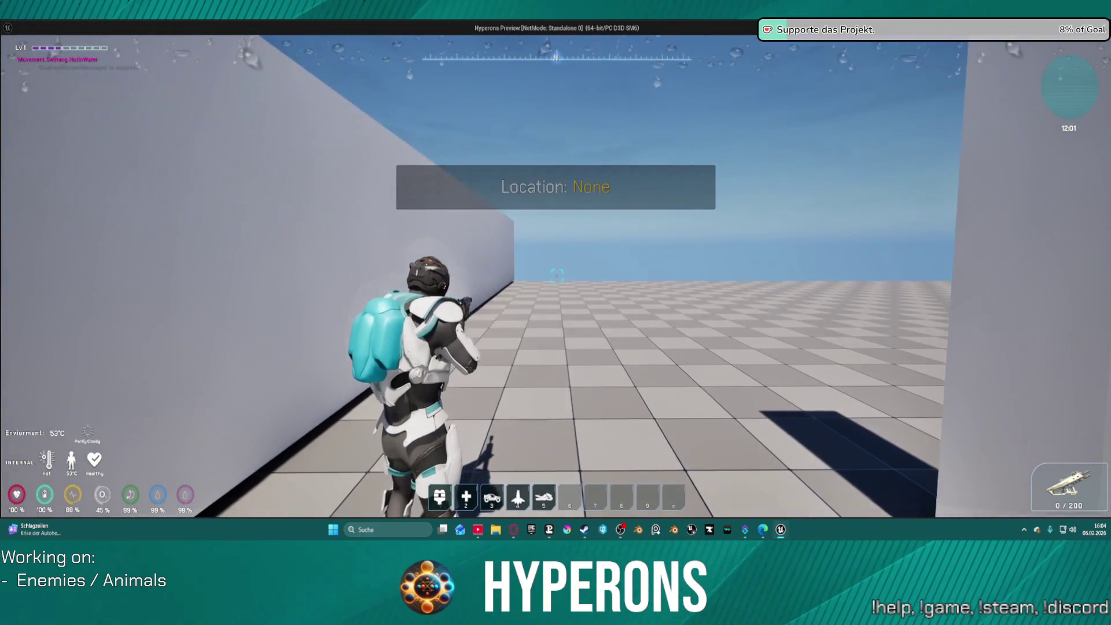
Step: Run and jump through the level, reload, and approach the landing wyrm before ending play
key("w")
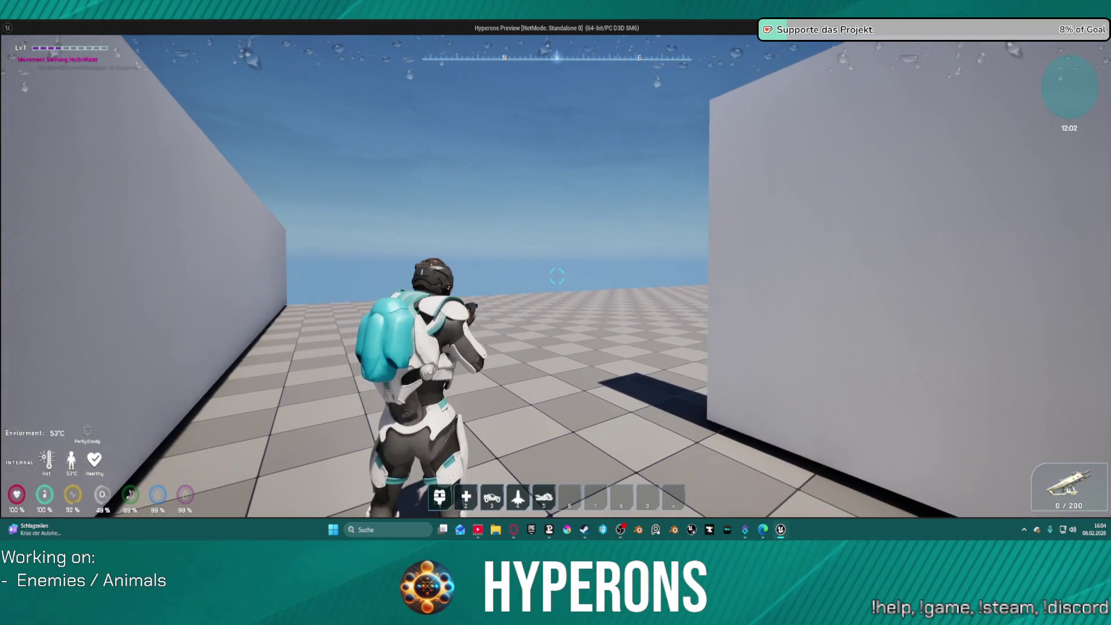
key("w")
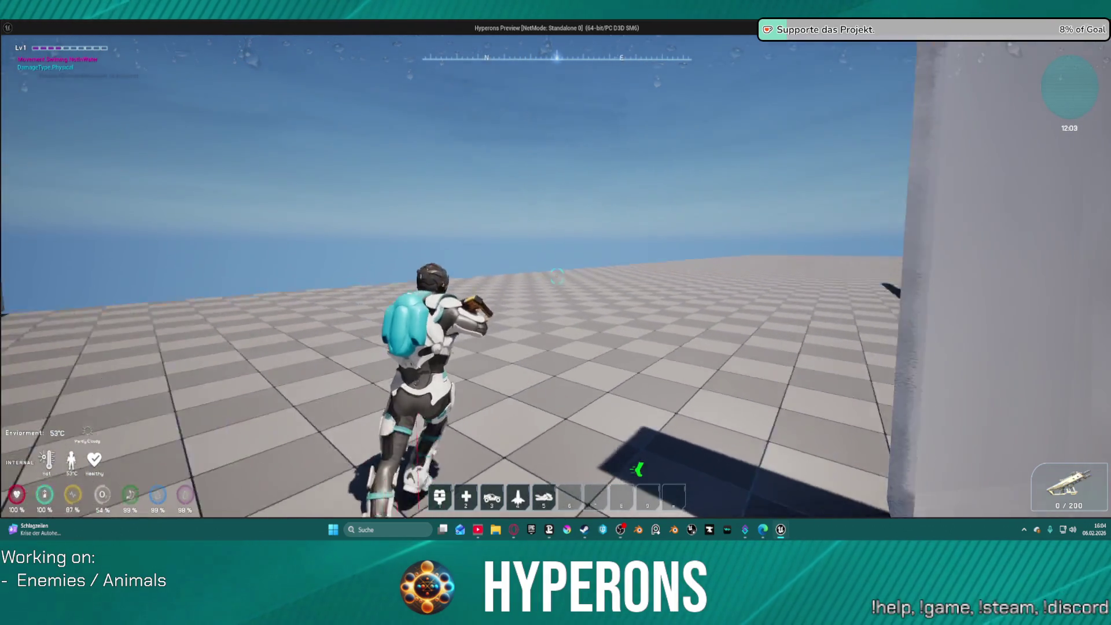
key("w")
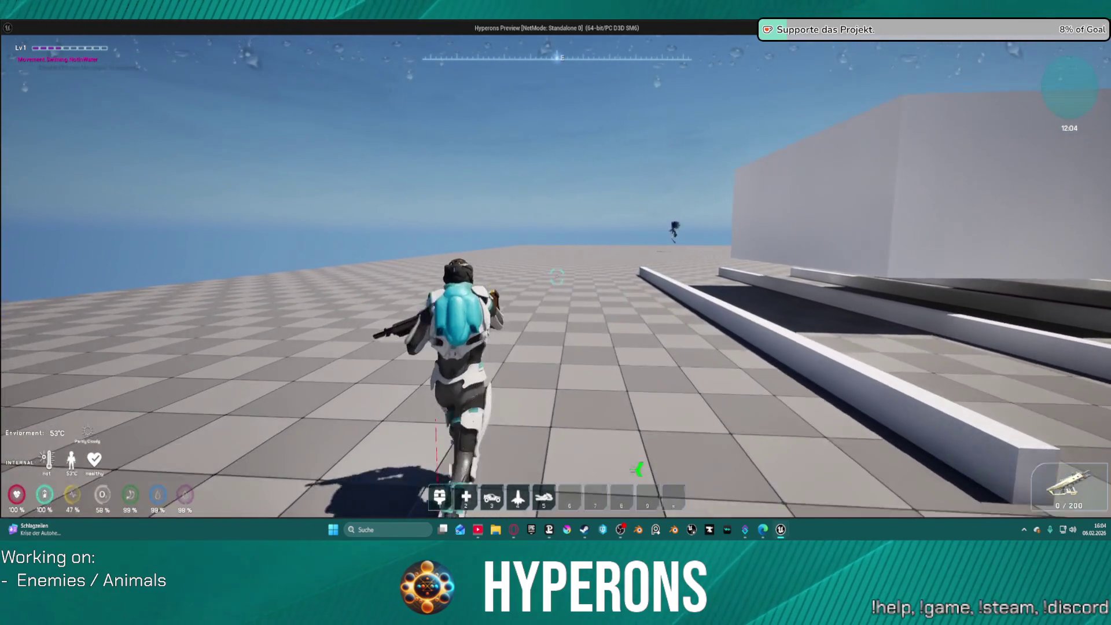
key("w")
key("space")
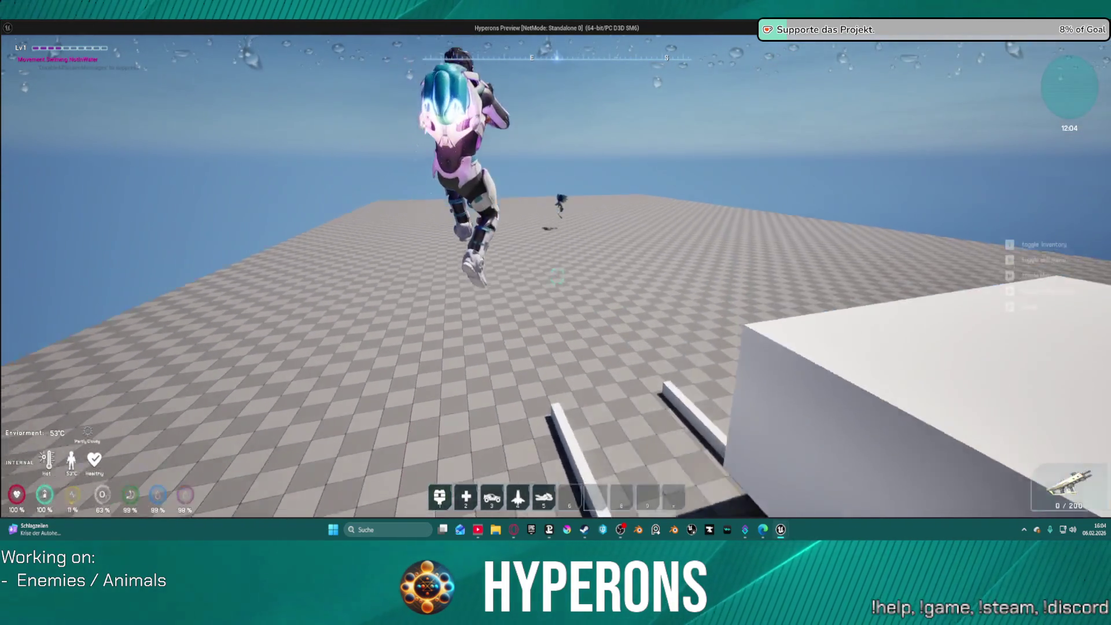
key("w")
key("space")
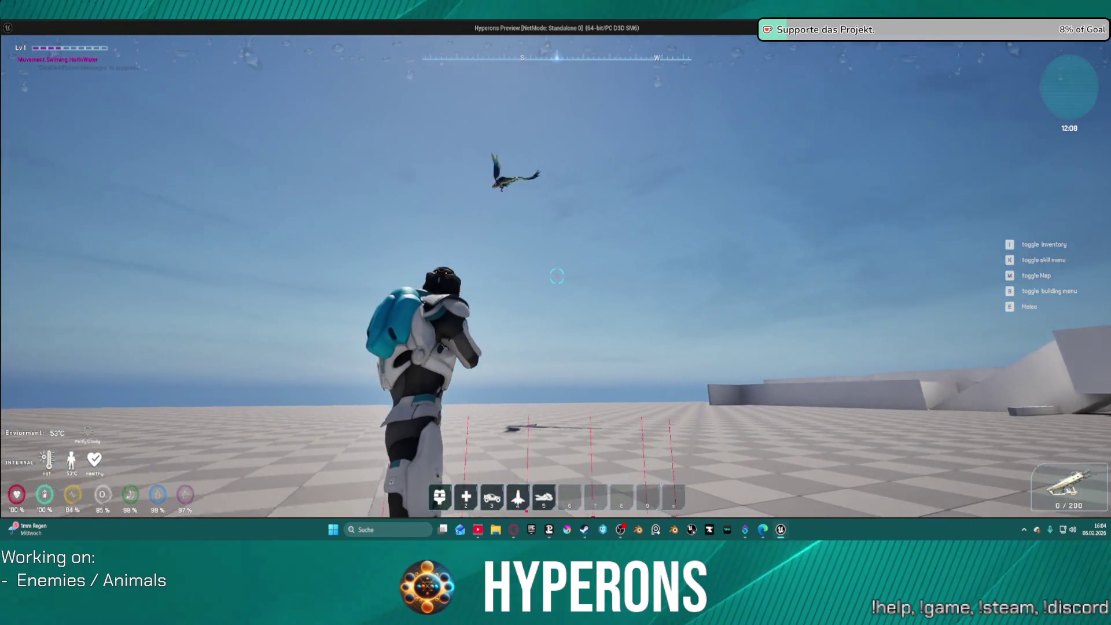
key("w")
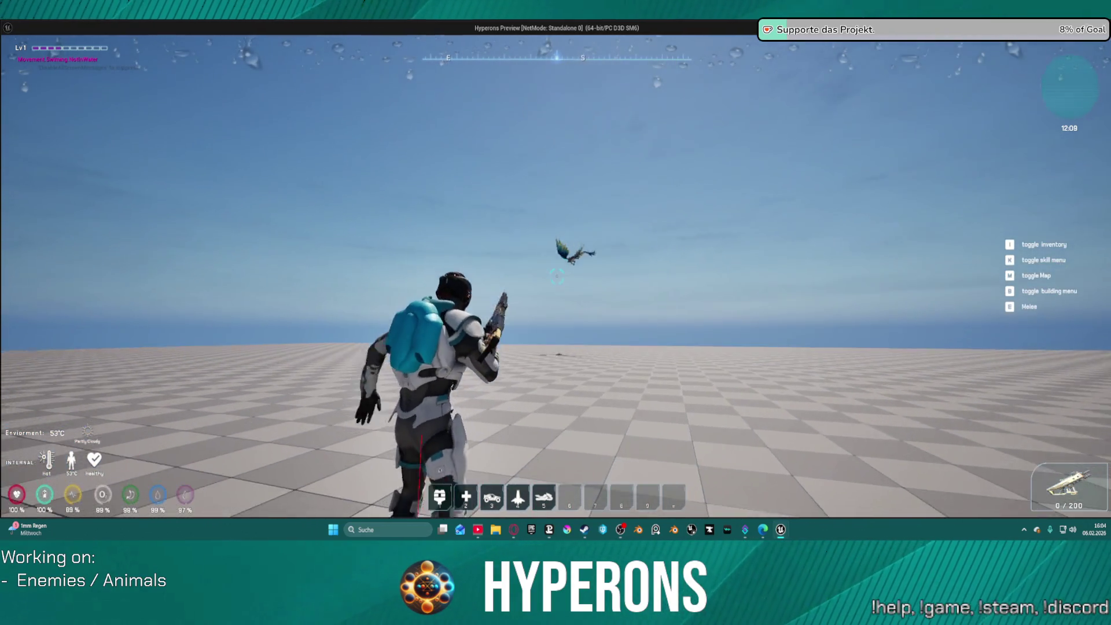
key("r")
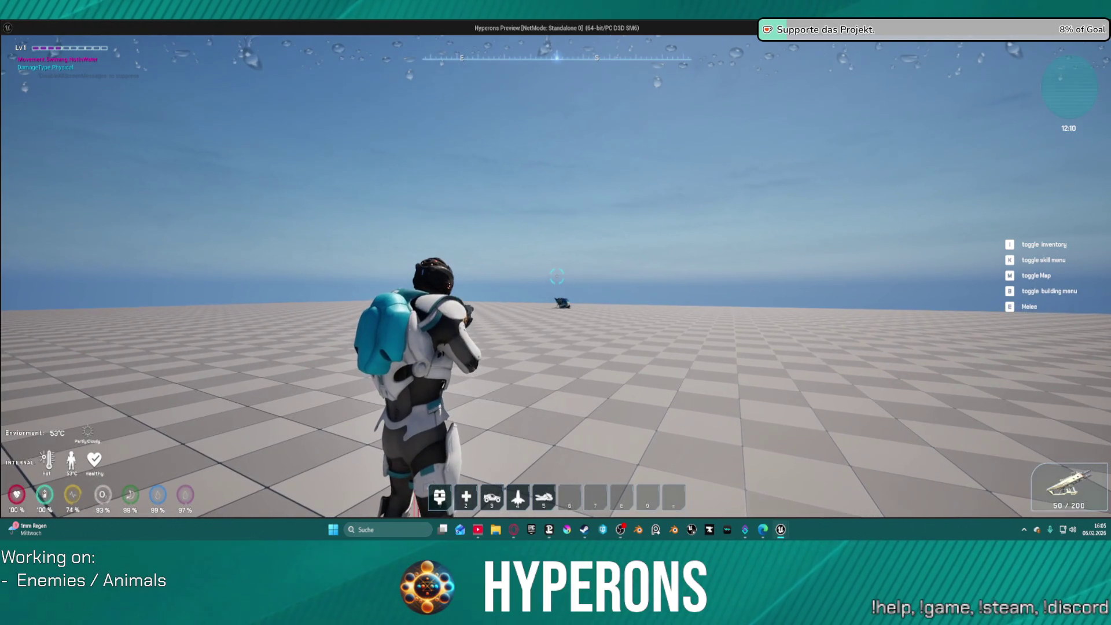
key("w")
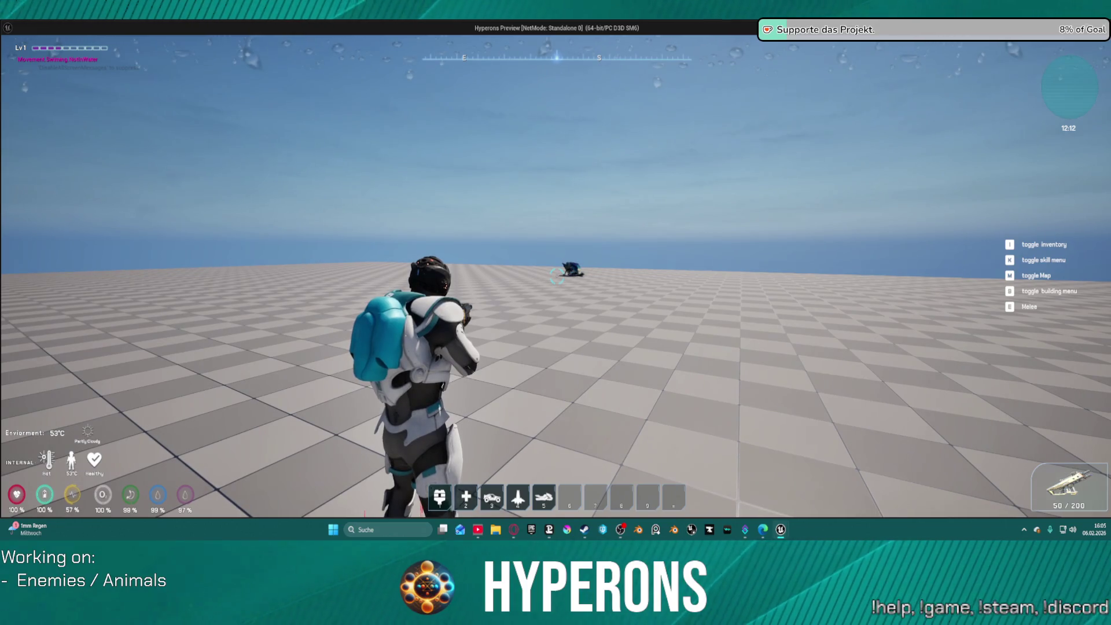
key("Escape")
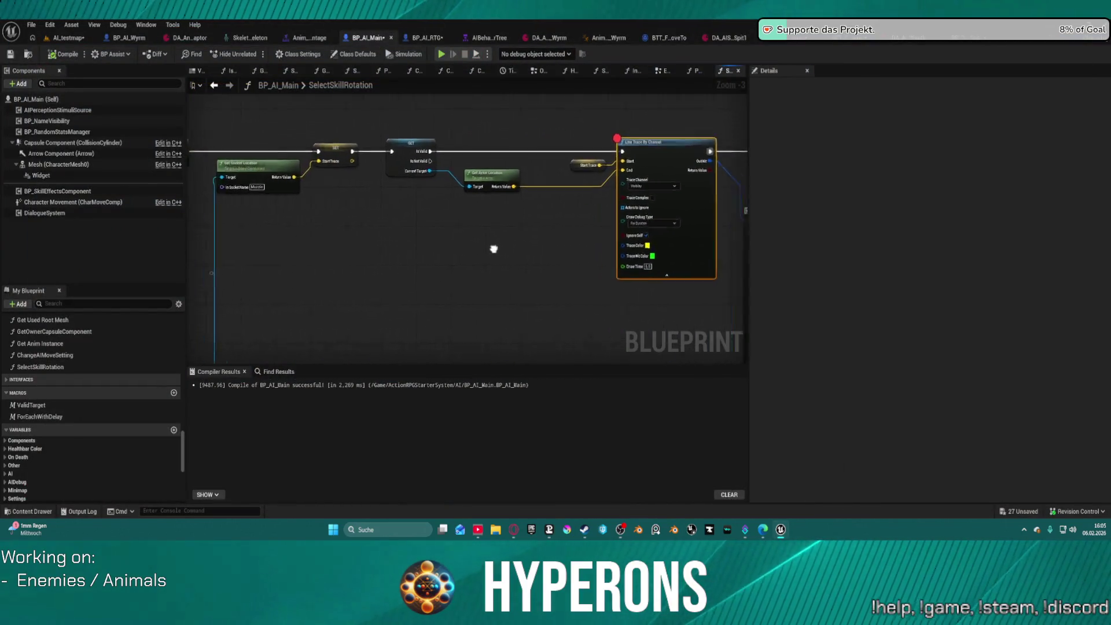
Step: Go back to PerformAttack and add a breakpoint on the Get Skill Is Projectile? node
mouse_move(568, 226)
left_mouse_down()
mouse_move(595, 241)
mouse_move(578, 243)
left_mouse_up()
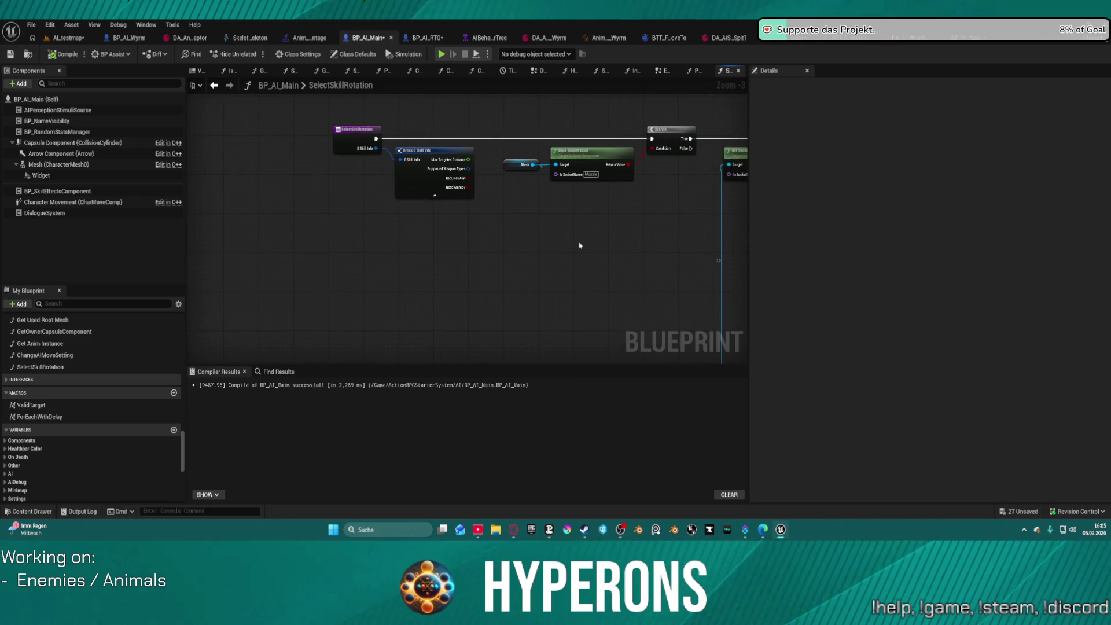
right_click(674, 136)
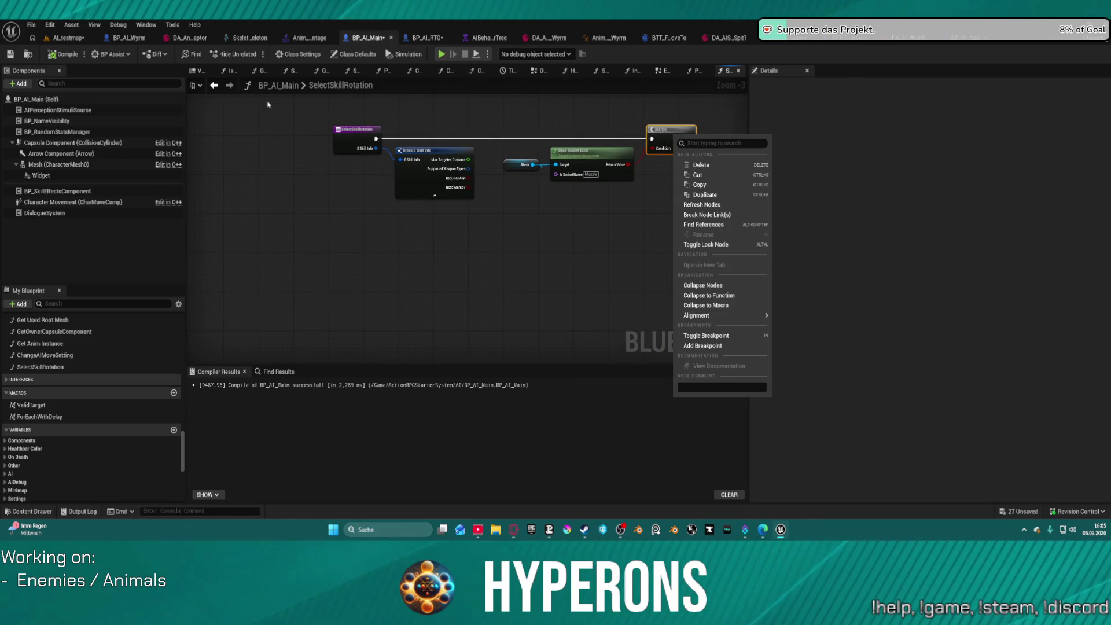
left_click(207, 86)
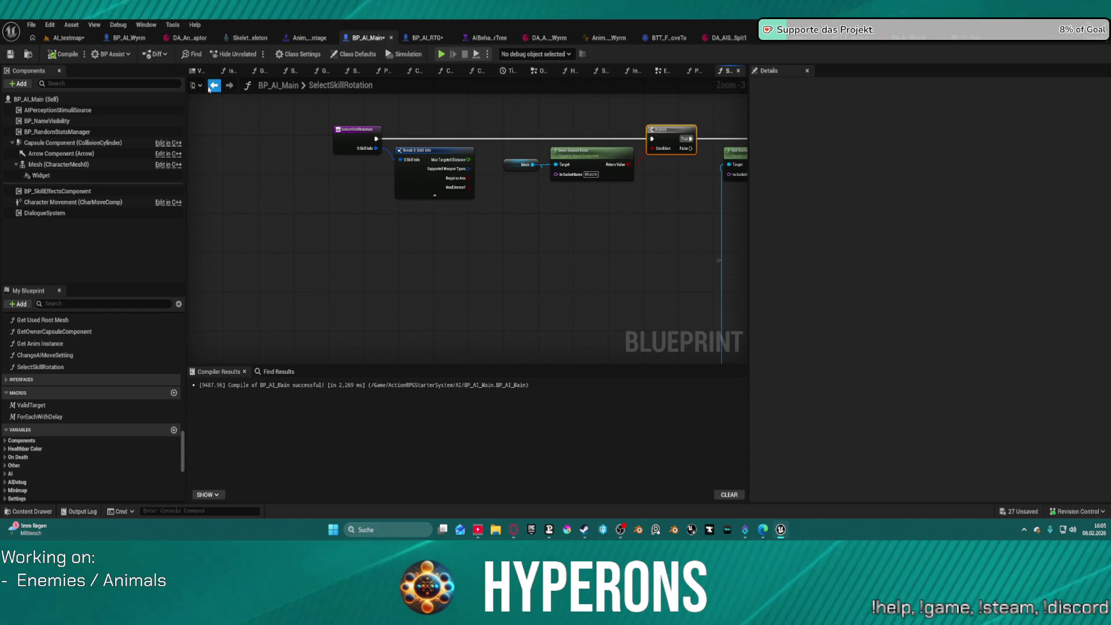
left_click(211, 86)
left_click(214, 87)
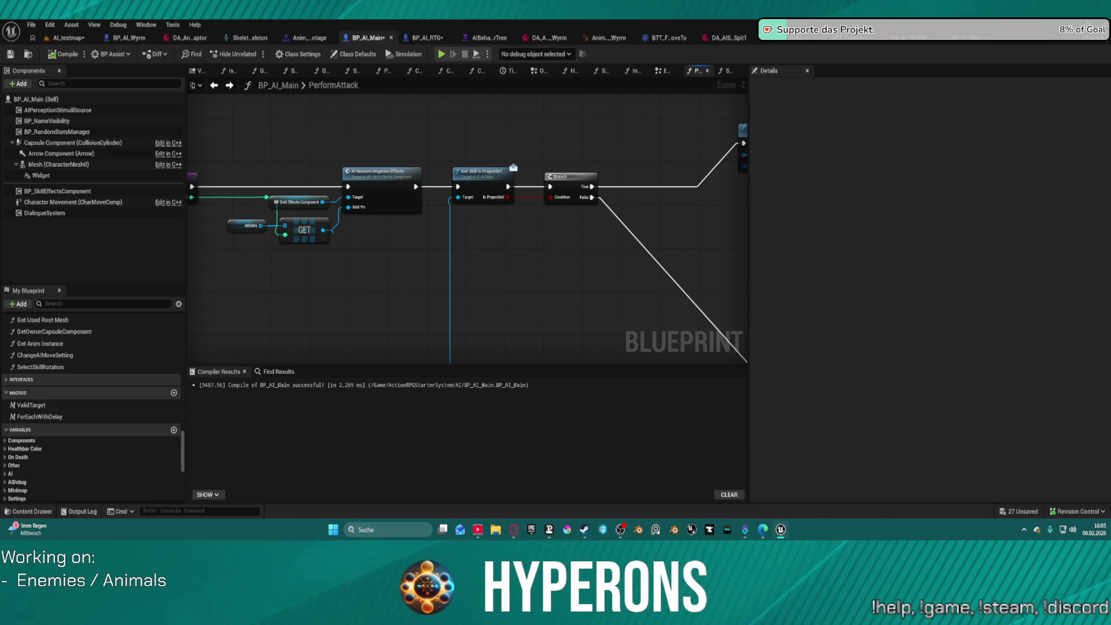
right_click(461, 181)
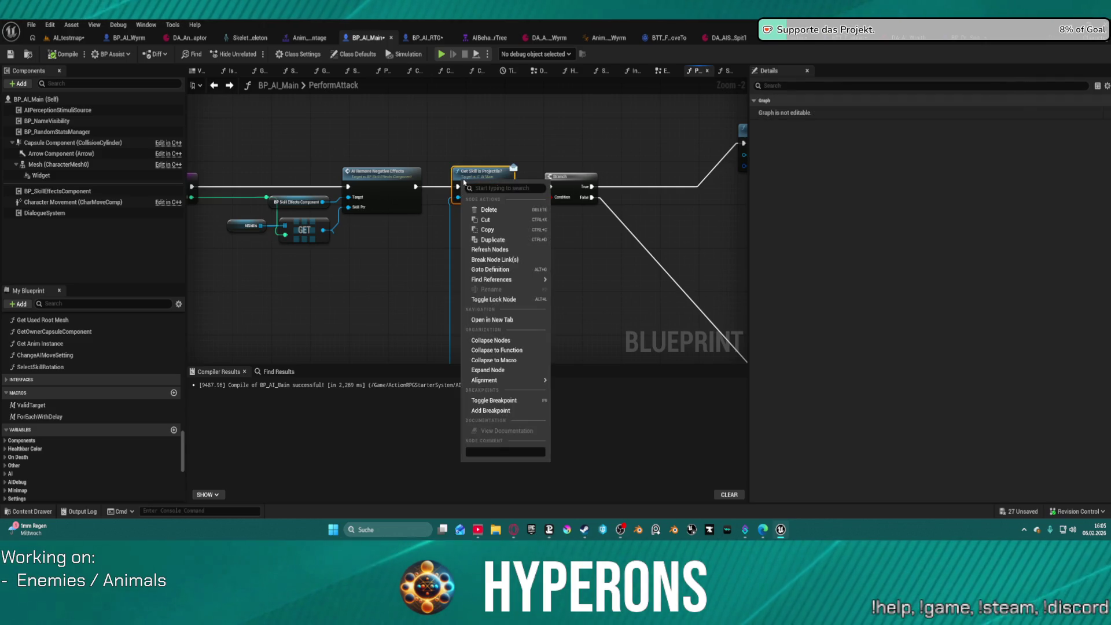
left_click(484, 409)
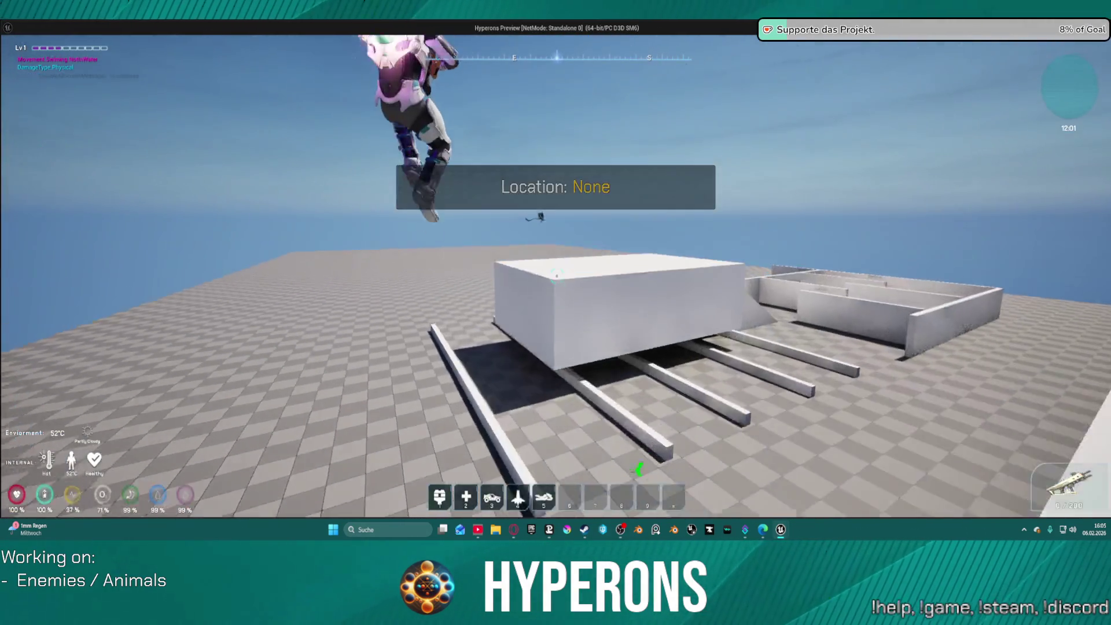
Step: Jetpack into the air, run toward the flying wyrm, and shoot at it
key("w")
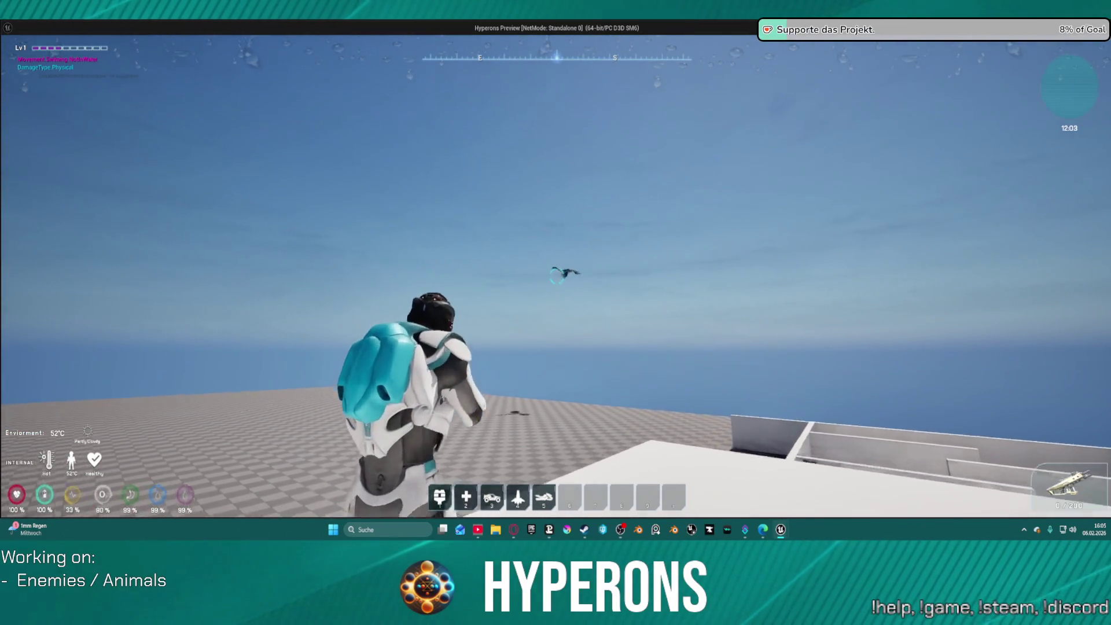
key("space")
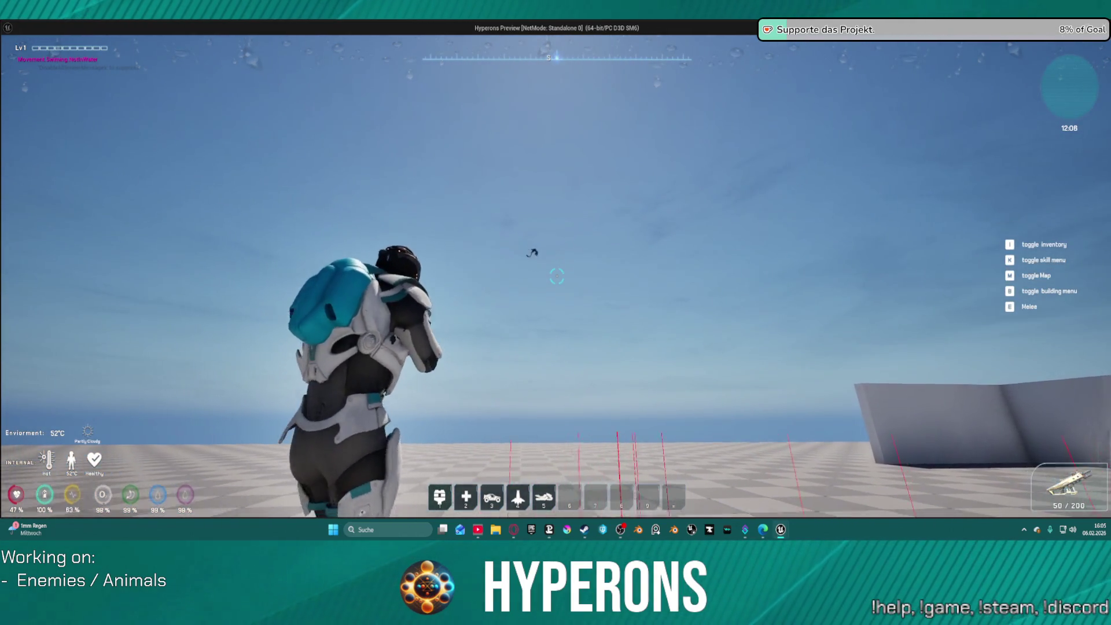
key("space")
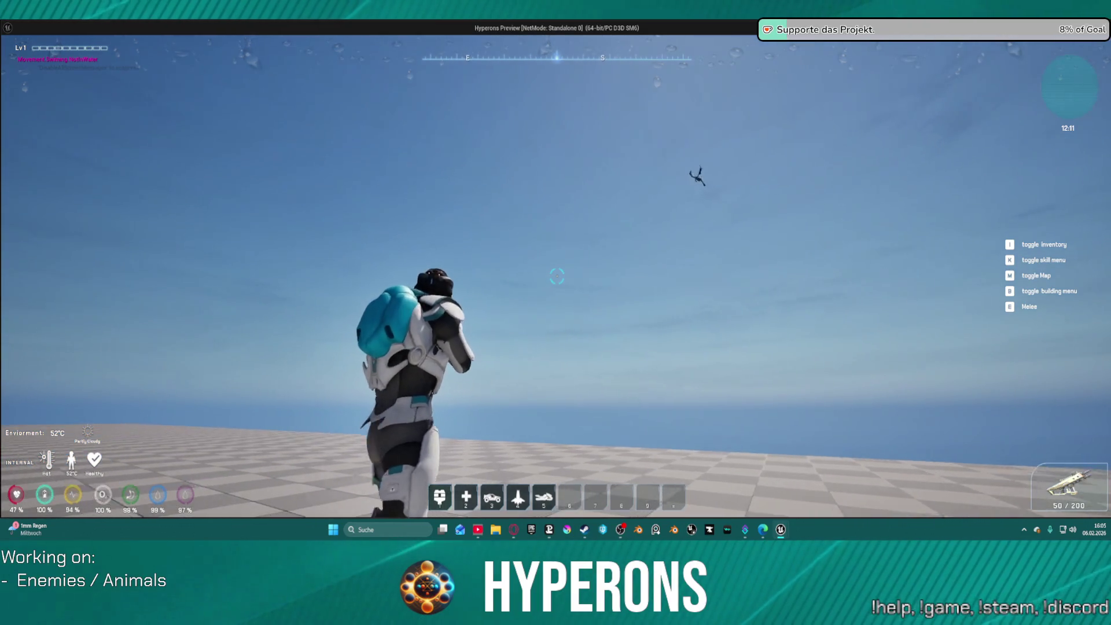
key("shift+w")
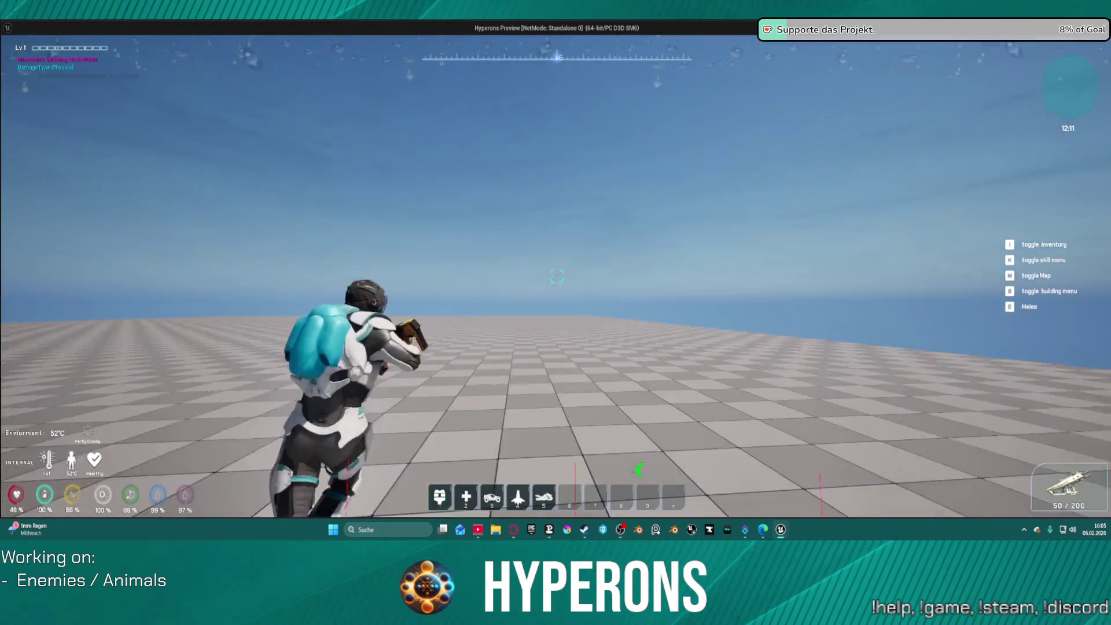
left_click(557, 276)
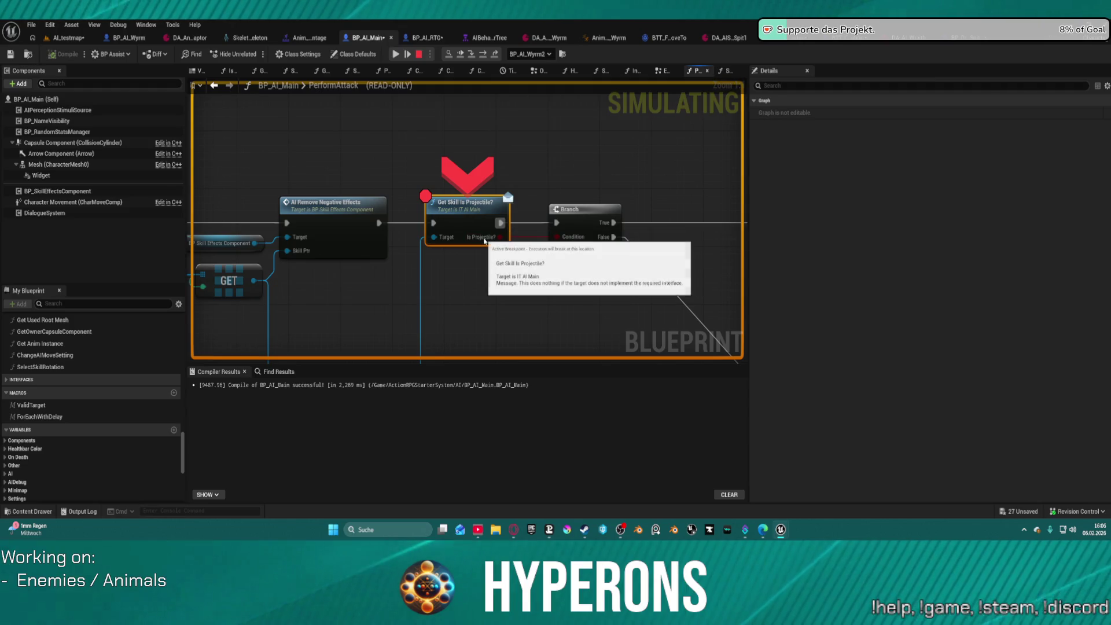
Step: Step execution onto the Branch node and check the Is Projectile? value
mouse_move(480, 238)
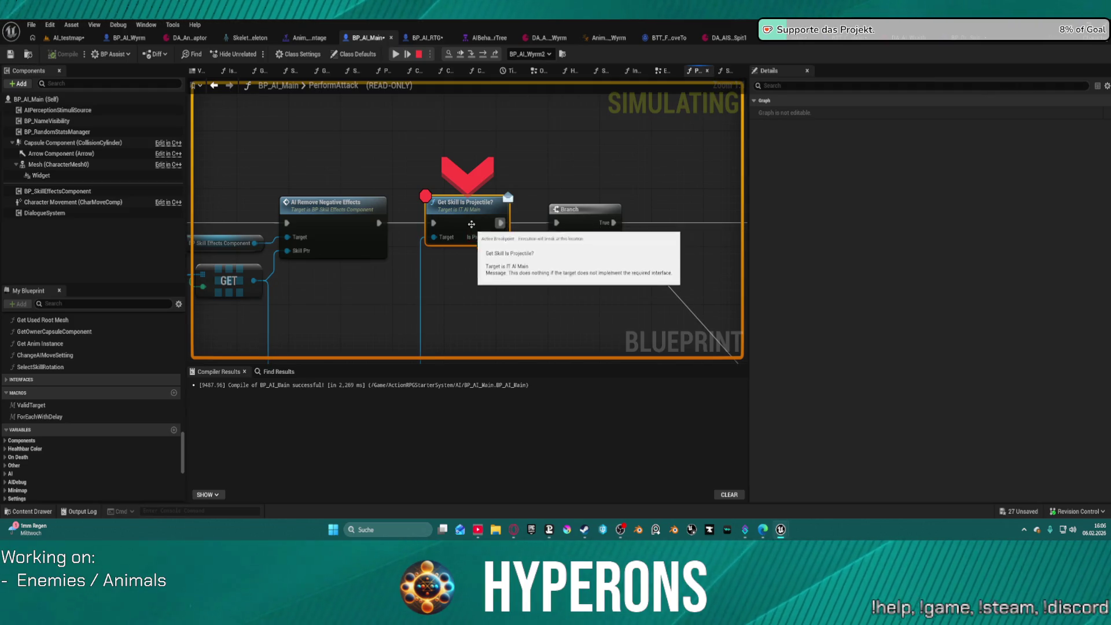
left_click(482, 55)
mouse_move(454, 233)
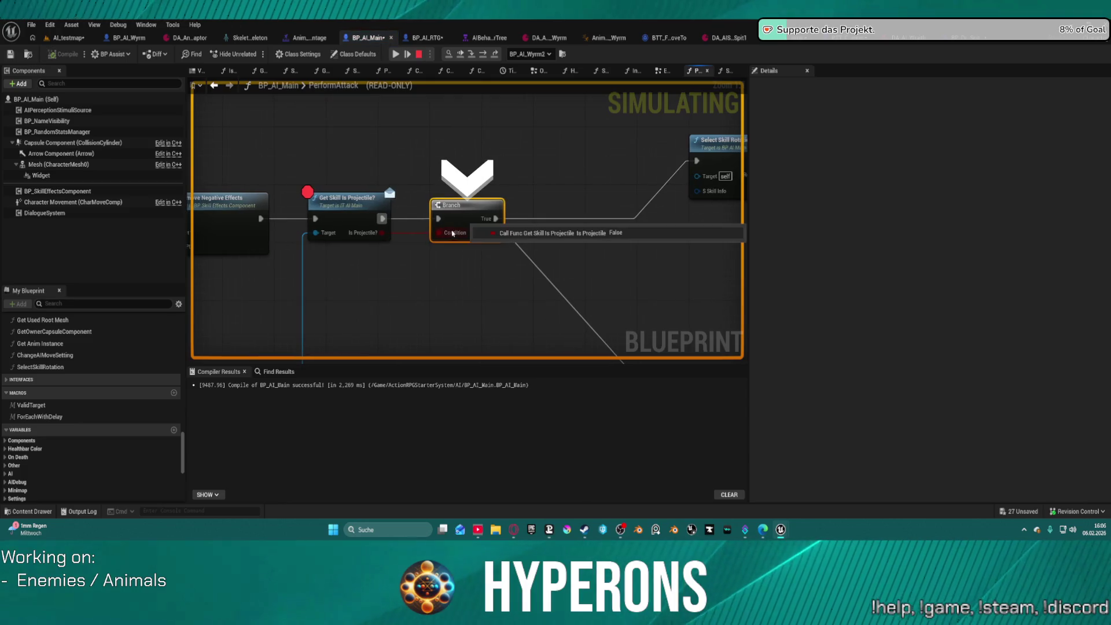
key("F10")
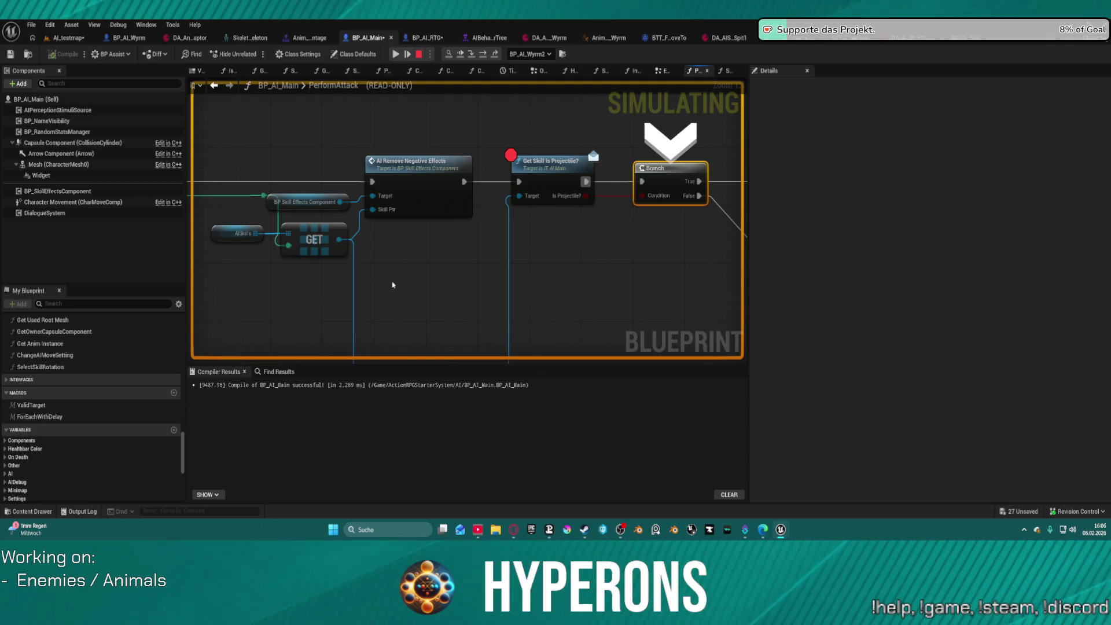
Step: Inspect the WyrmSpit1 entry in the AISkills watch, step past the Branch, then open DA_AI_Spit1
left_click(268, 244)
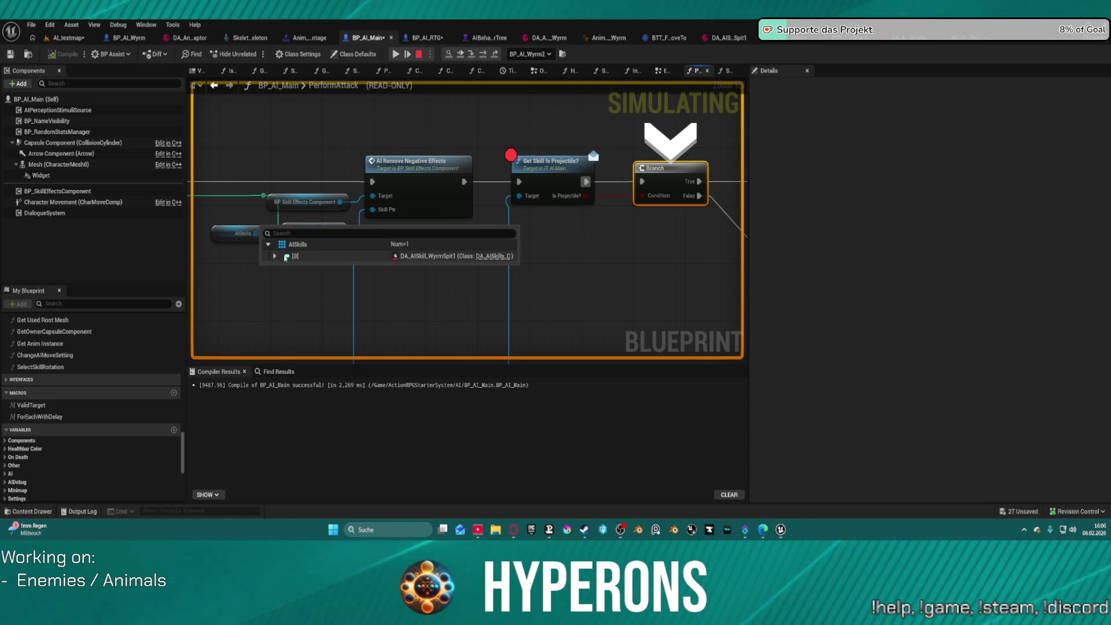
left_click(275, 257)
scroll(385, 335, "down", 5)
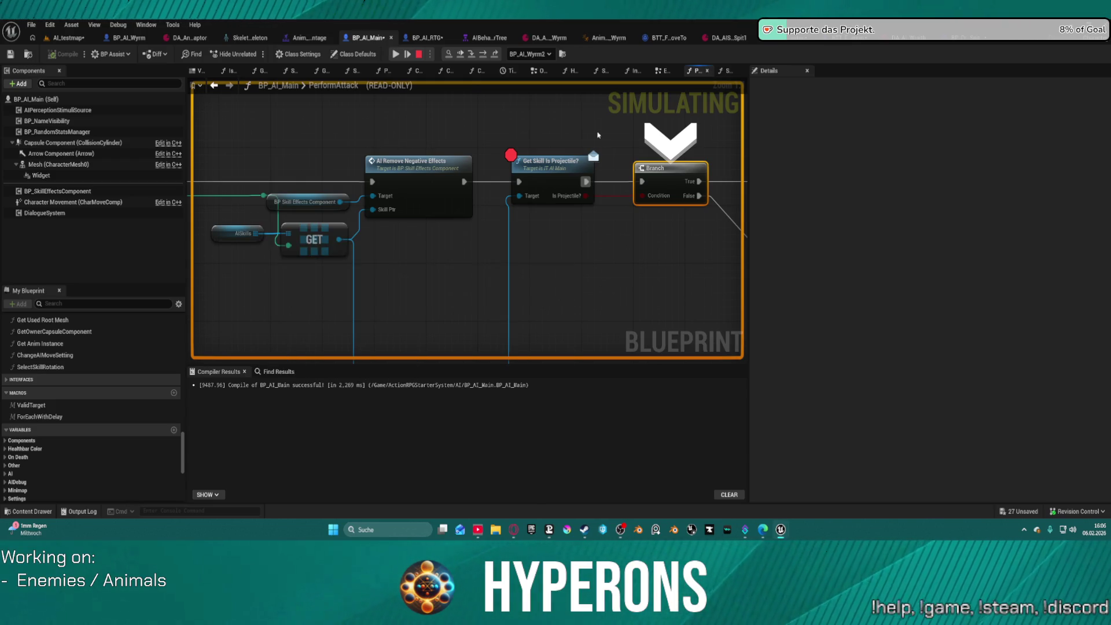
left_click_drag(635, 109, 462, 113)
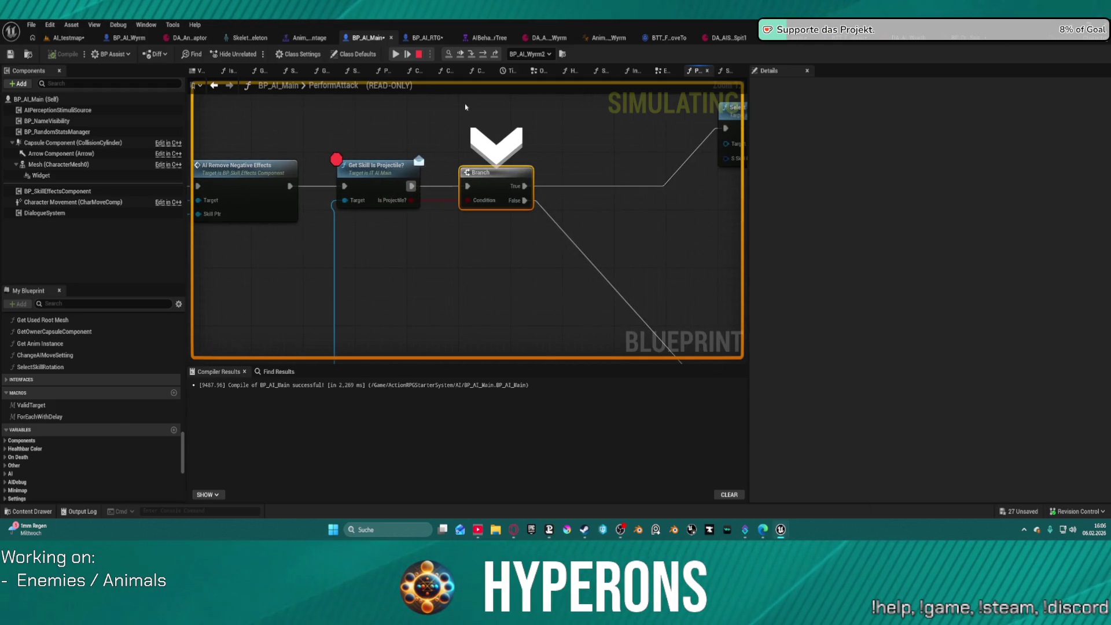
left_click(488, 57)
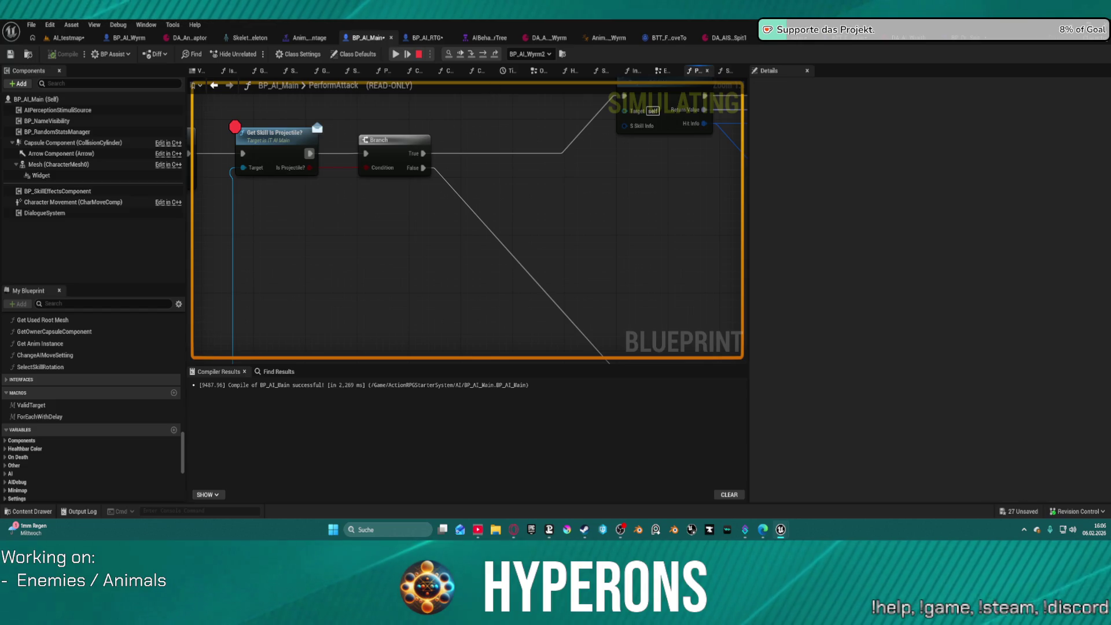
left_click(717, 43)
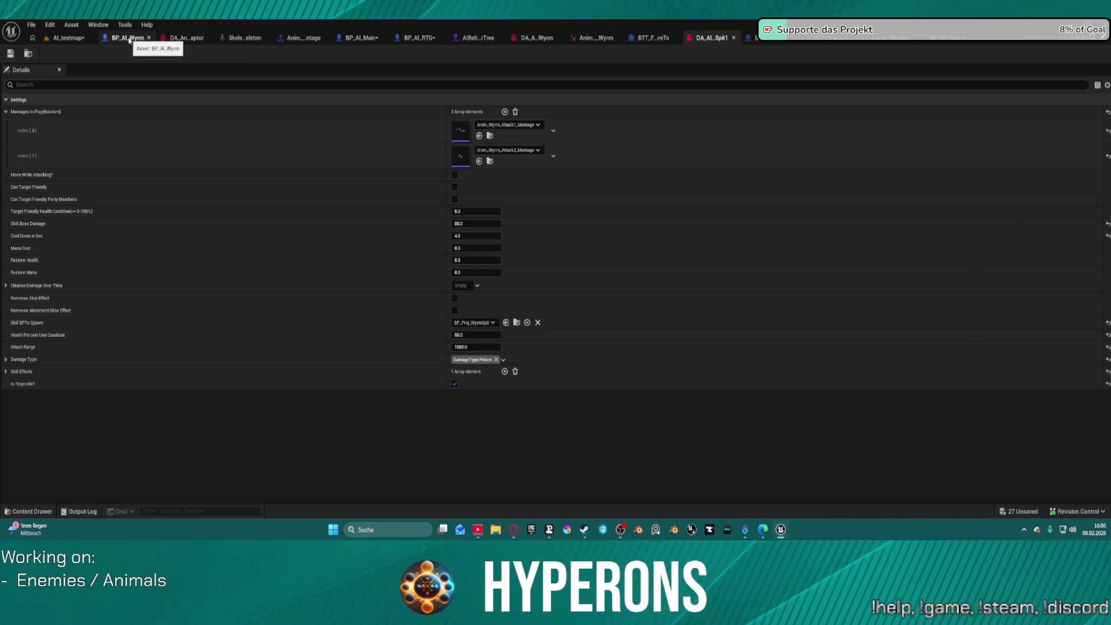
Step: Stop the running session in AI_testmap and start a fresh play session with Alt+P
left_click(78, 40)
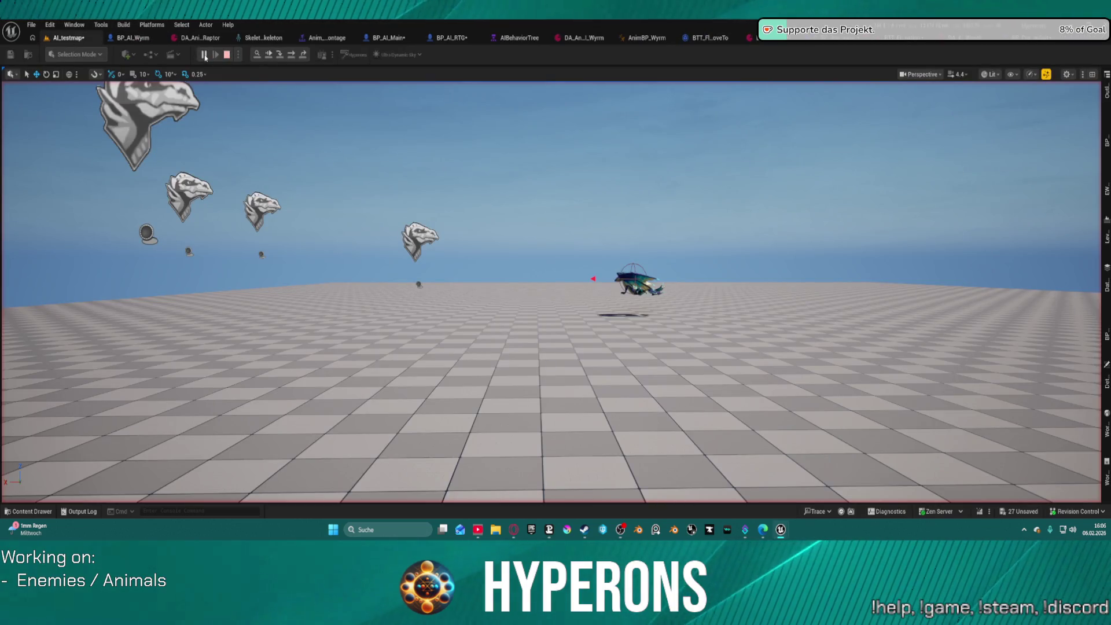
key("Escape")
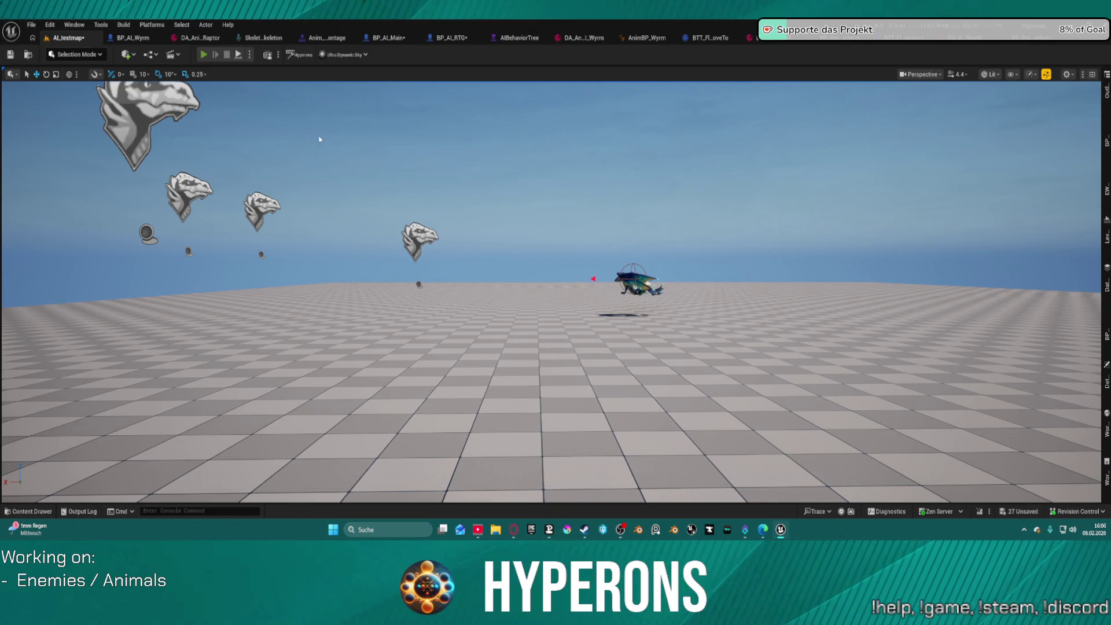
key("alt+p")
Step: Run off the ledge across the floor looking for the wyrm, then view the AIBehaviorTree
key("w")
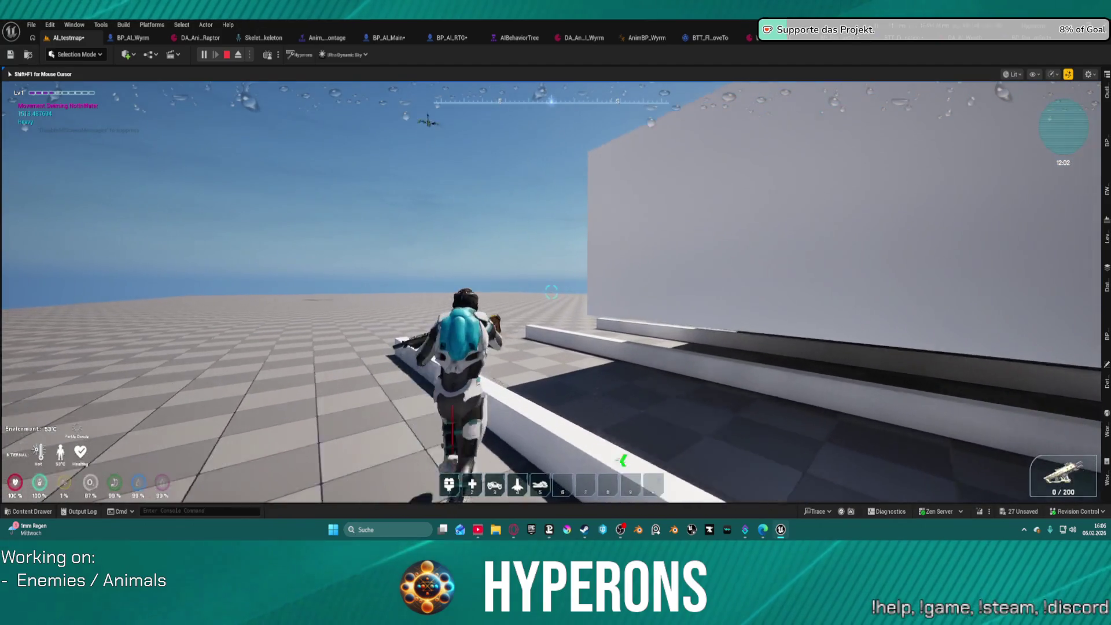
key("w")
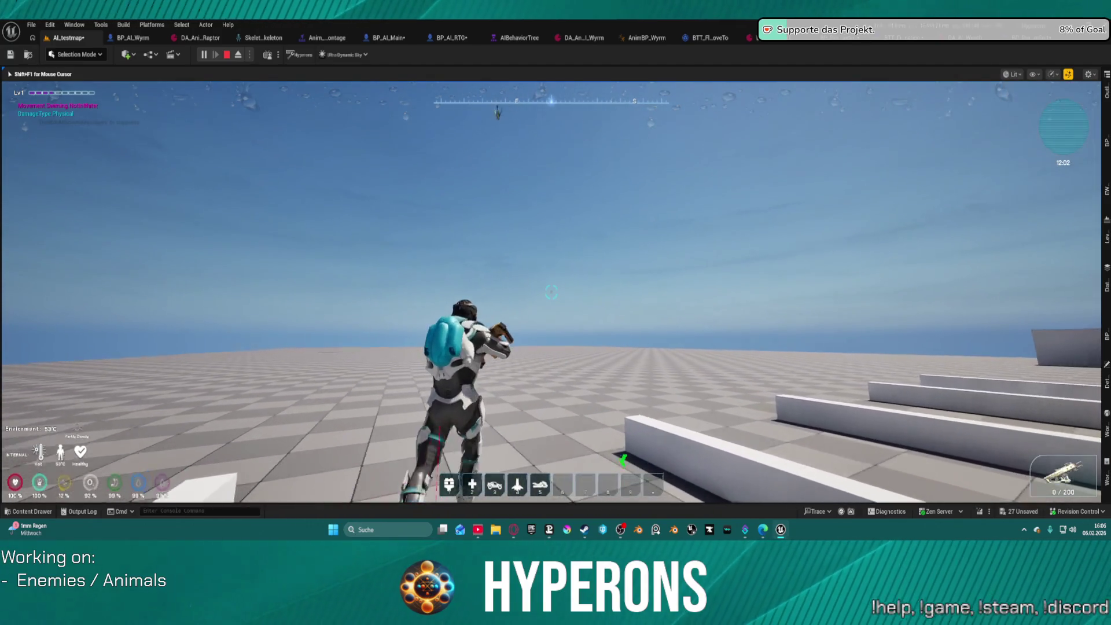
key("w")
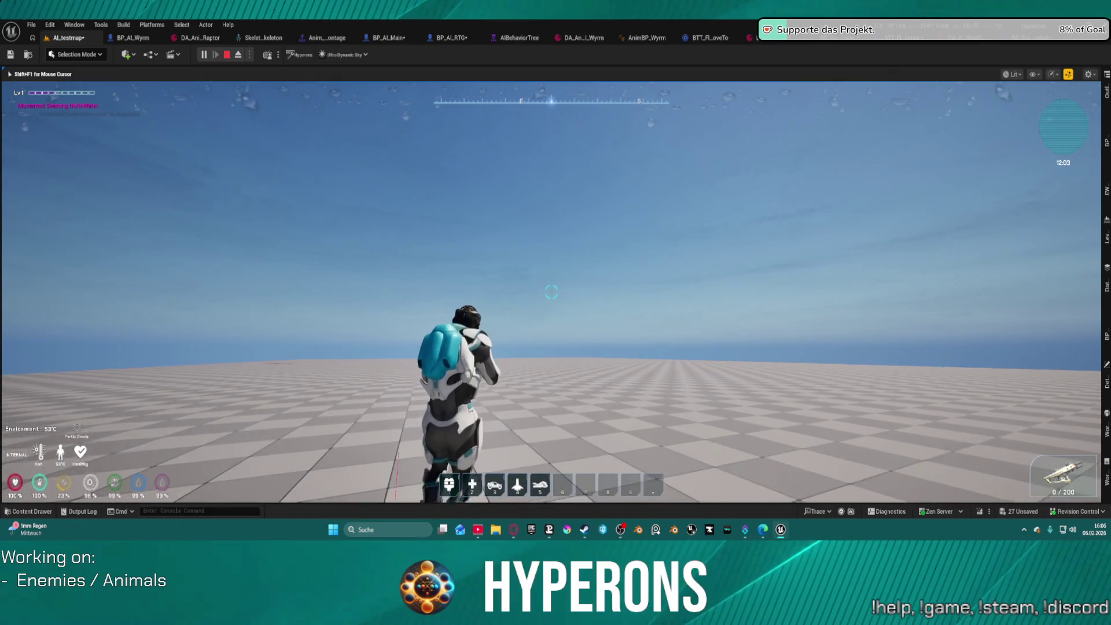
key("space")
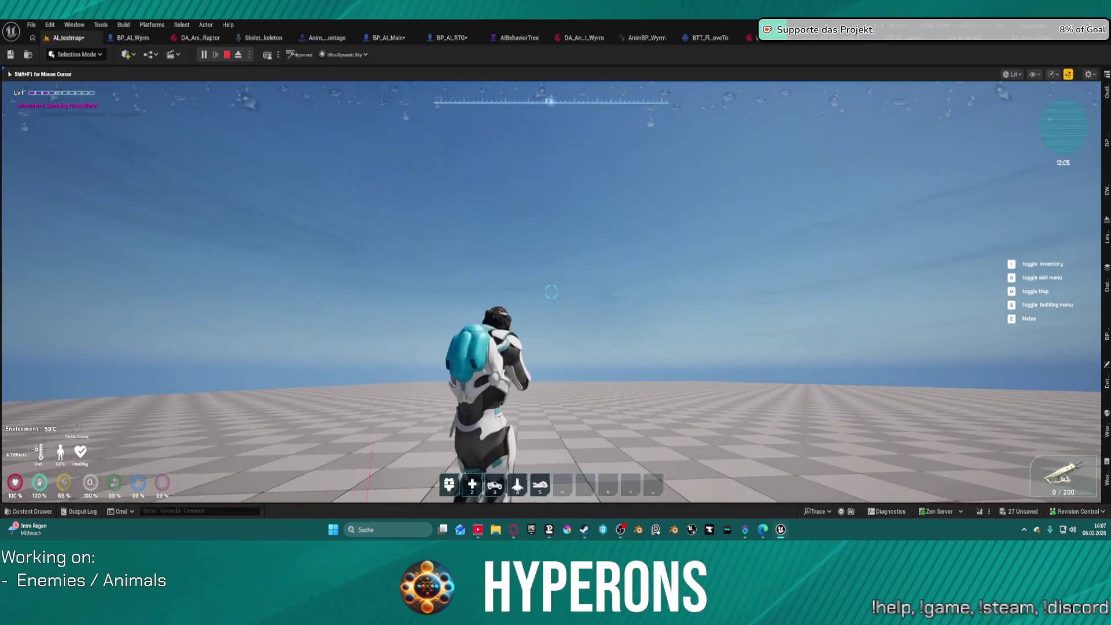
key("space")
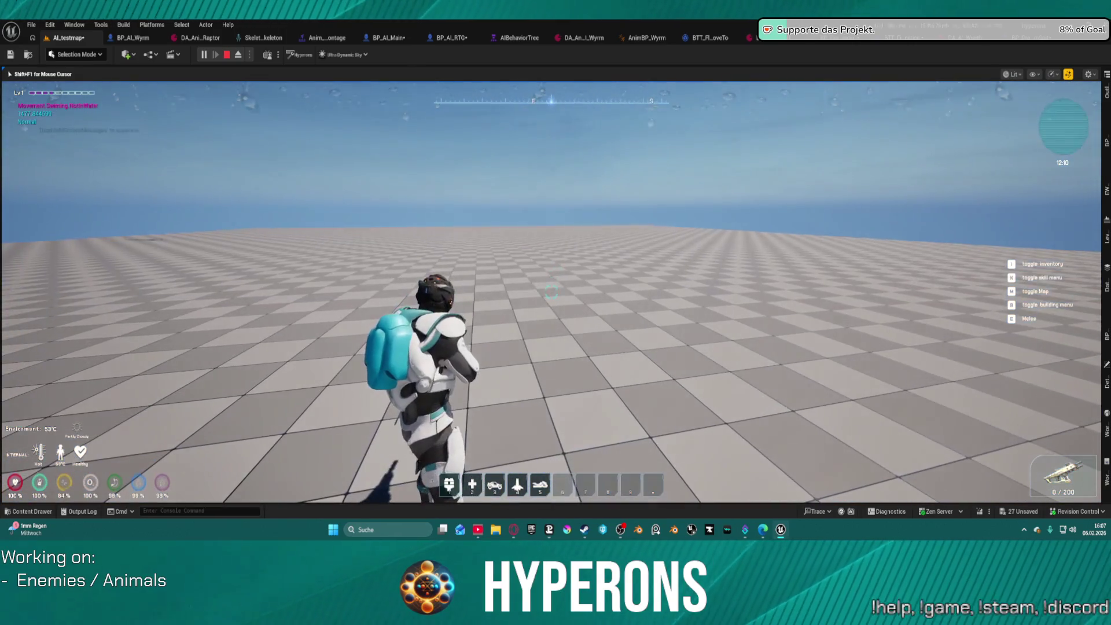
key("super")
left_click(517, 38)
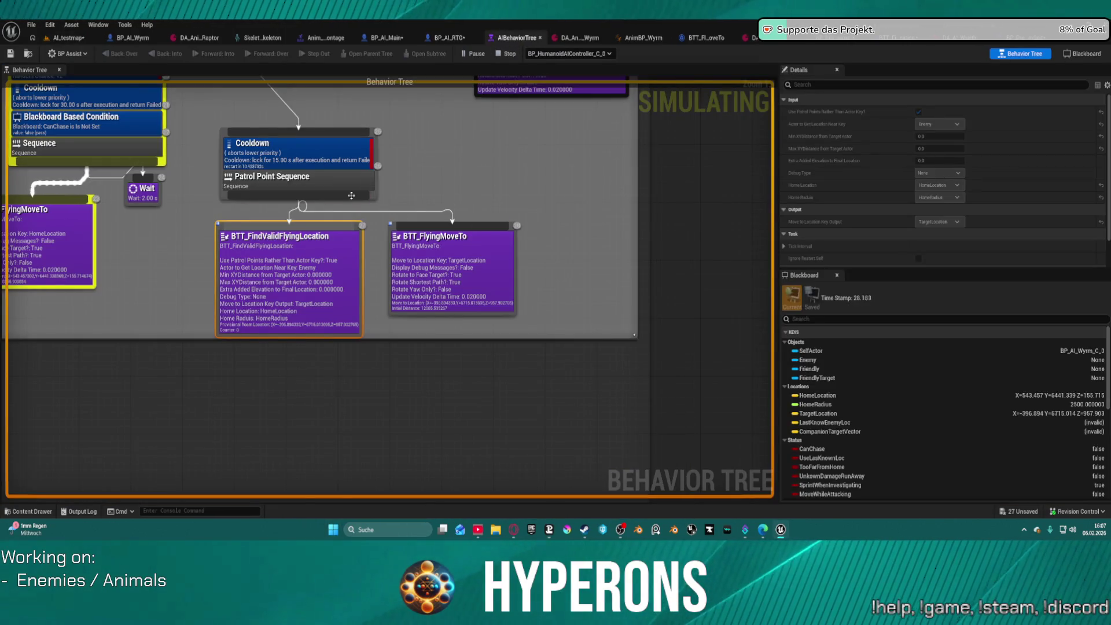
Step: Look at BTT_FindValidFlyingLocation, return to the game level, and expand the skill data feeding Target
left_click(904, 38)
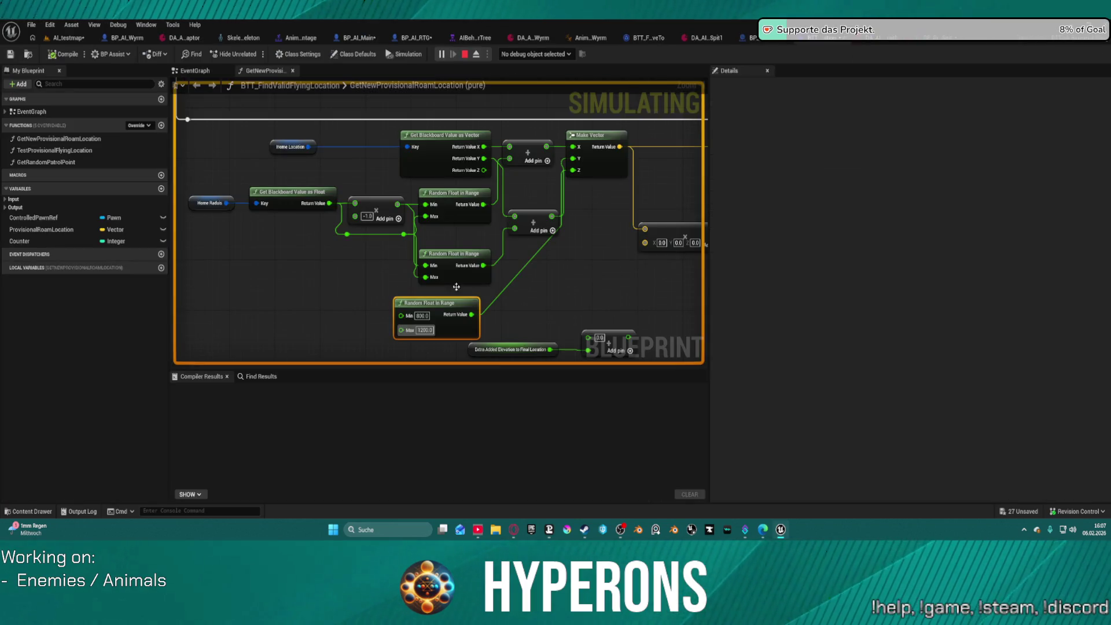
left_click(65, 38)
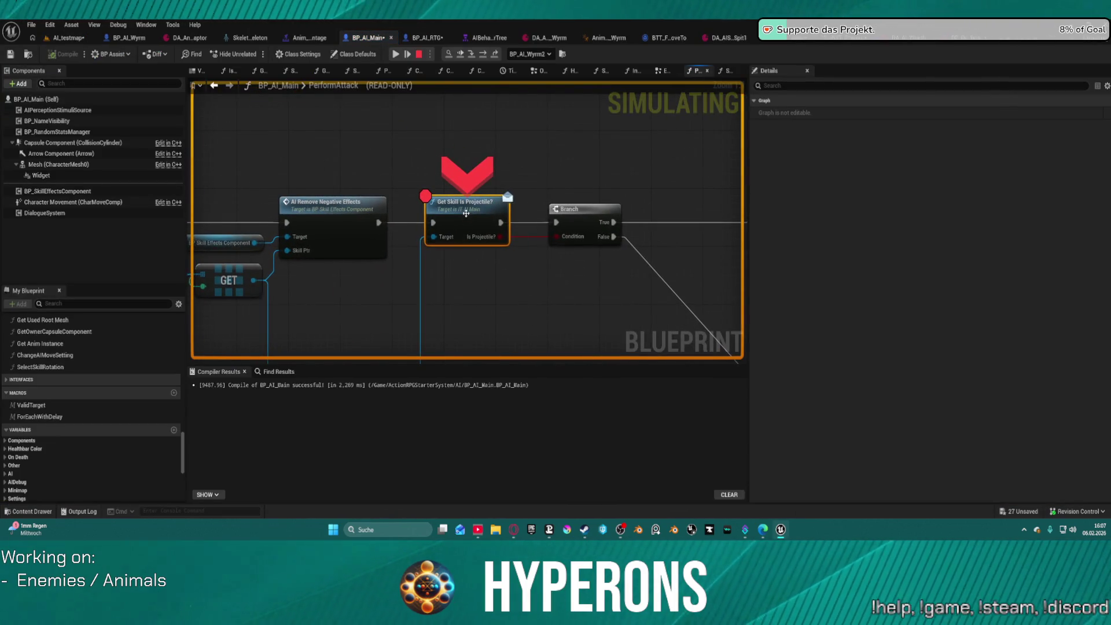
mouse_move(480, 235)
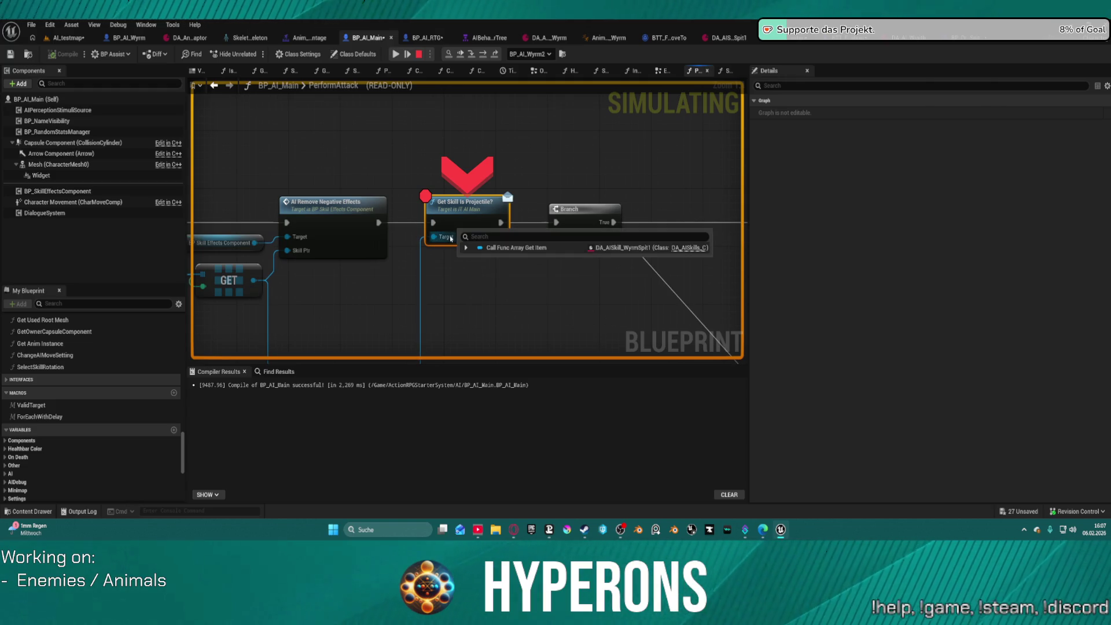
left_click(470, 249)
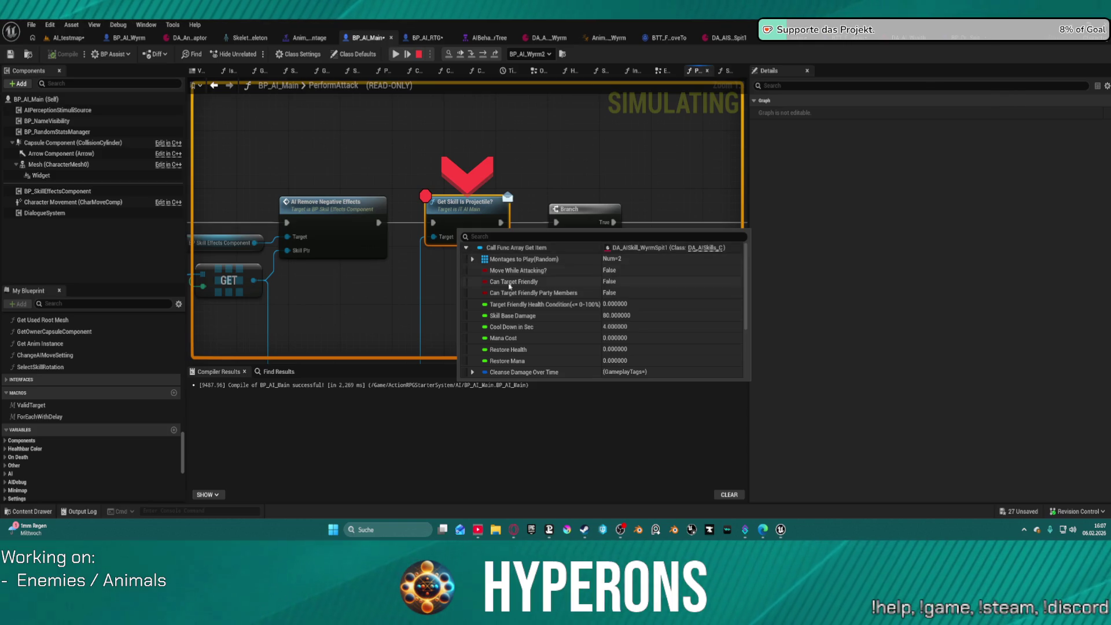
scroll(492, 342, "down", 5)
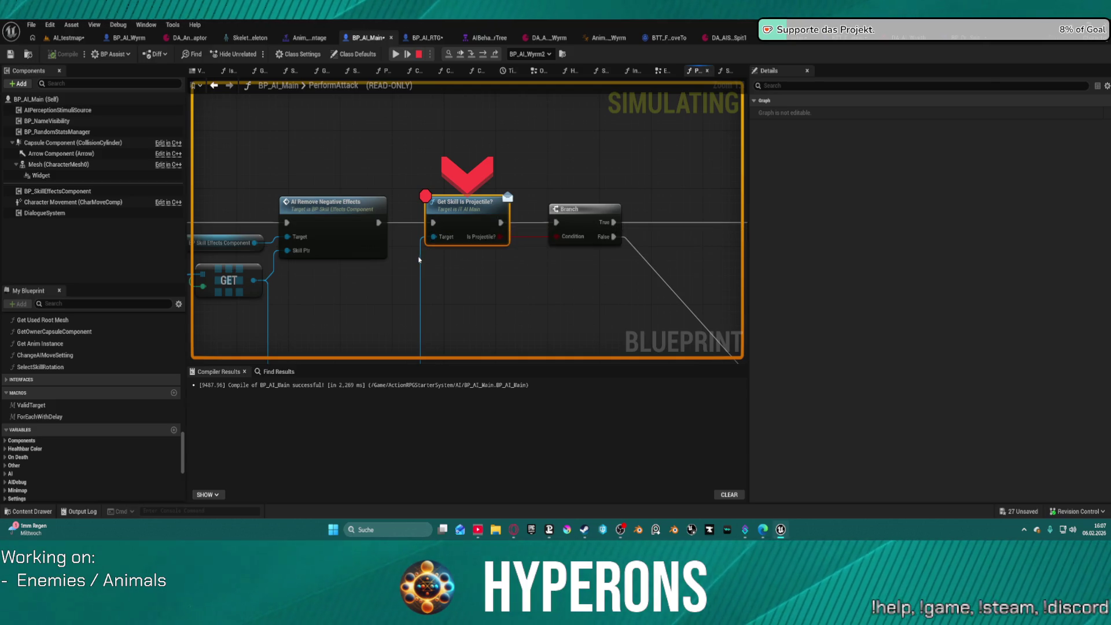
Step: Step to the Branch node and inspect the Condition and skill item values
mouse_move(449, 242)
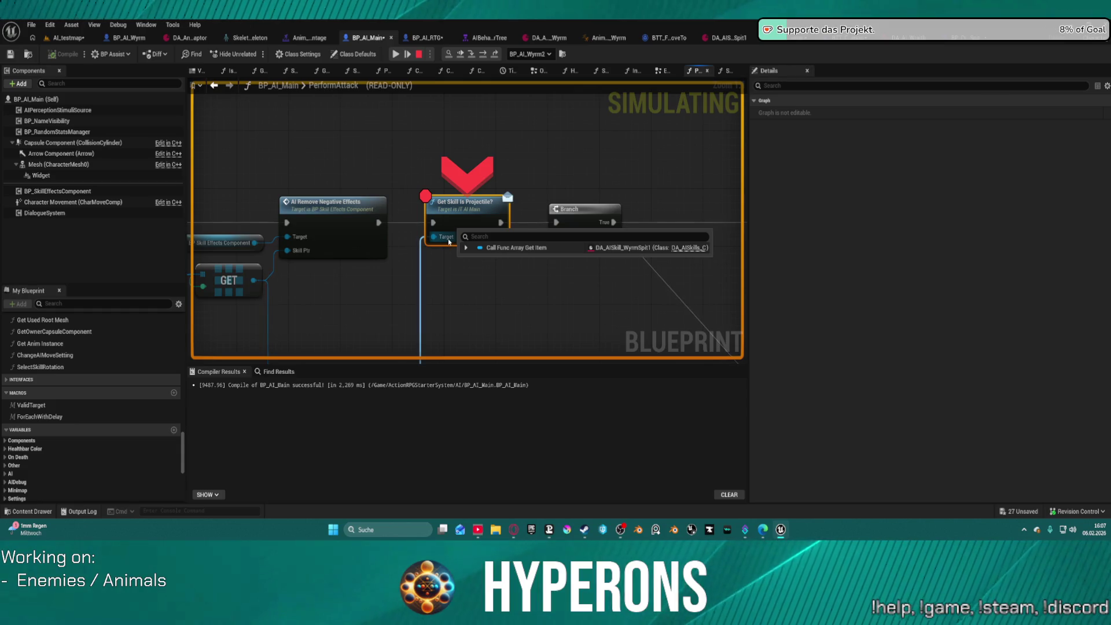
left_click(484, 55)
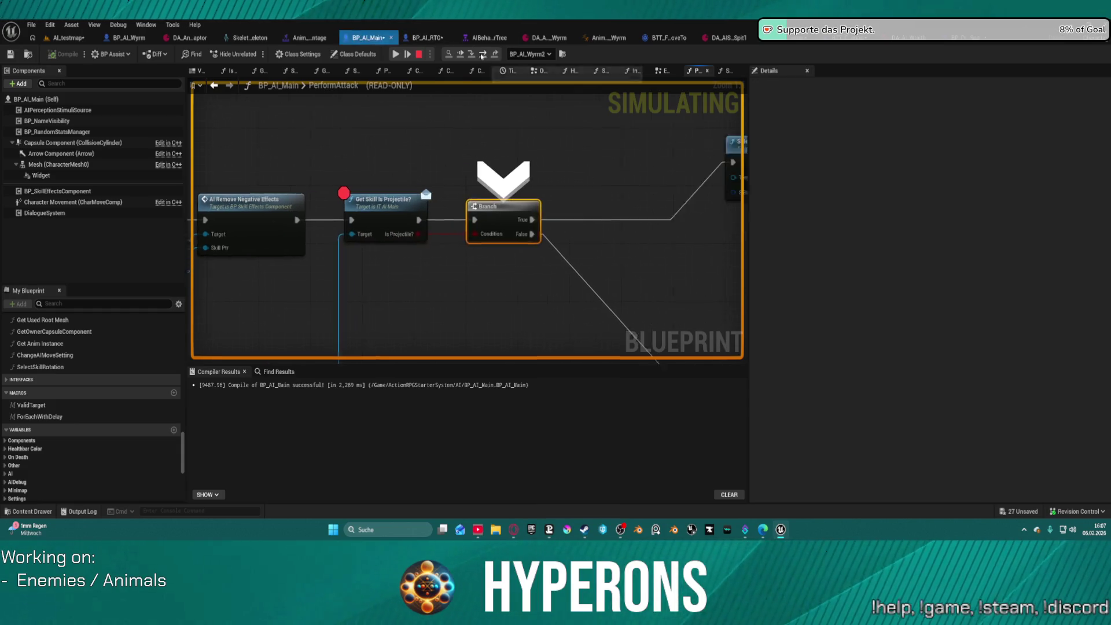
mouse_move(453, 235)
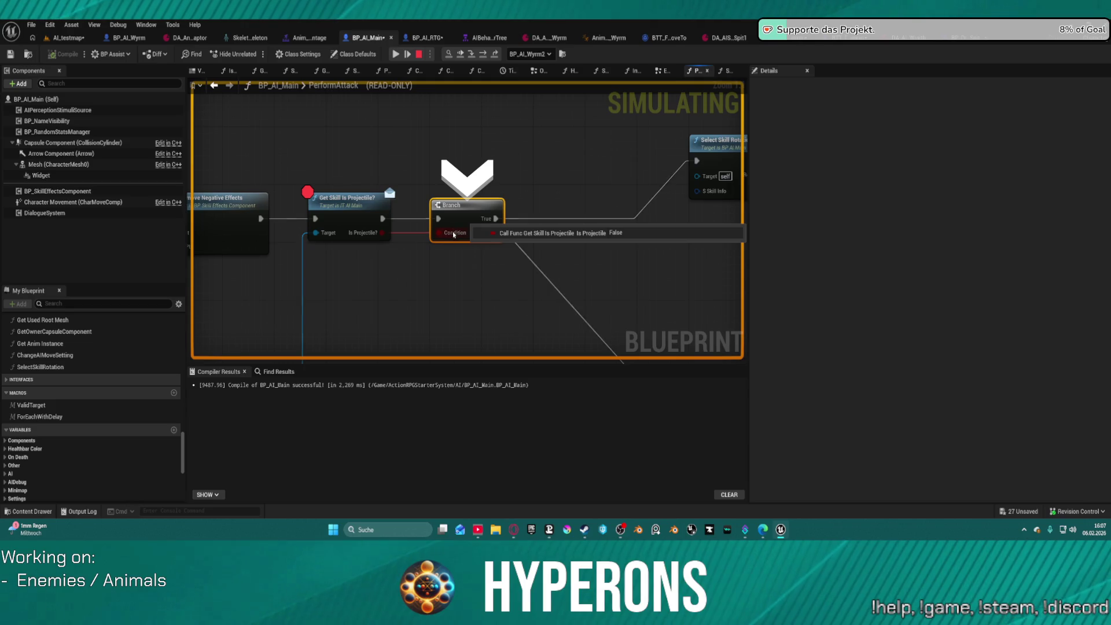
mouse_move(365, 236)
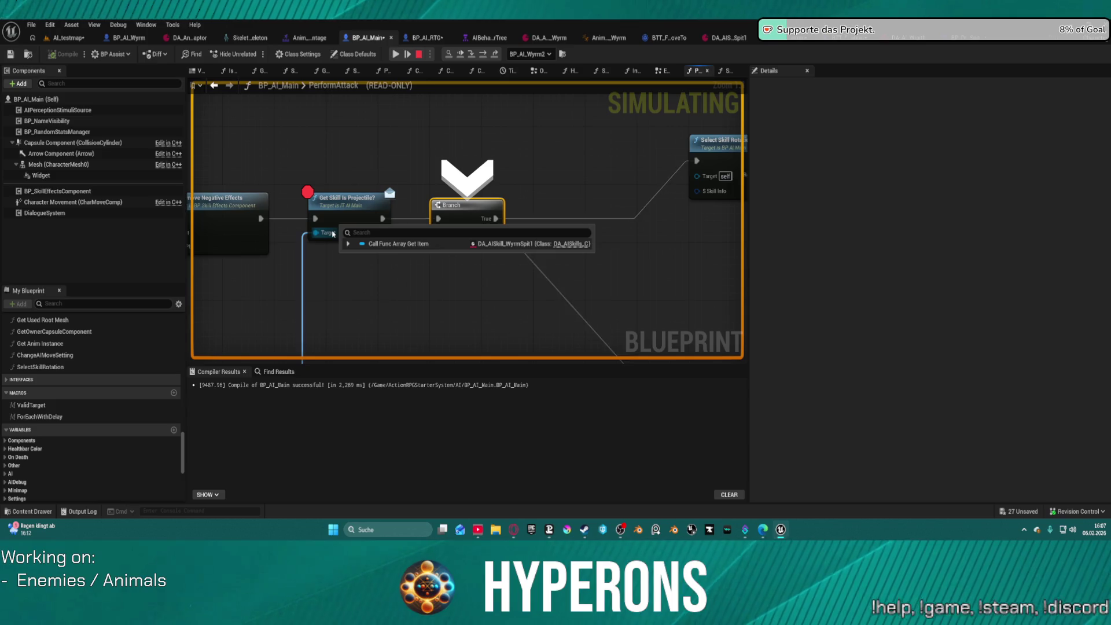
left_click(348, 244)
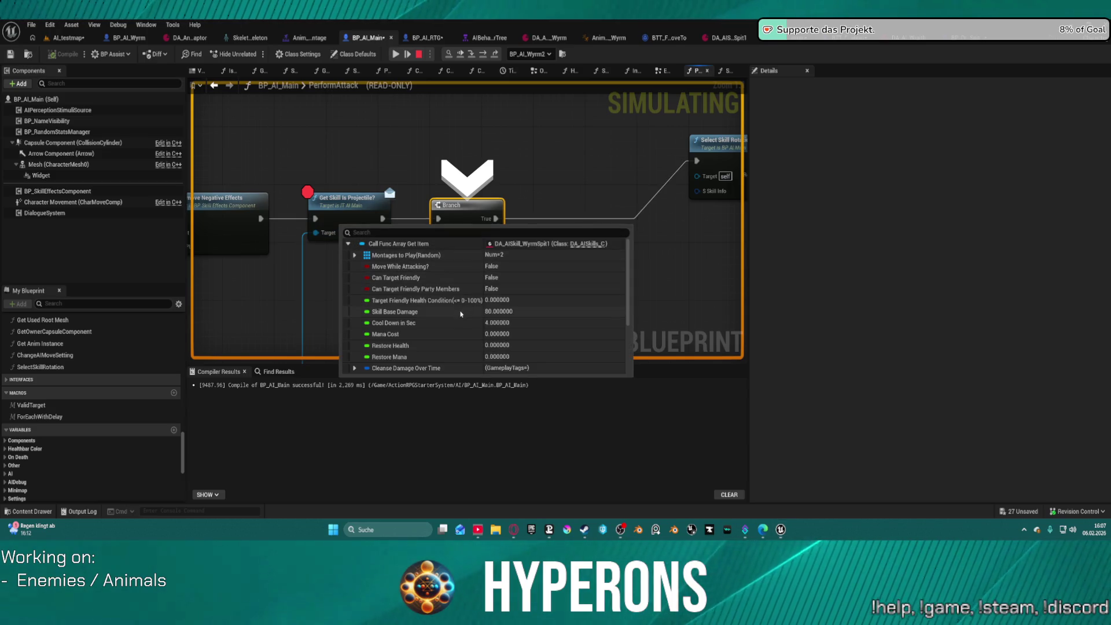
scroll(445, 312, "down", 3)
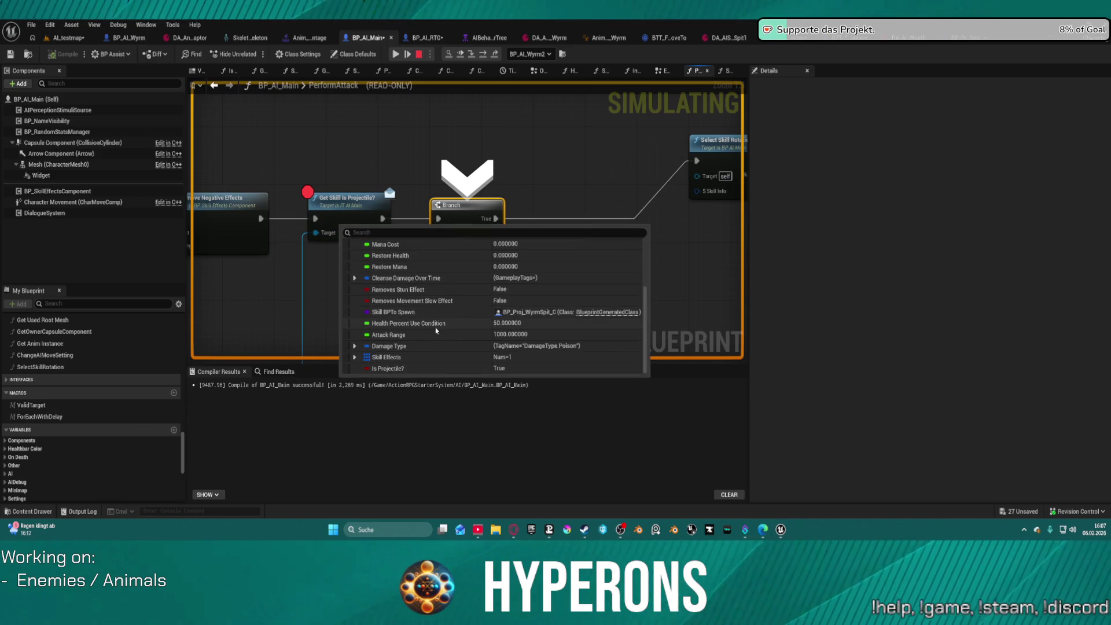
Step: Expand the AISkills entry DA_AISkill_WyrmSpit1 to confirm Is Projectile? True, then stop the simulation
mouse_move(293, 341)
left_mouse_down()
mouse_move(451, 106)
mouse_move(508, 99)
mouse_move(489, 272)
left_mouse_up()
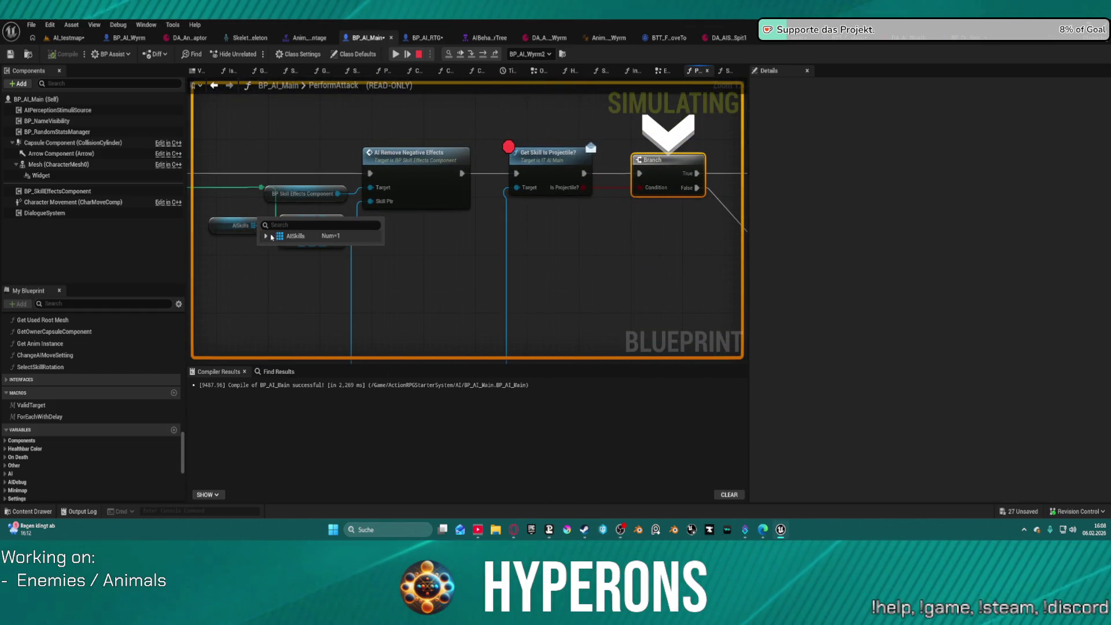
left_click(267, 238)
left_click(272, 248)
scroll(411, 273, "down", 2)
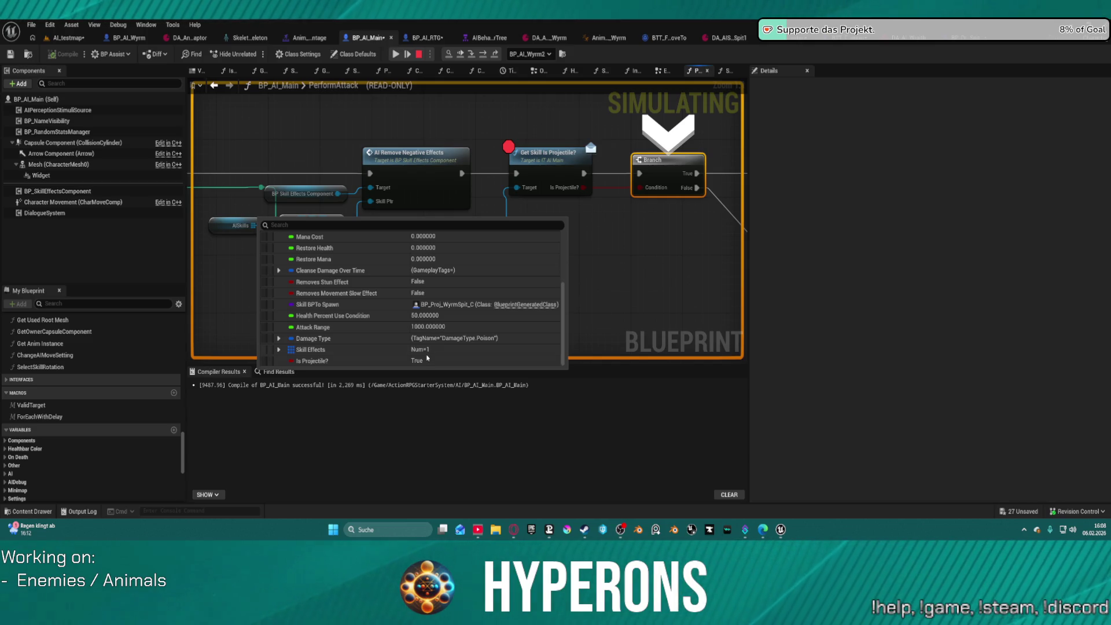
left_click(615, 233)
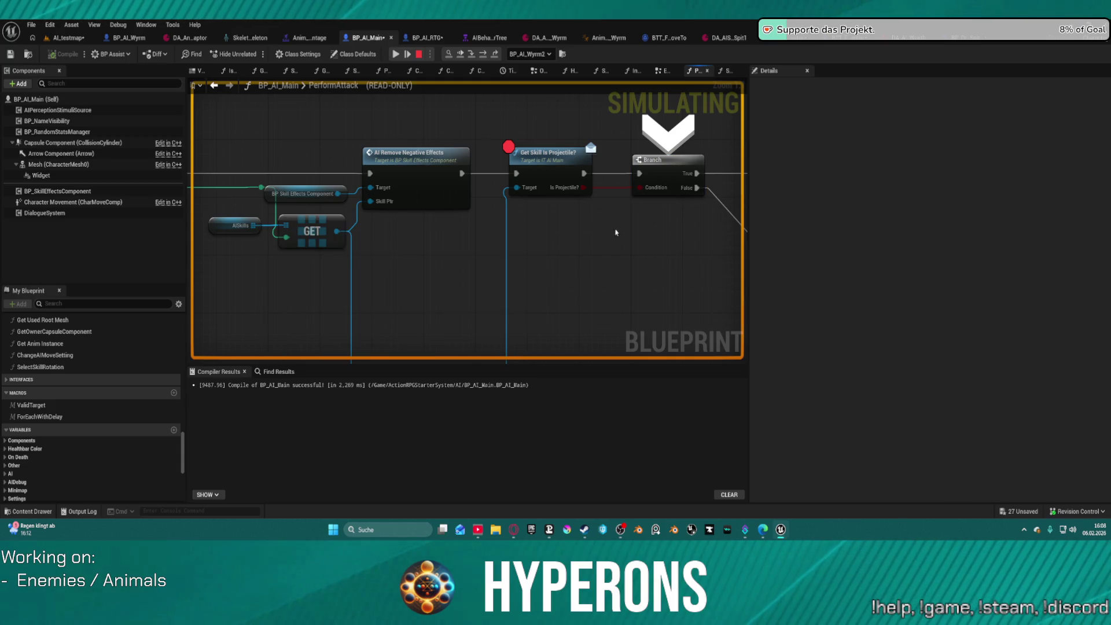
key("Escape")
left_click(545, 163)
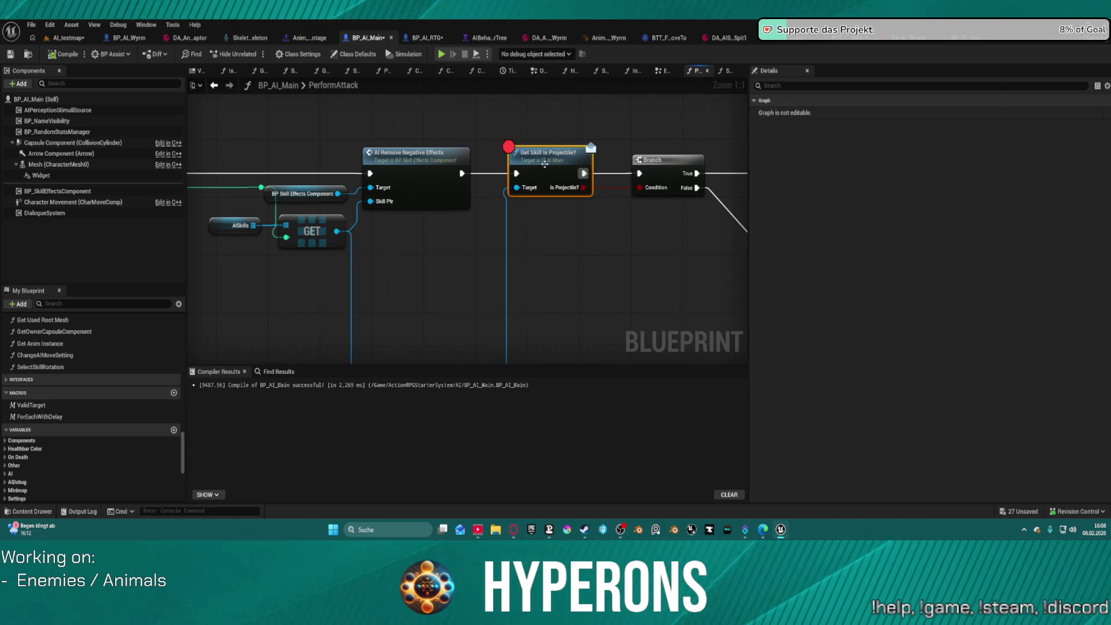
Step: Trace Get Skill Is Projectile? into BP_AI_RTG's GetSkillsIsProjectile? function, finding Is Projectile? unconnected
double_click(544, 164)
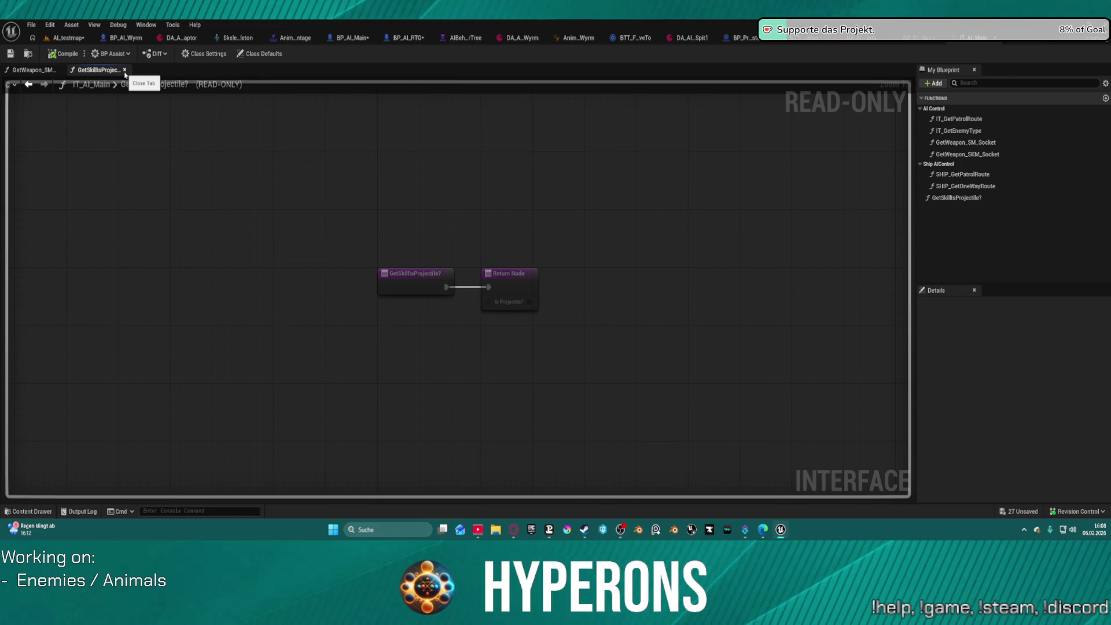
left_click(409, 38)
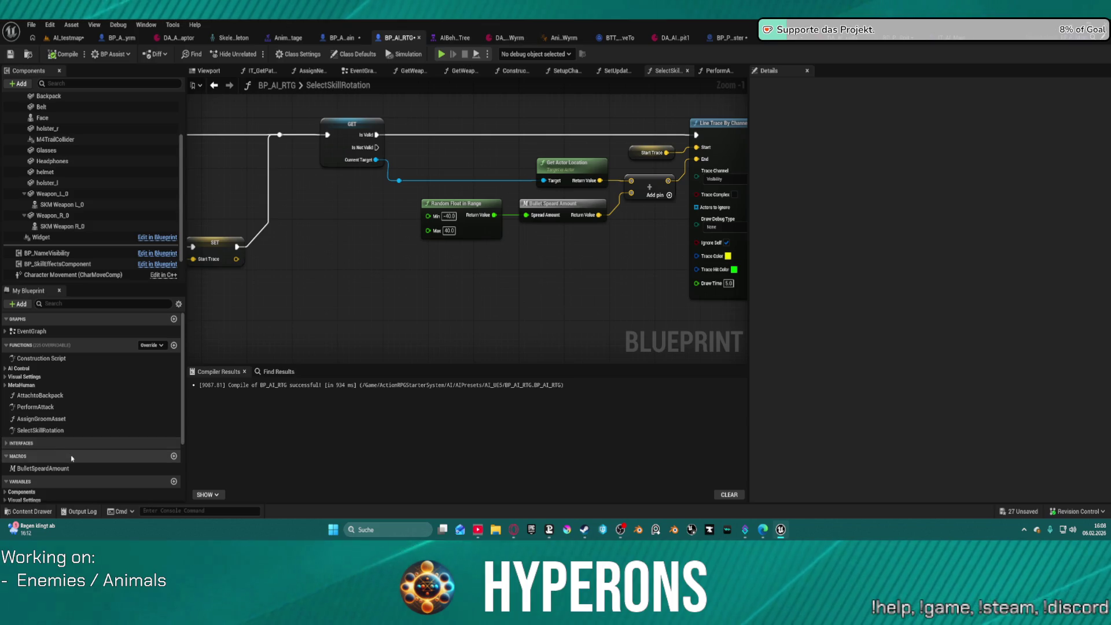
scroll(71, 452, "down", 3)
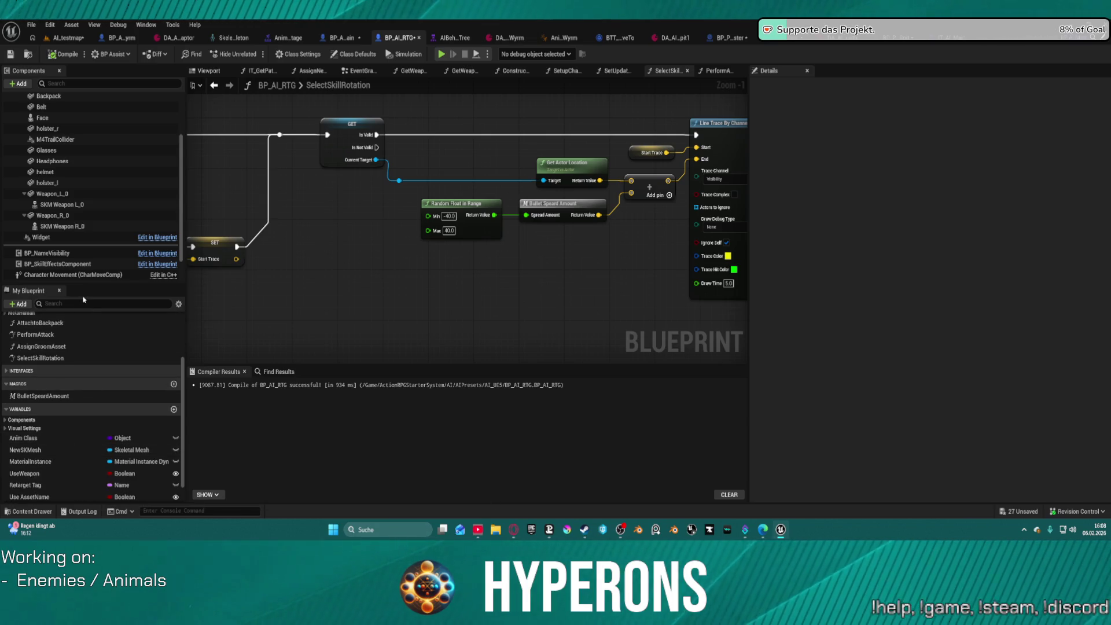
scroll(21, 357, "up", 3)
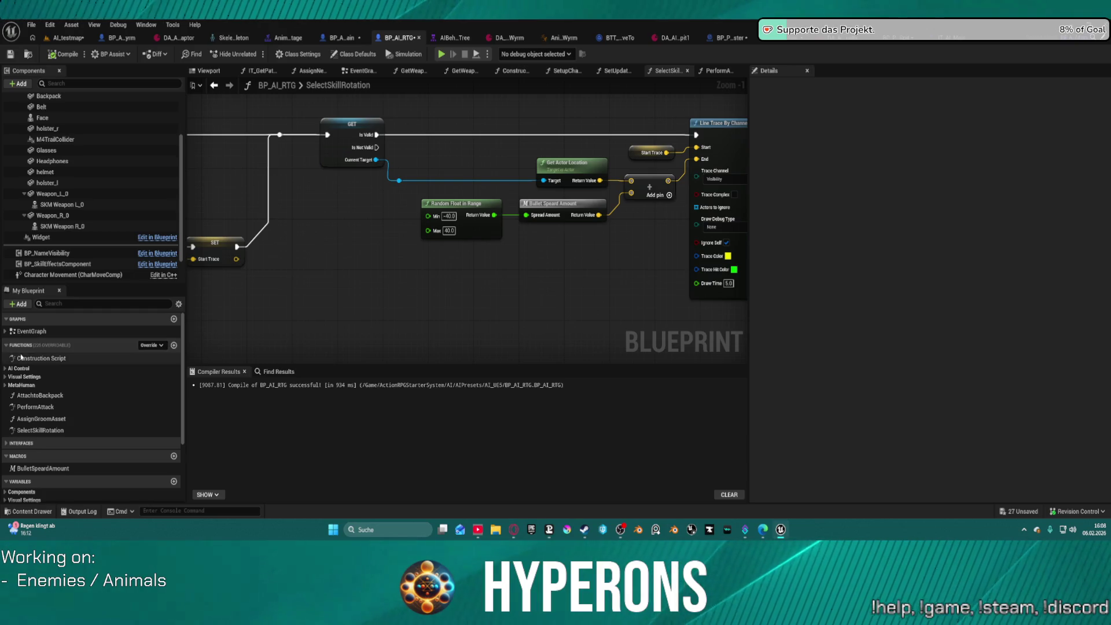
left_click(5, 376)
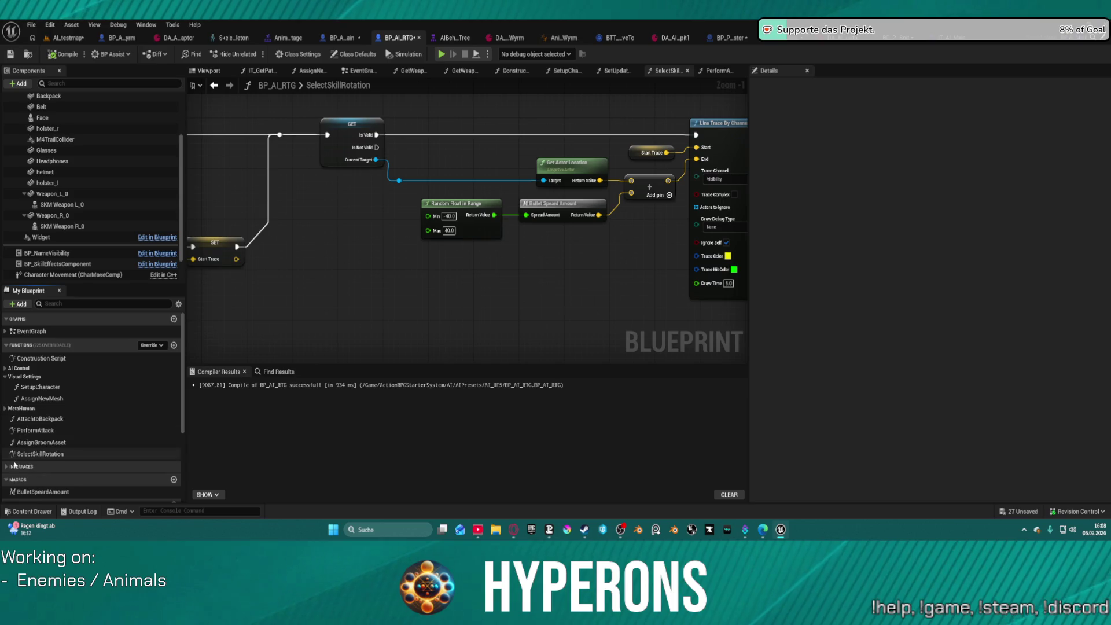
scroll(19, 430, "down", 5)
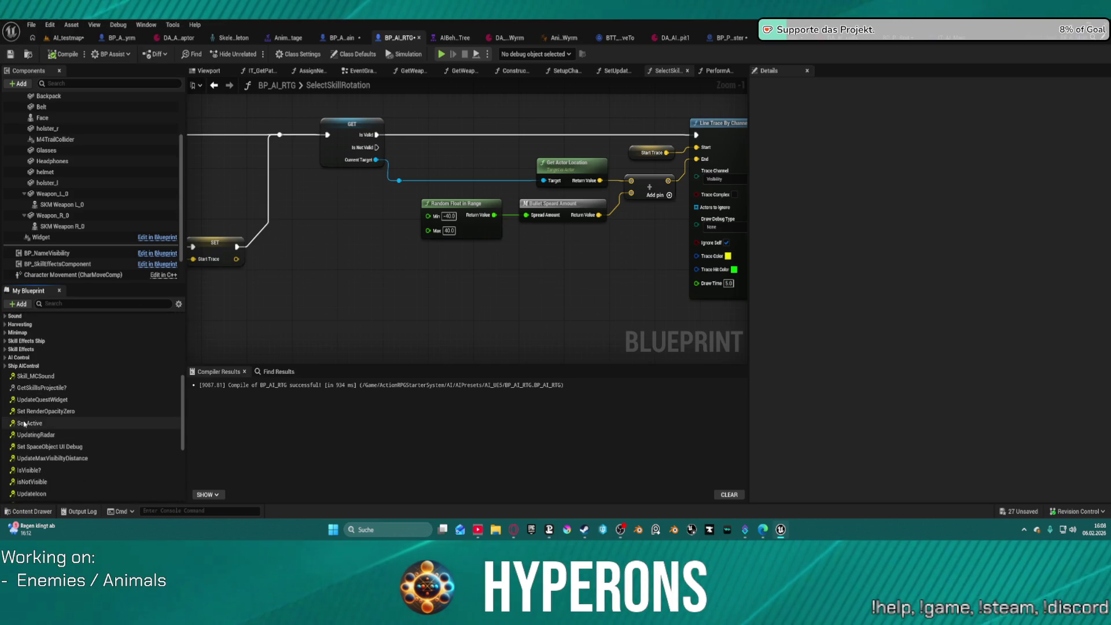
double_click(40, 388)
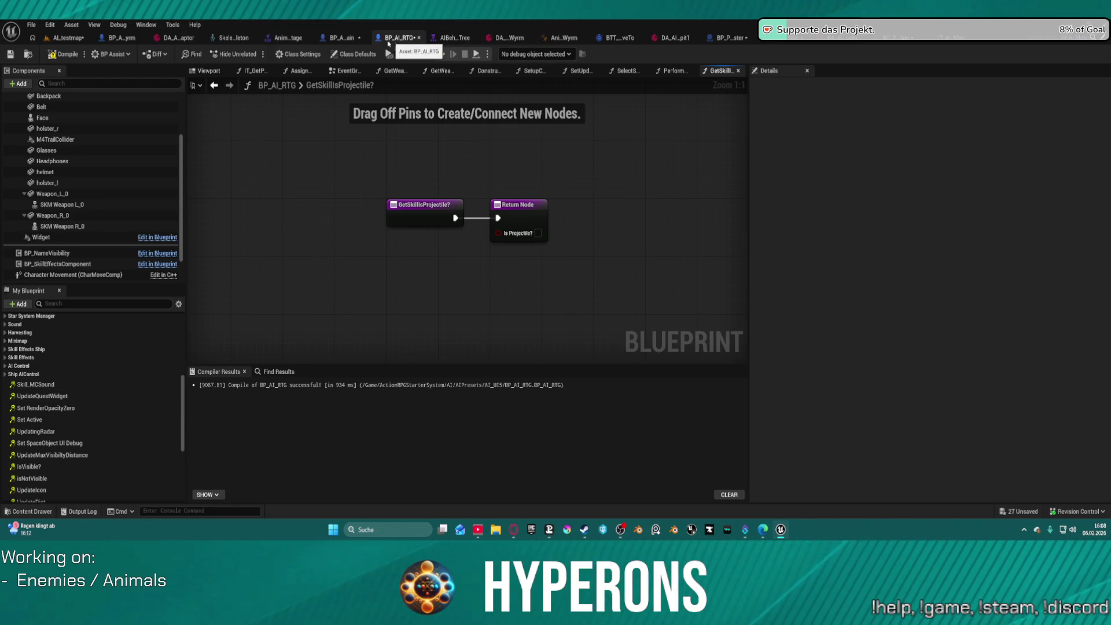
left_click(334, 42)
Step: Pan the PerformAttack graph, search the node menu for 'stat' then 'data', and cancel
mouse_move(466, 246)
left_mouse_down()
mouse_move(479, 199)
mouse_move(401, 158)
mouse_move(320, 173)
mouse_move(417, 215)
left_mouse_up()
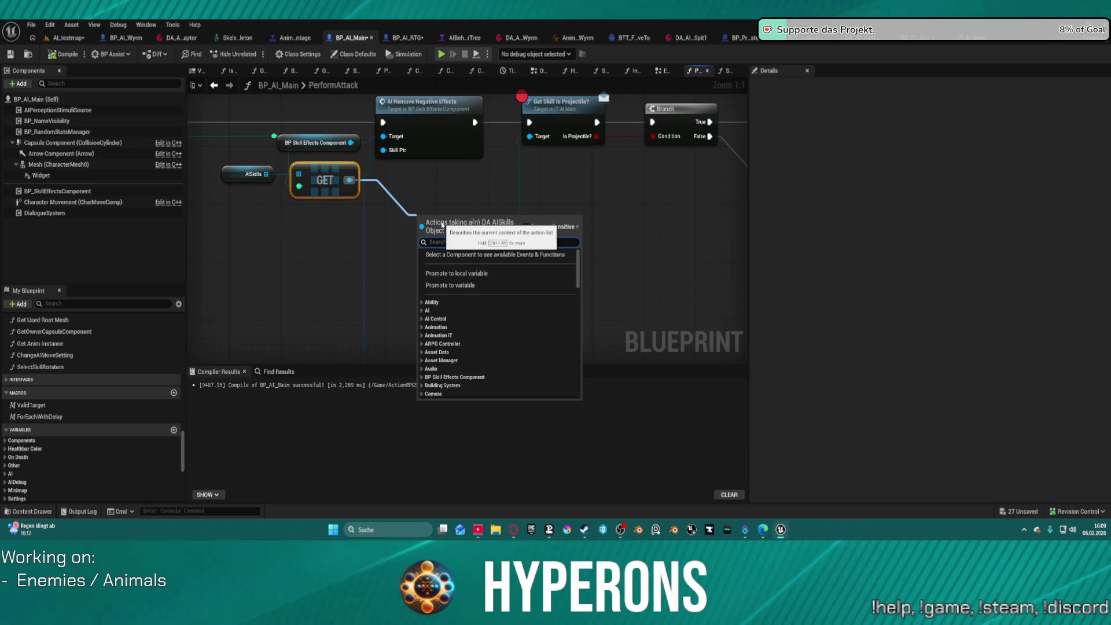
type("stat")
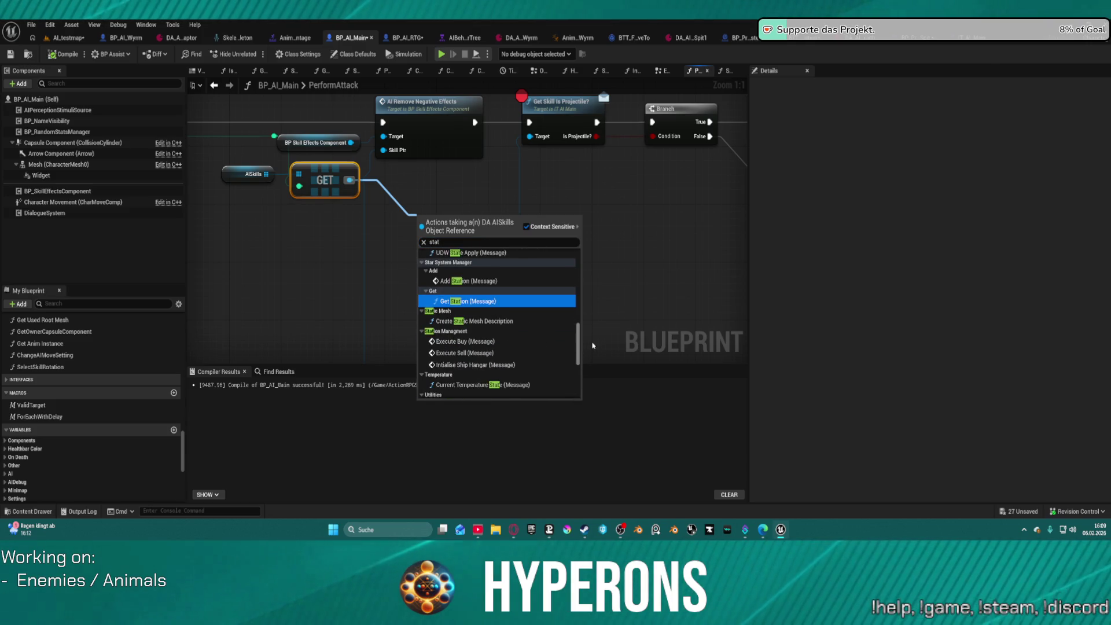
left_click(428, 242)
type("data")
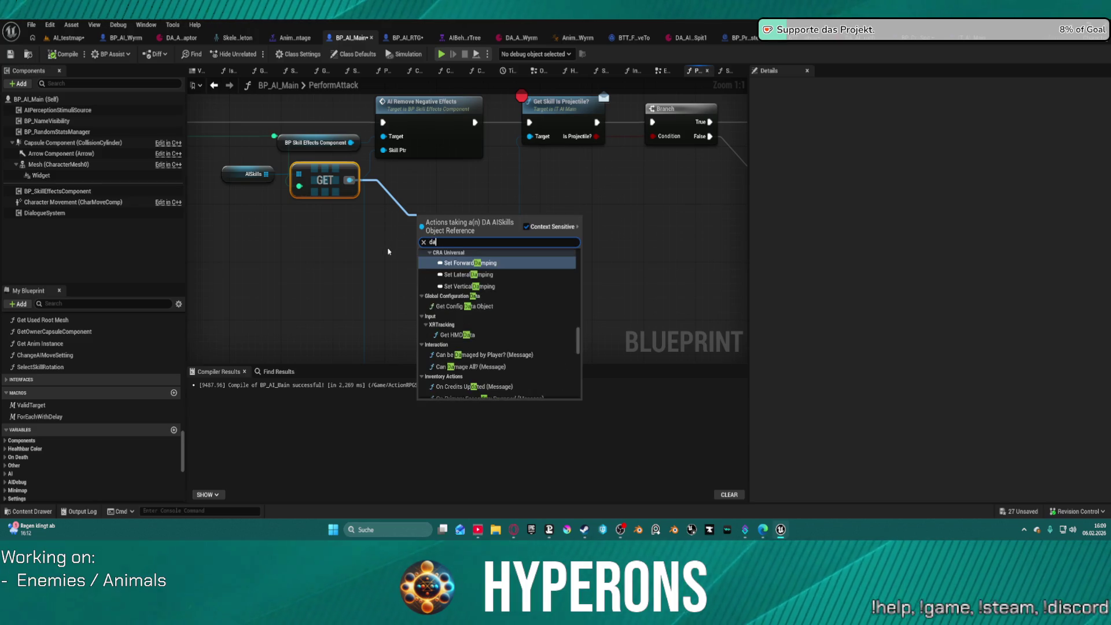
scroll(534, 340, "down", 15)
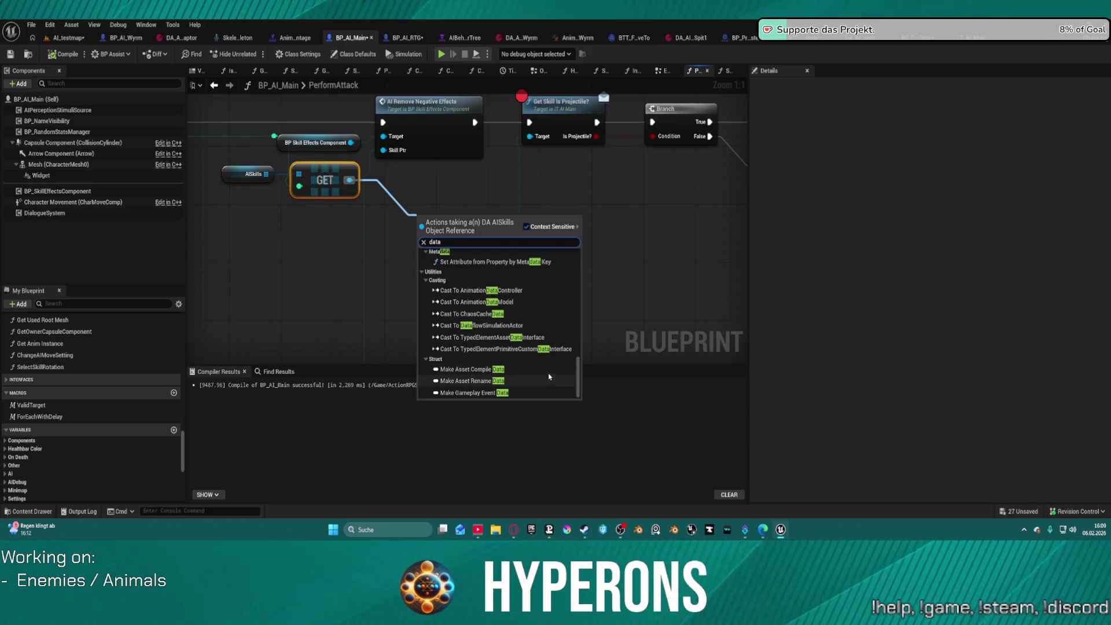
scroll(550, 377, "up", 5)
scroll(556, 367, "up", 5)
scroll(556, 366, "up", 6)
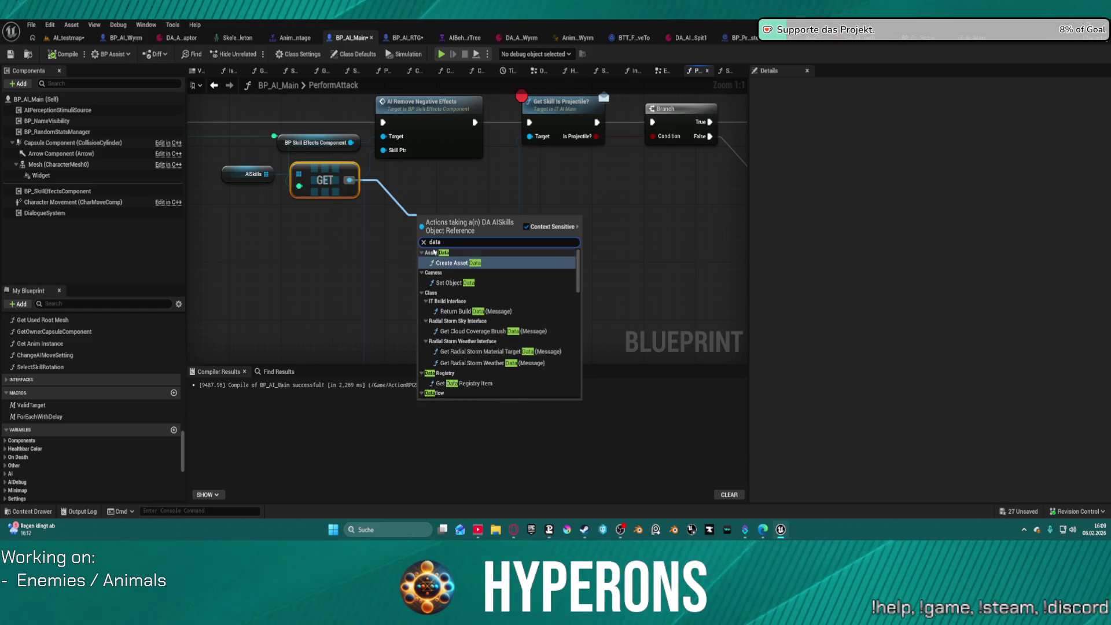
left_click(415, 197)
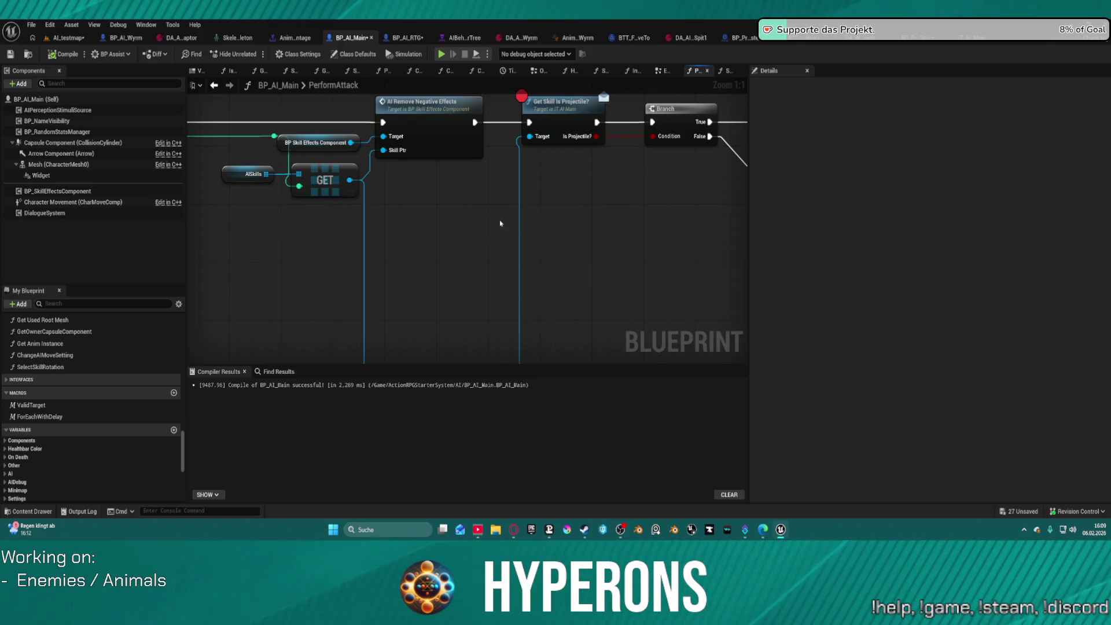
Step: Pull a wire from the GET output, search 'br' and cancel, then view DA_AI_Spit1's Is Projectile? setting
left_click_drag(351, 179, 461, 218)
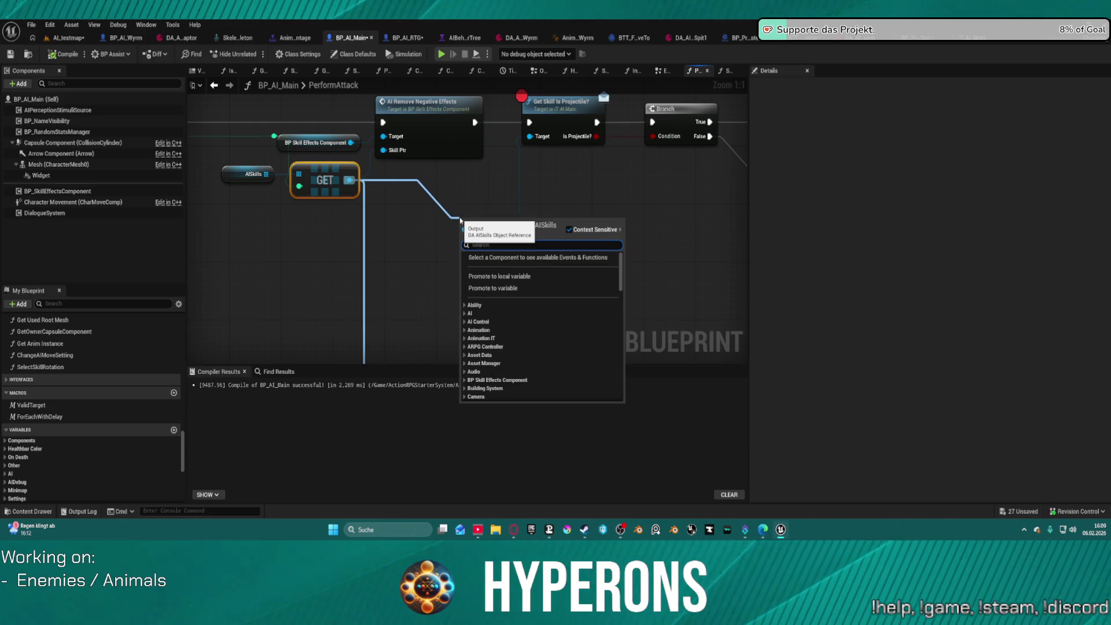
type("br")
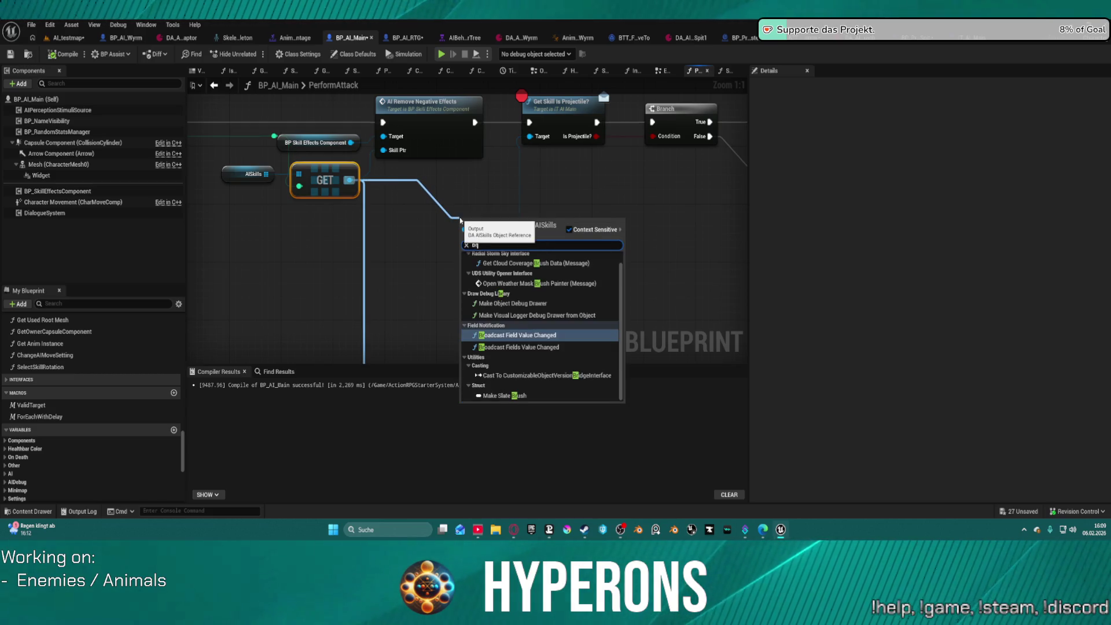
scroll(627, 328, "down", 3)
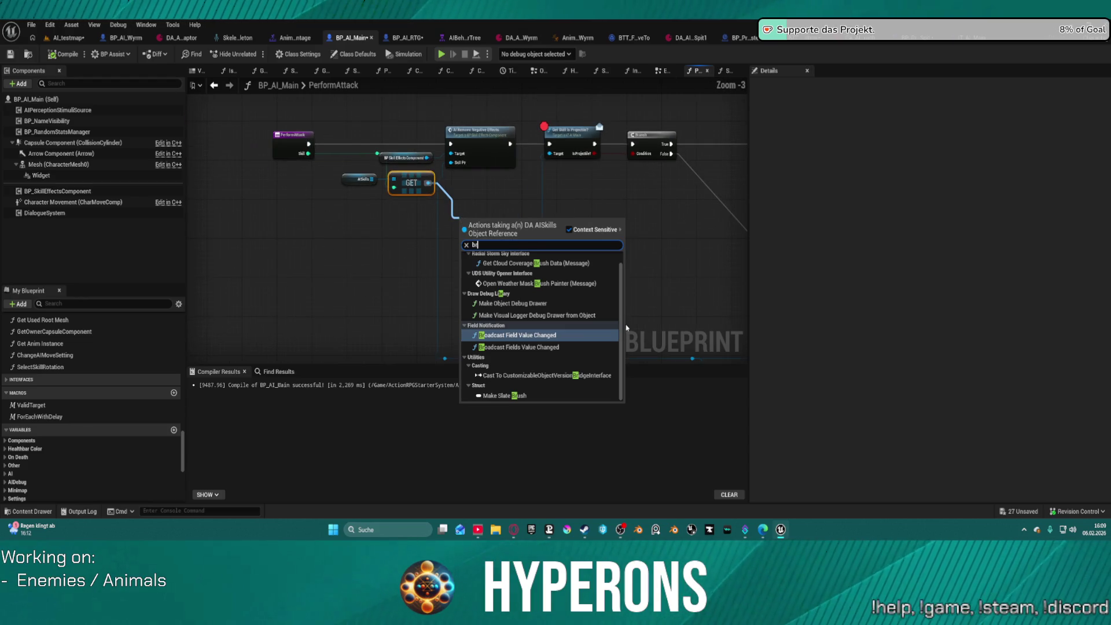
scroll(615, 330, "up", 1)
left_click(512, 187)
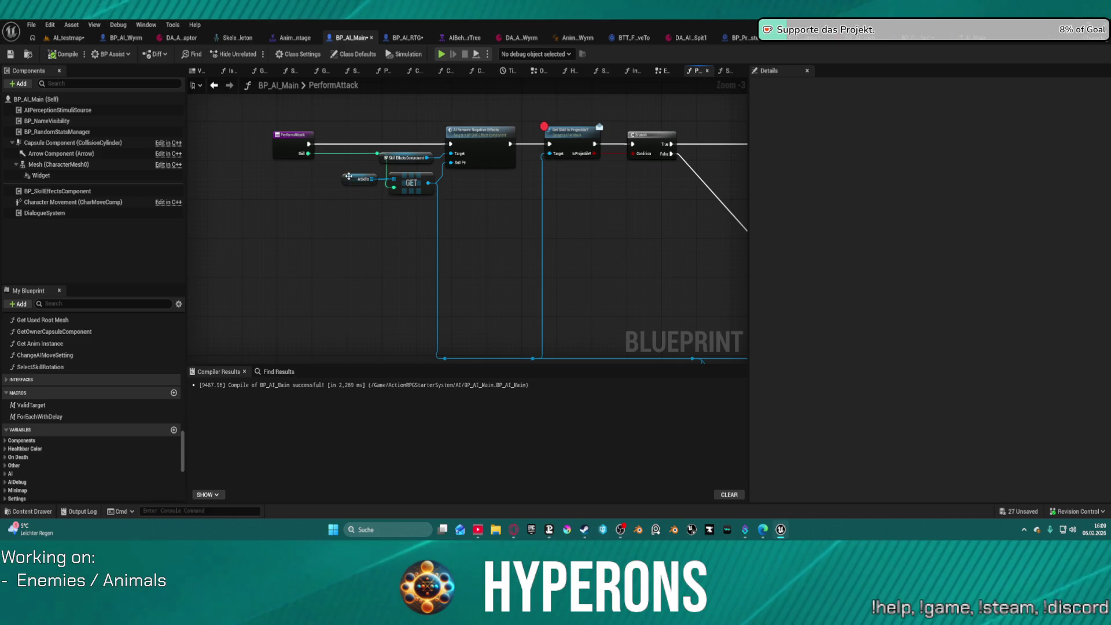
left_click(702, 37)
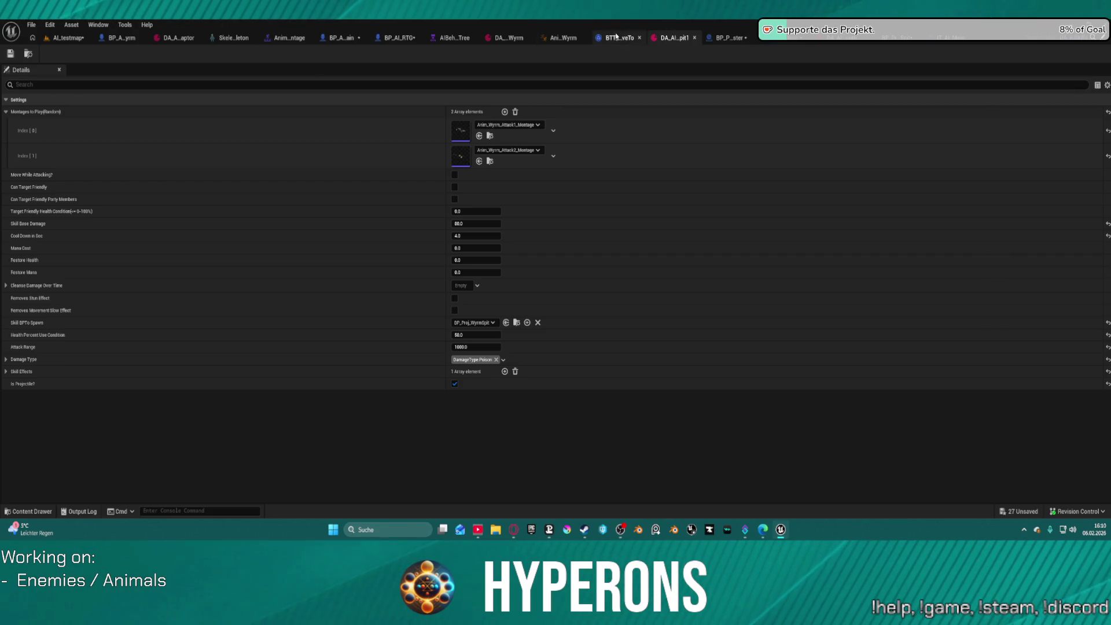
Step: In BP_AI_Main, add an Is Projectile? getter from the AISkills GET output
left_click(341, 38)
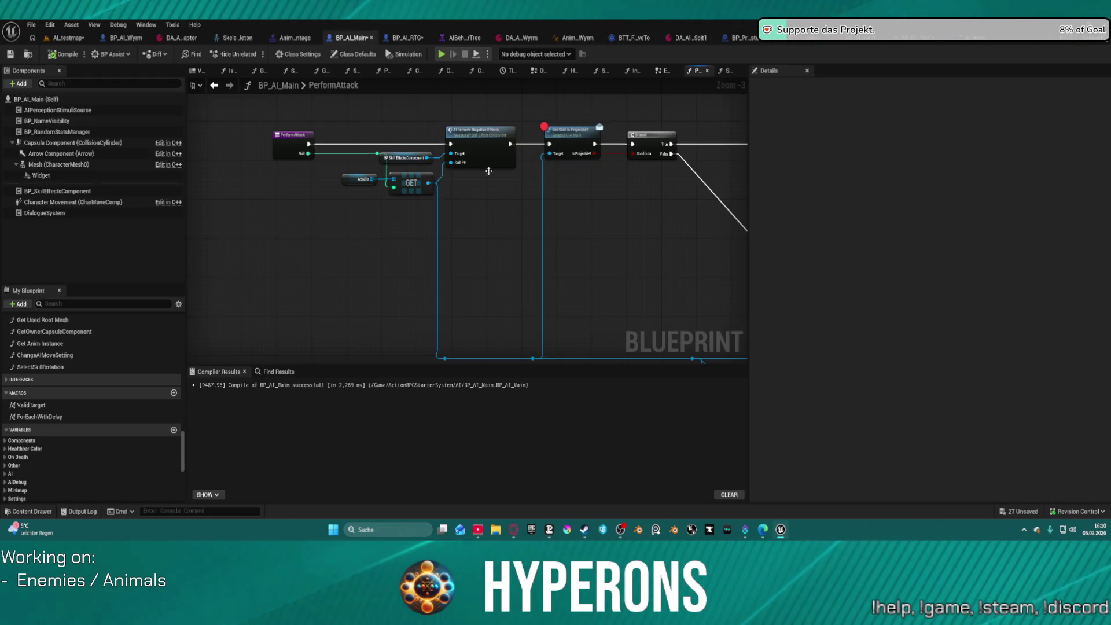
left_click_drag(429, 181, 489, 256)
type("setting")
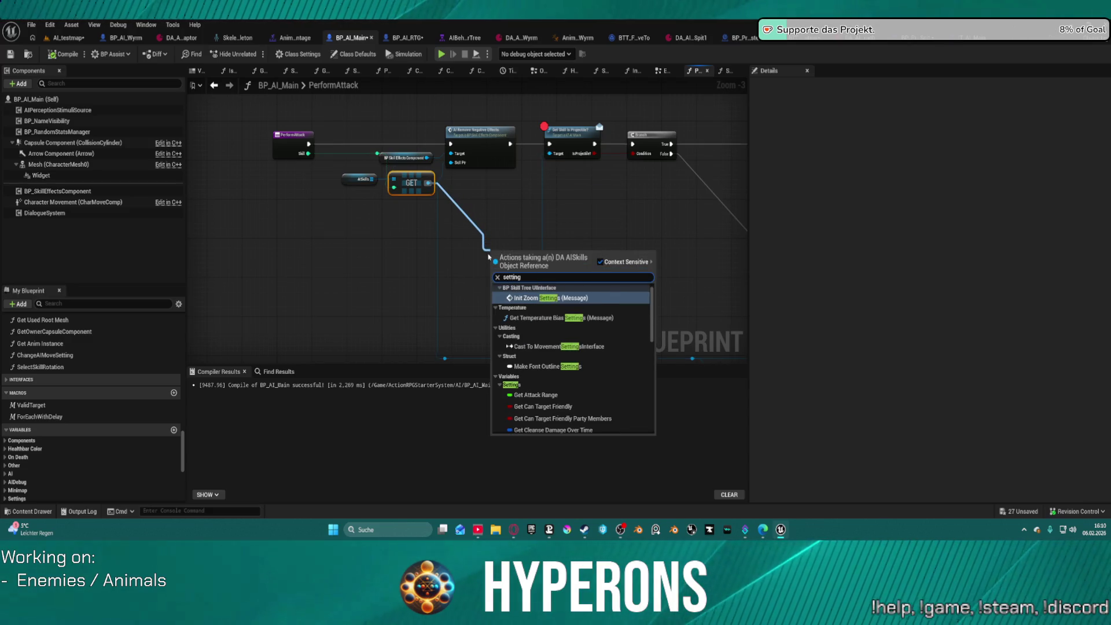
scroll(617, 408, "down", 10)
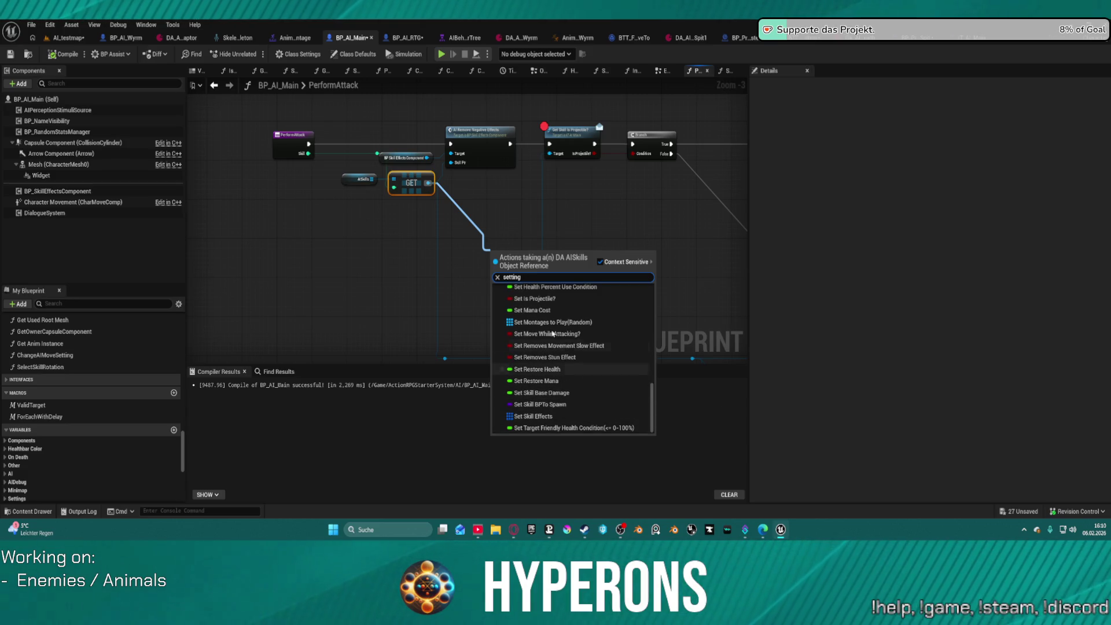
scroll(586, 342, "up", 5)
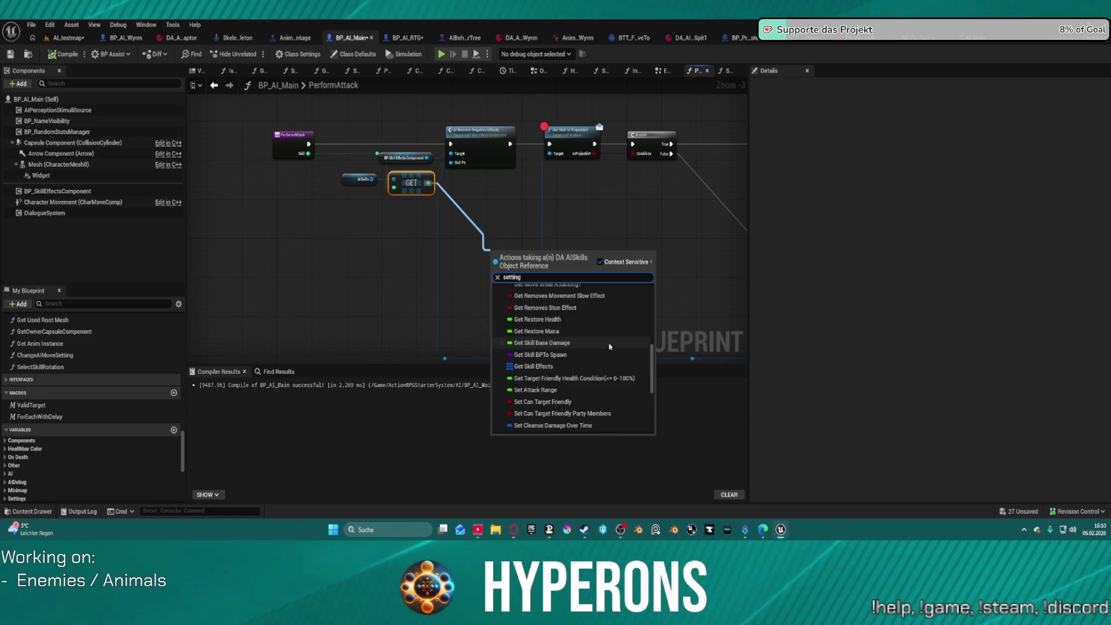
scroll(586, 342, "up", 5)
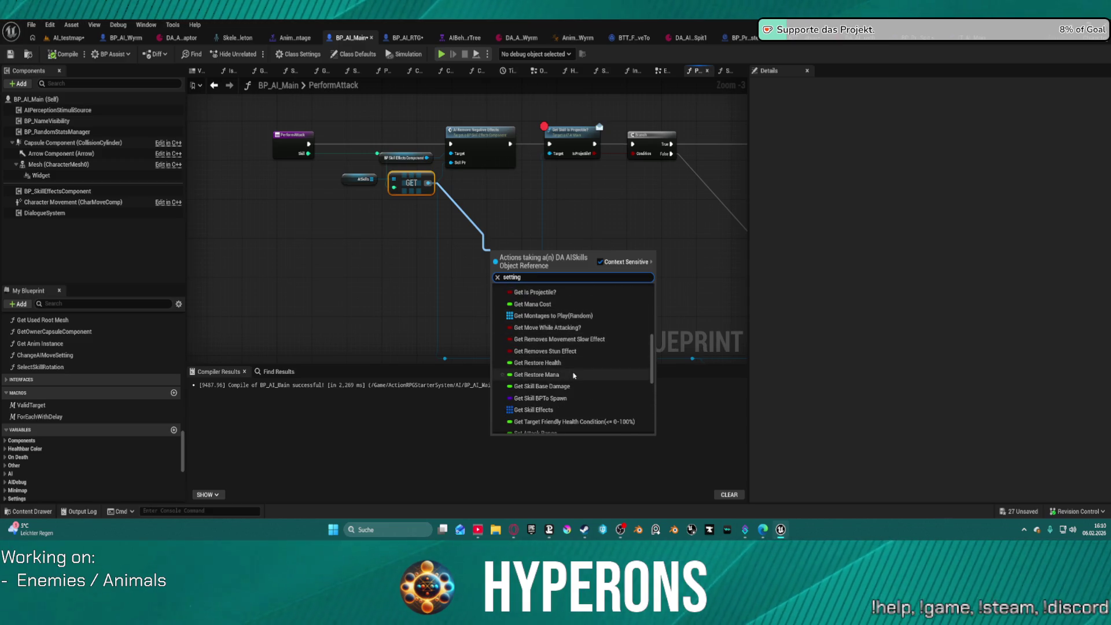
left_click(543, 293)
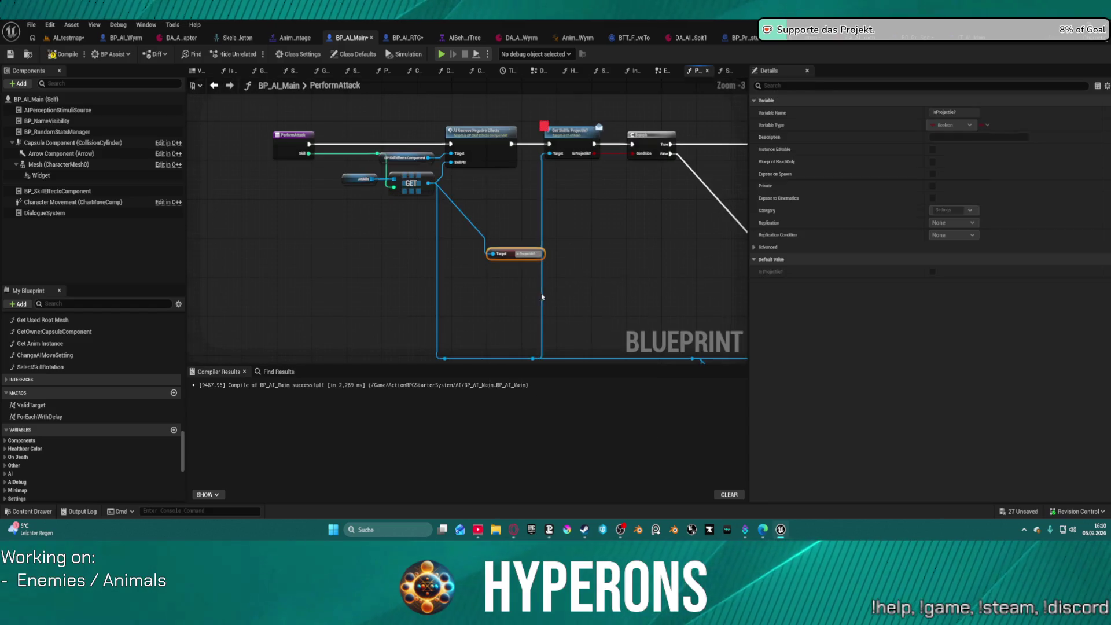
Step: Feed the getter into the Branch condition, wire AI Remove Negative Effects directly to Branch, and move the old node aside
scroll(537, 236, "up", 1)
mouse_move(515, 254)
left_mouse_down()
mouse_move(537, 236)
mouse_move(659, 216)
mouse_move(680, 198)
left_mouse_up()
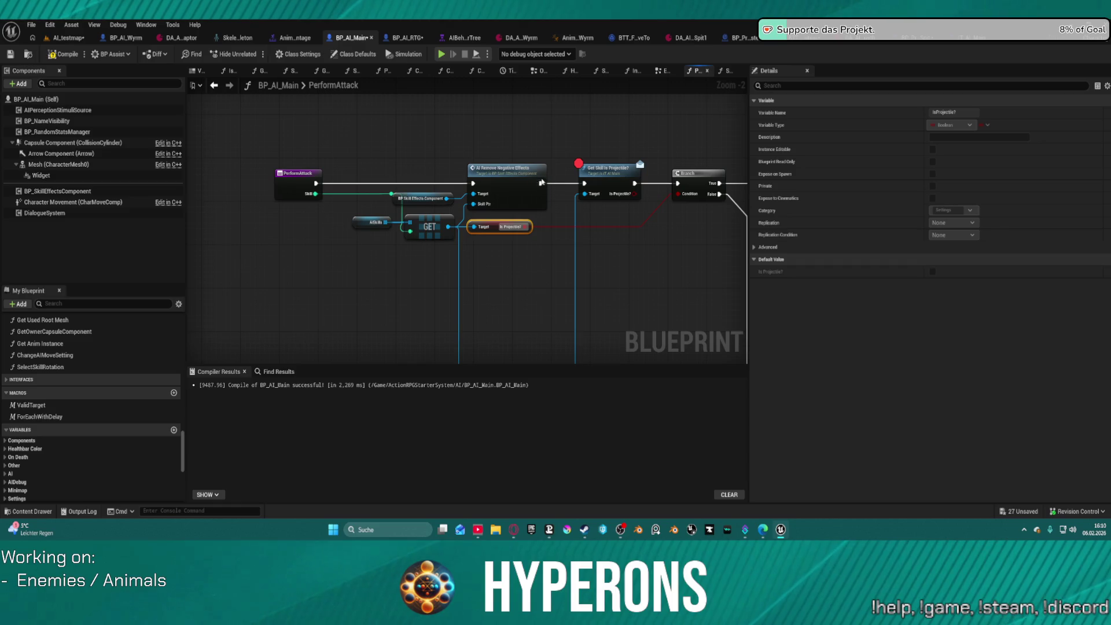
mouse_move(544, 185)
left_mouse_down()
mouse_move(697, 185)
mouse_move(678, 186)
left_mouse_up()
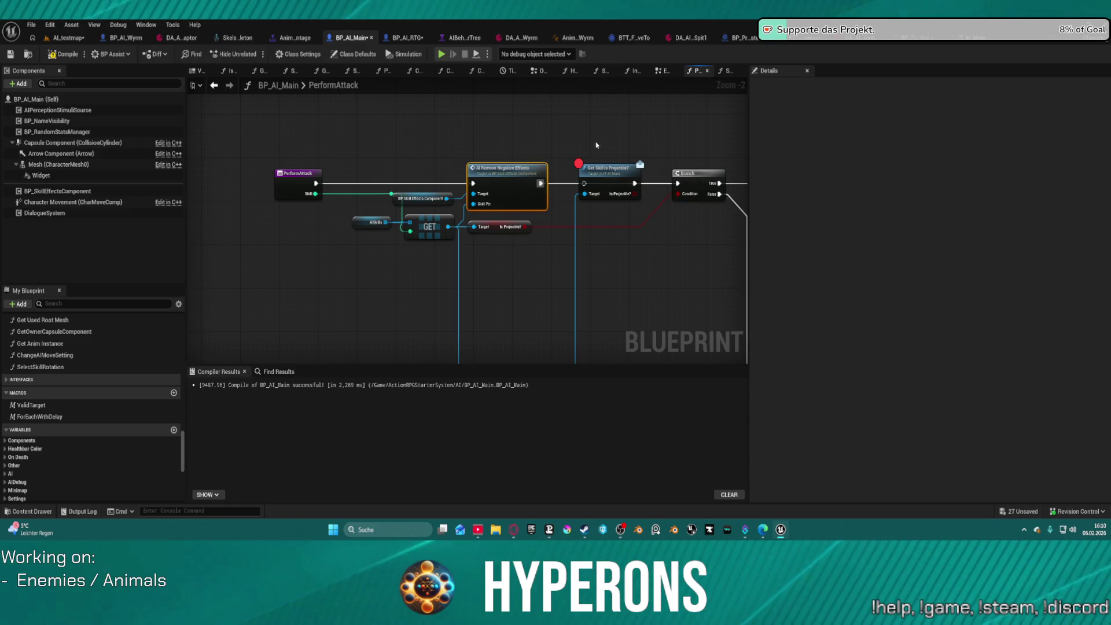
left_click_drag(605, 165, 583, 251)
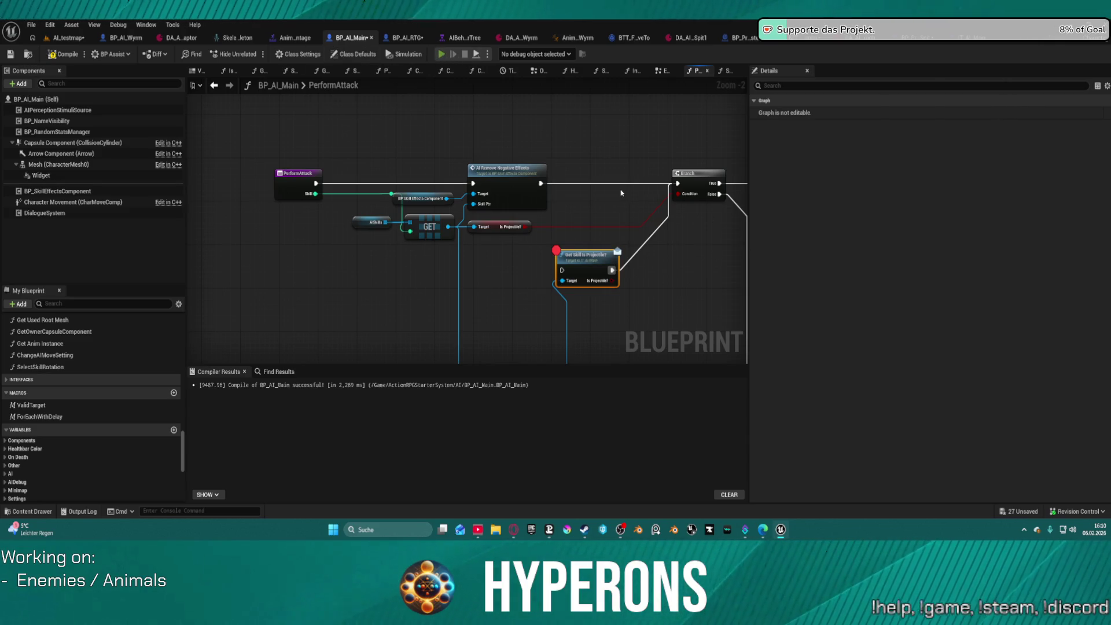
Step: Launch the game, jump off the platform, and fire several shots at the flying wyrm, then reload
key("alt+Tab")
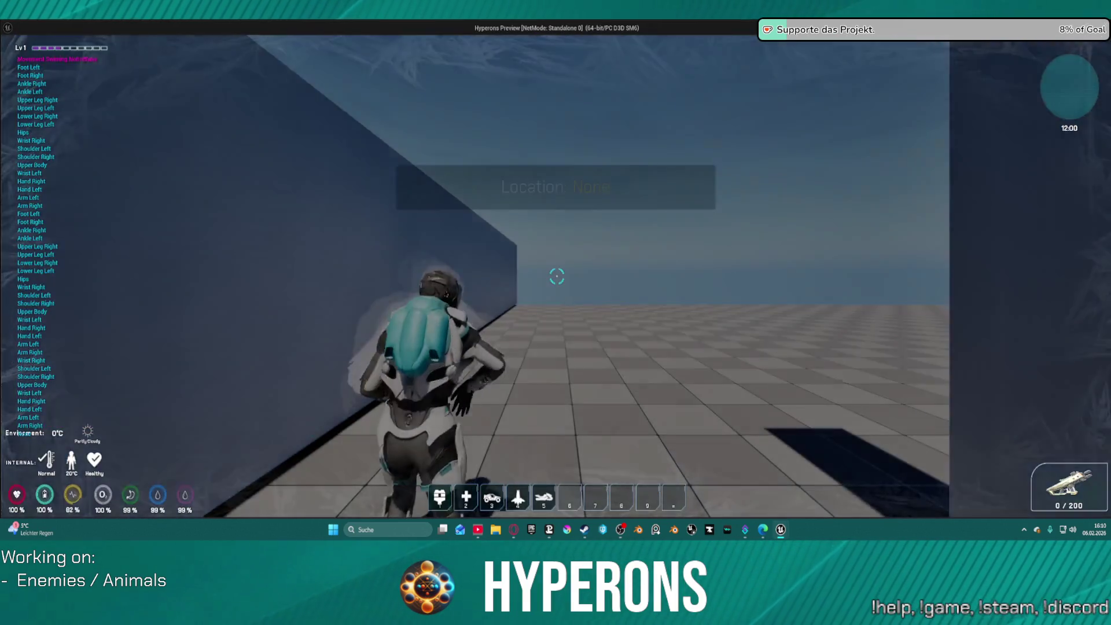
key("space")
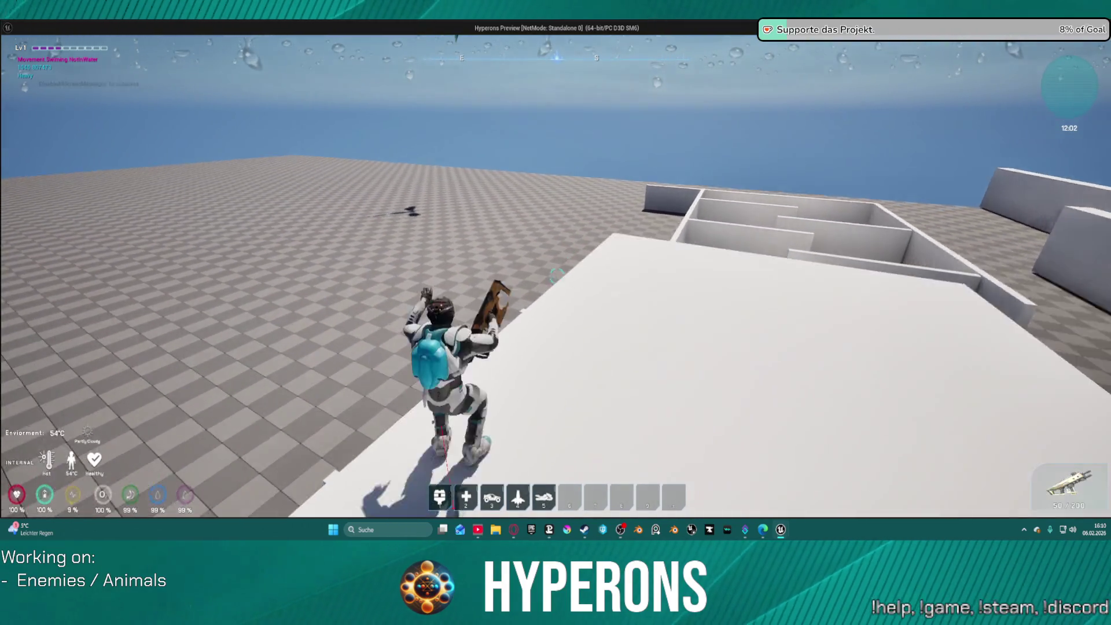
key("space")
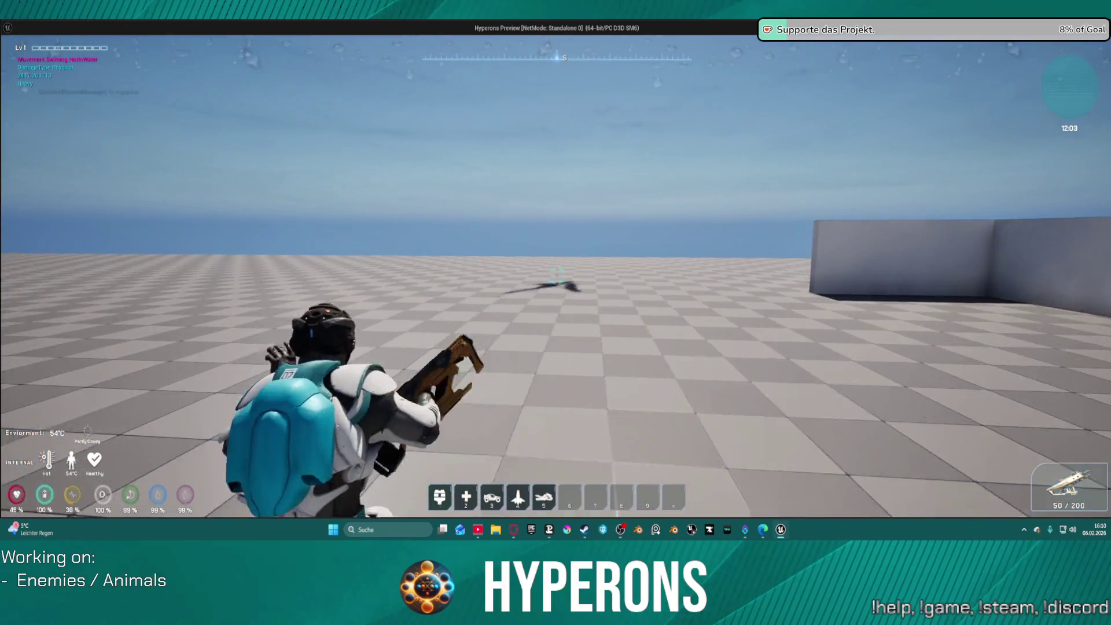
right_click(557, 276)
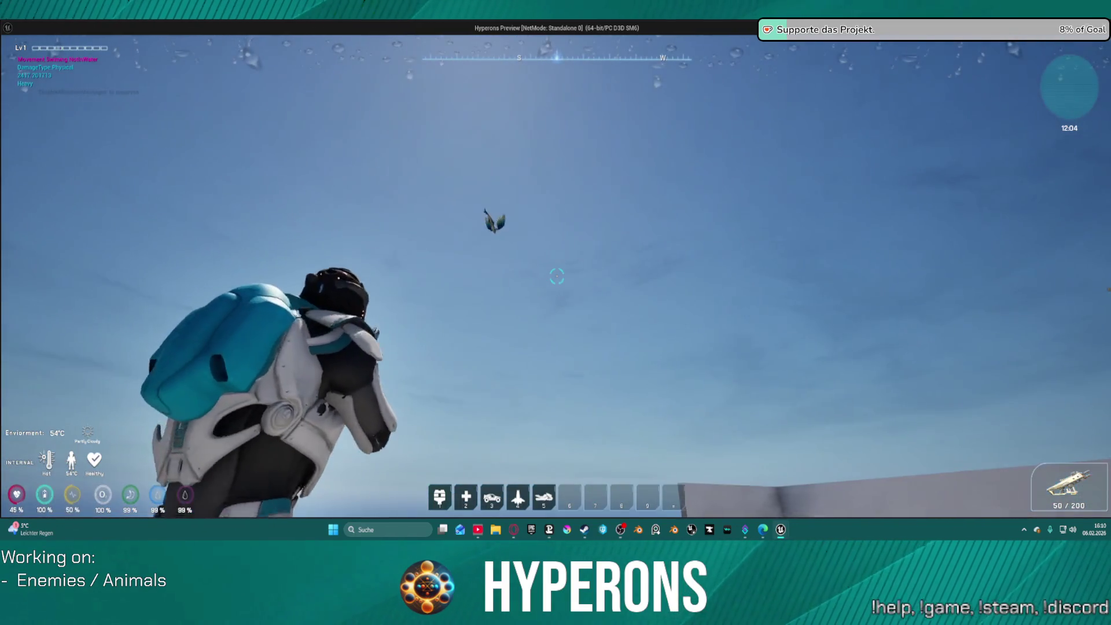
right_click(557, 277)
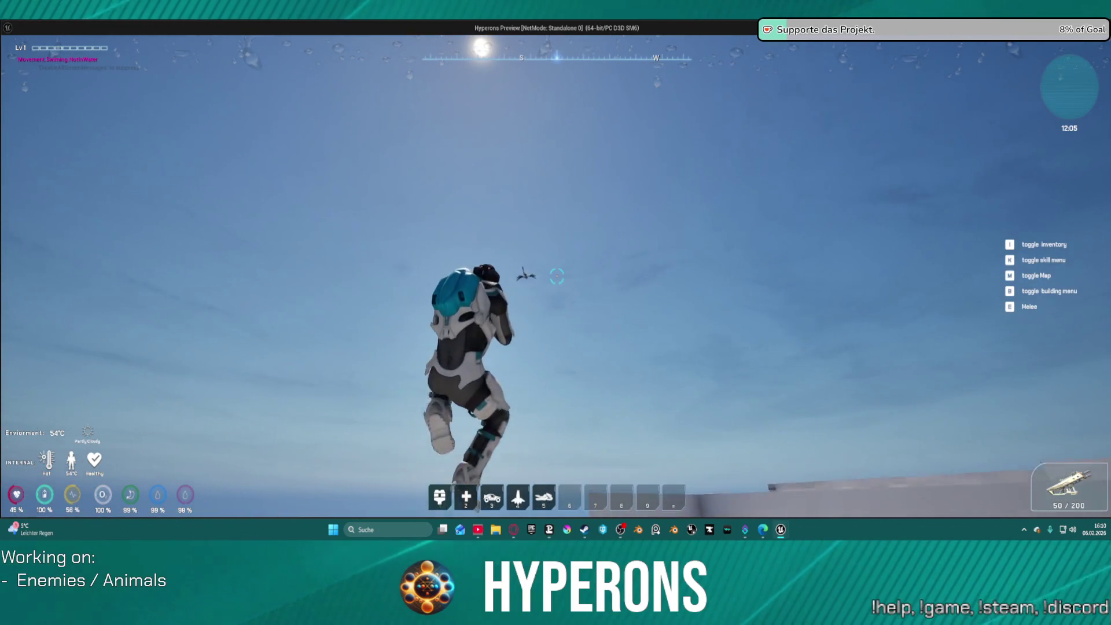
left_click(557, 276)
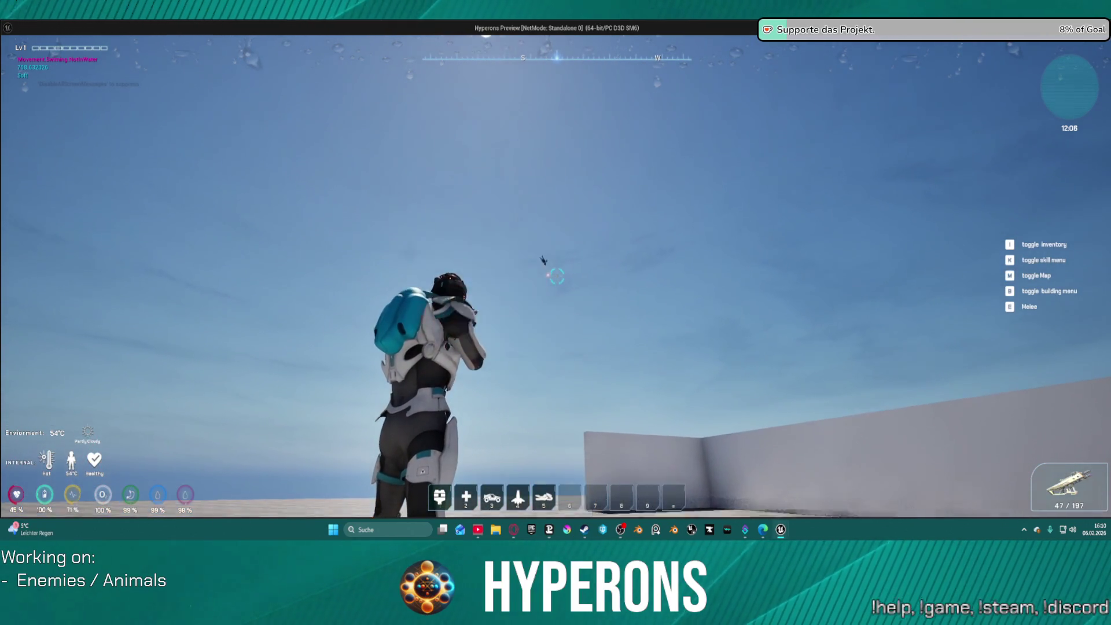
left_click(557, 276)
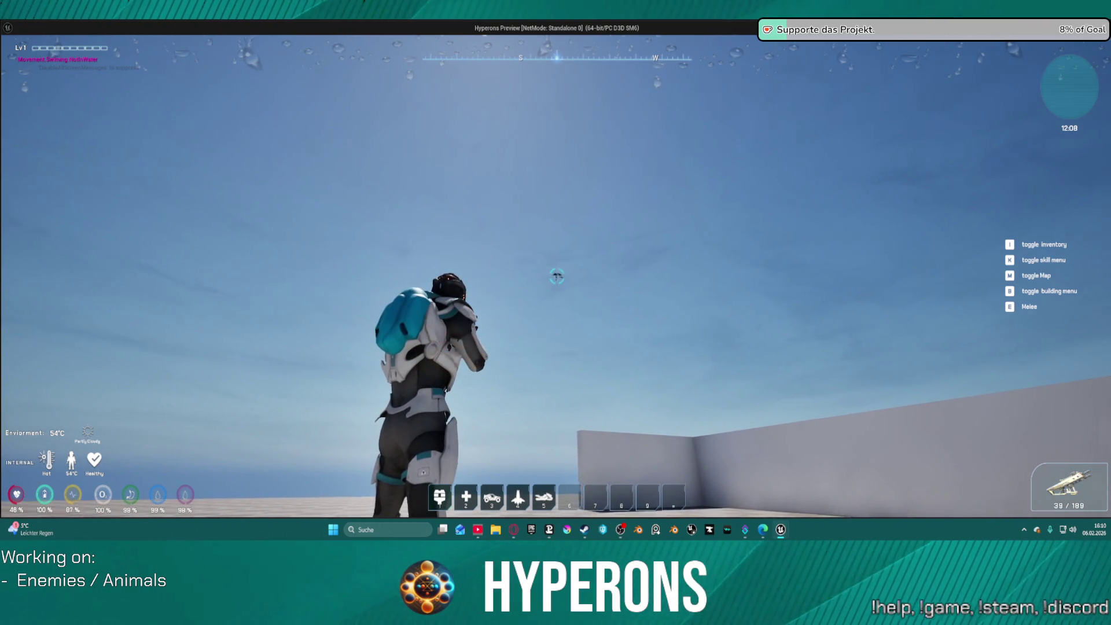
left_click(557, 276)
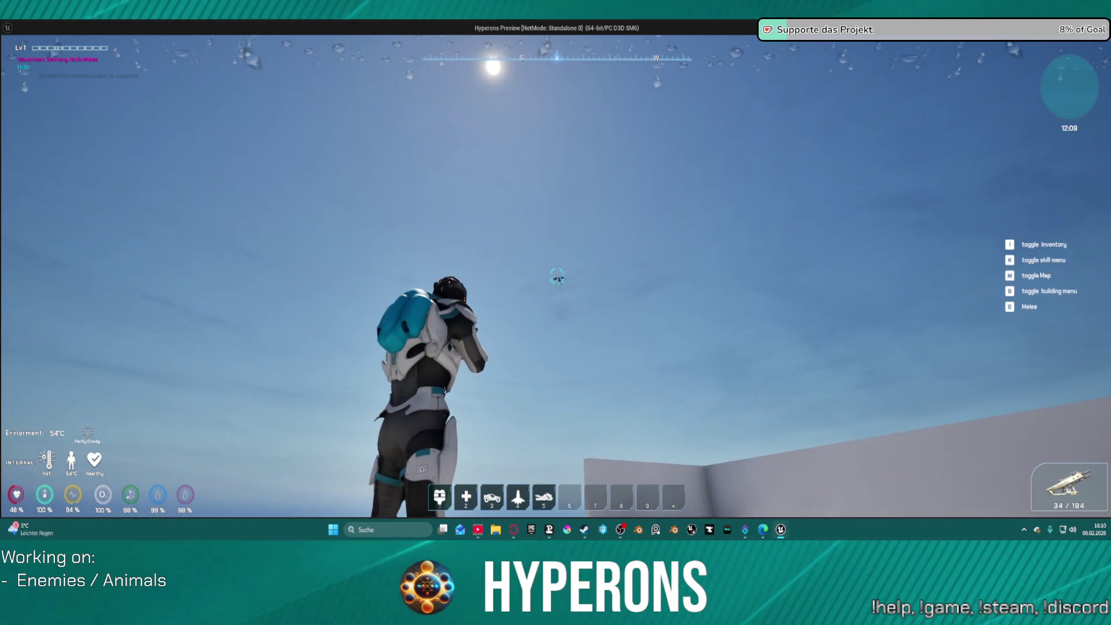
left_click(557, 276)
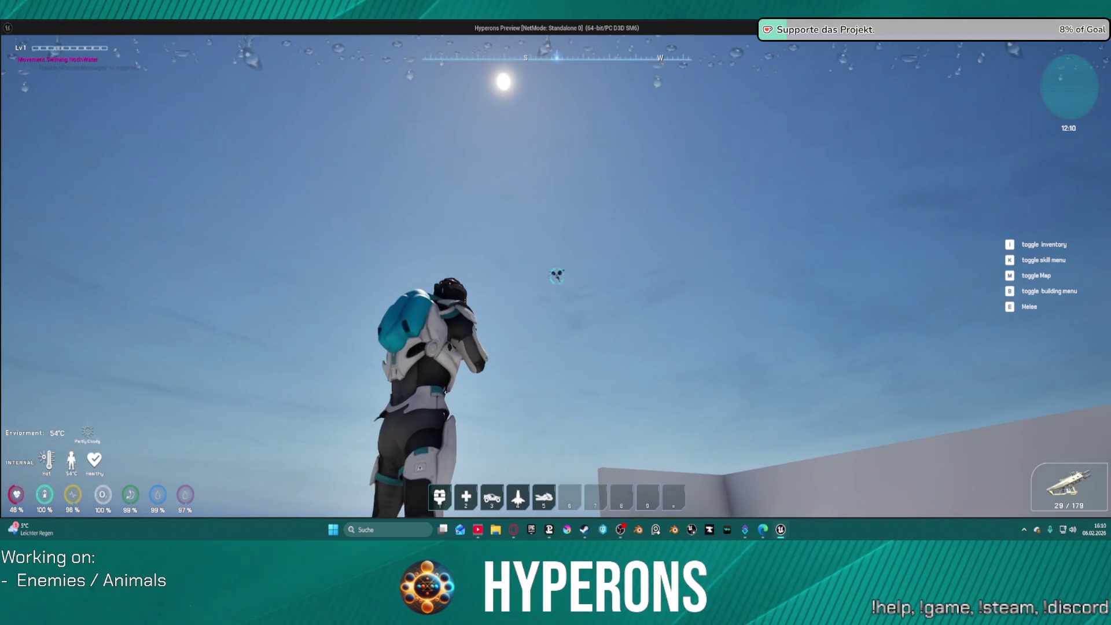
left_click(557, 277)
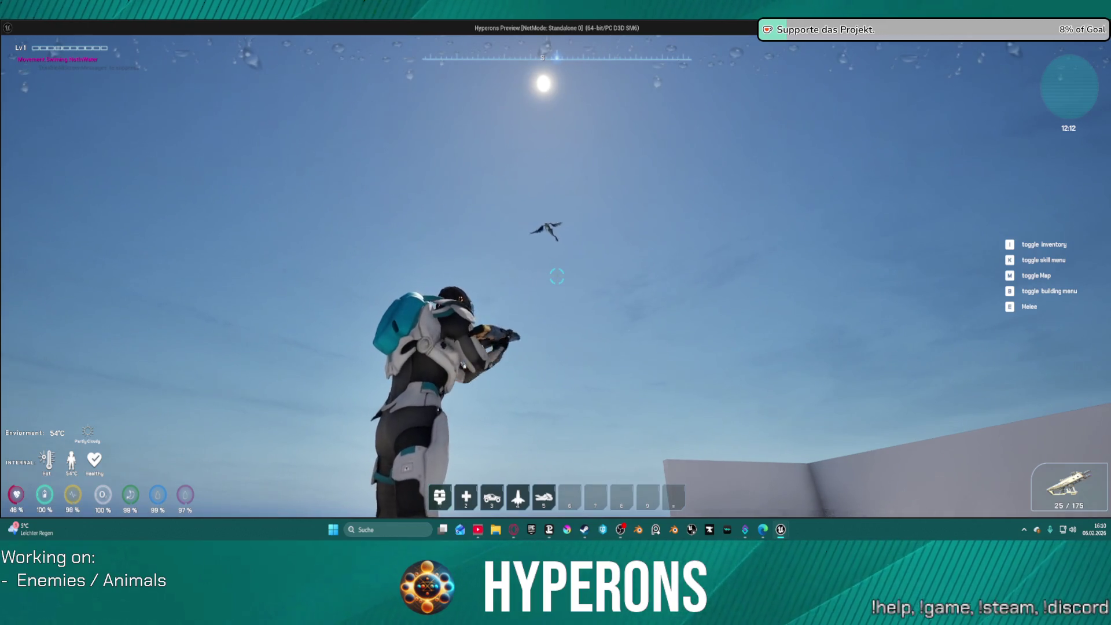
key("r")
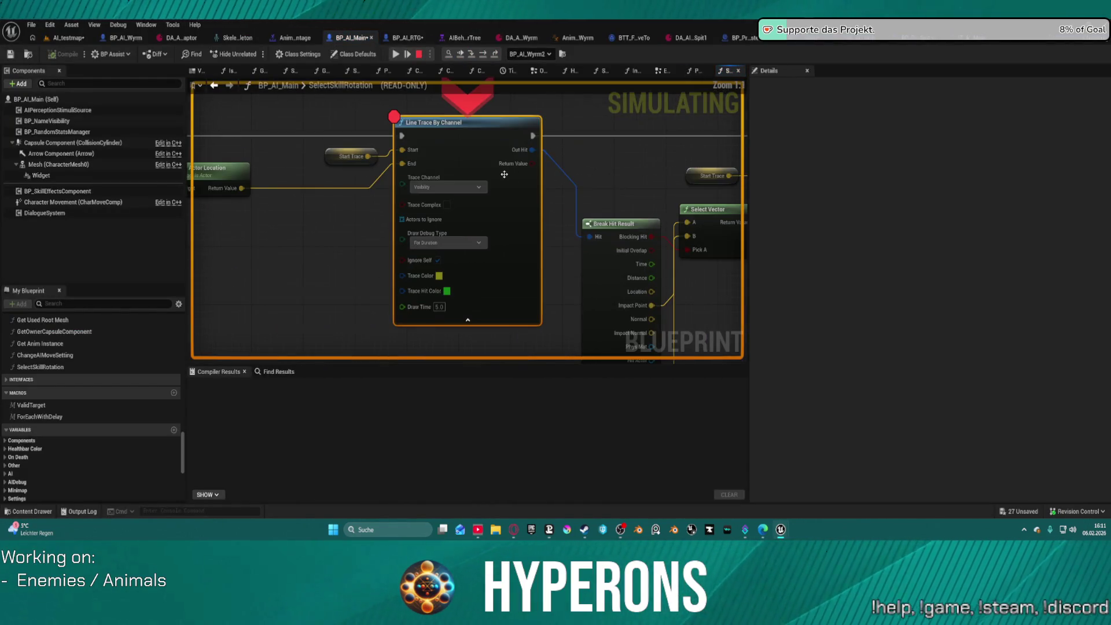
Step: Remove the breakpoint on Line Trace By Channel and resume the game
right_click(453, 132)
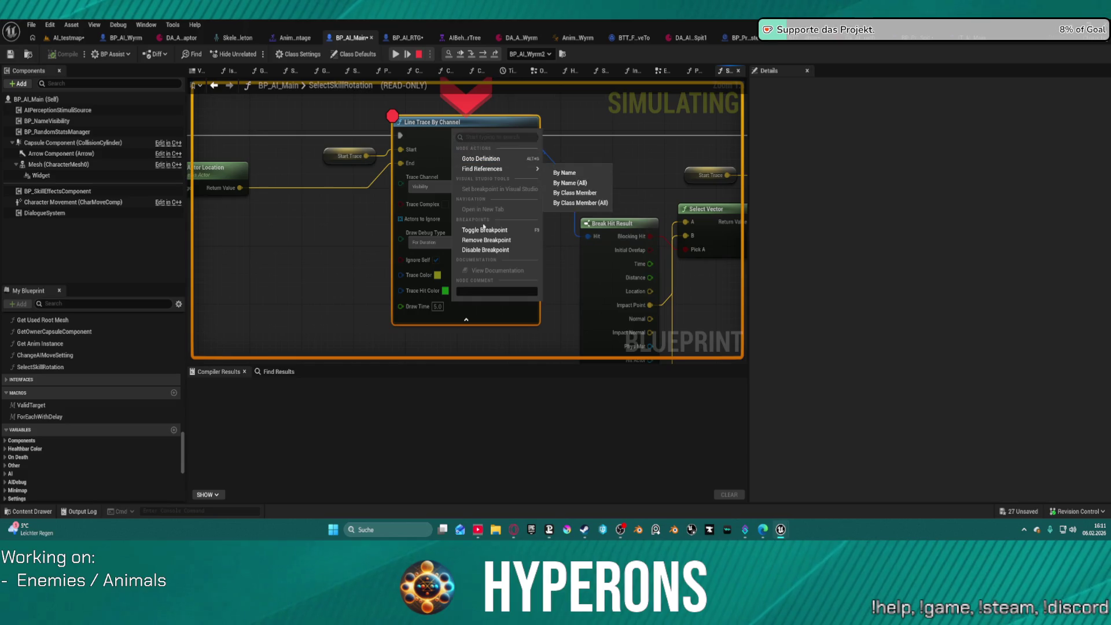
left_click(486, 239)
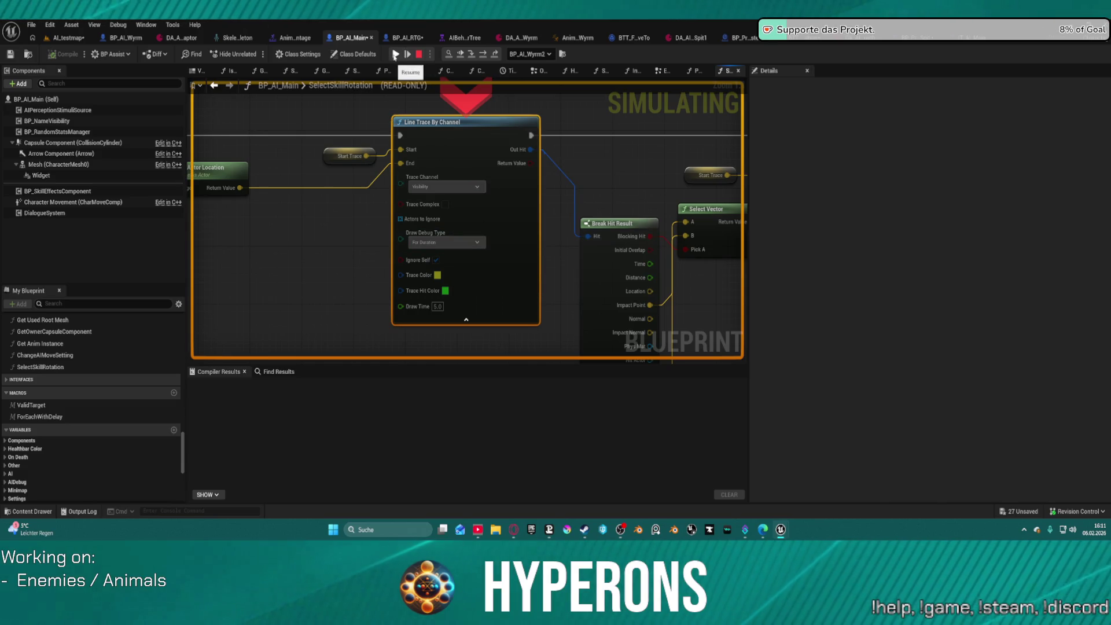
left_click(395, 53)
Step: Run across the arena, jump through the maze onto the white ramp, then stop the play-test
key("w")
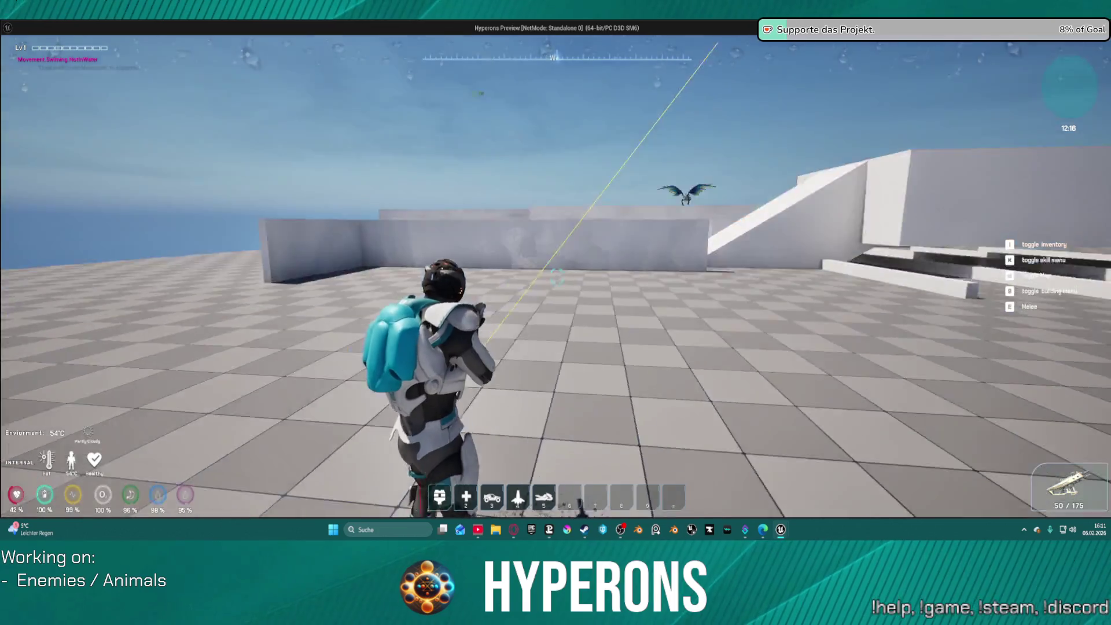
key("w")
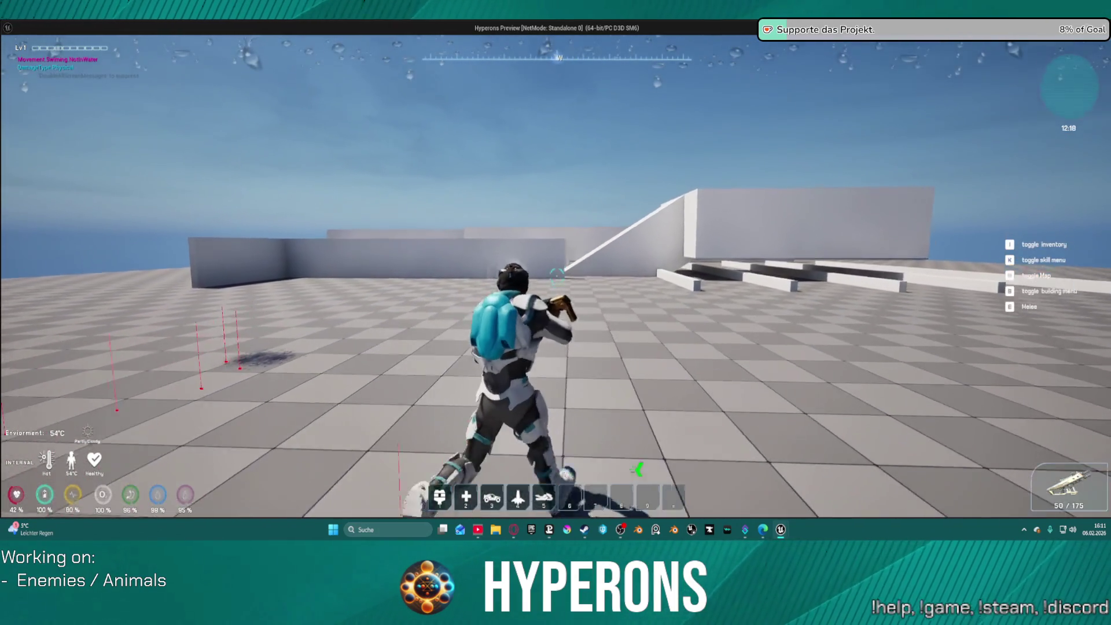
key("space")
key("w")
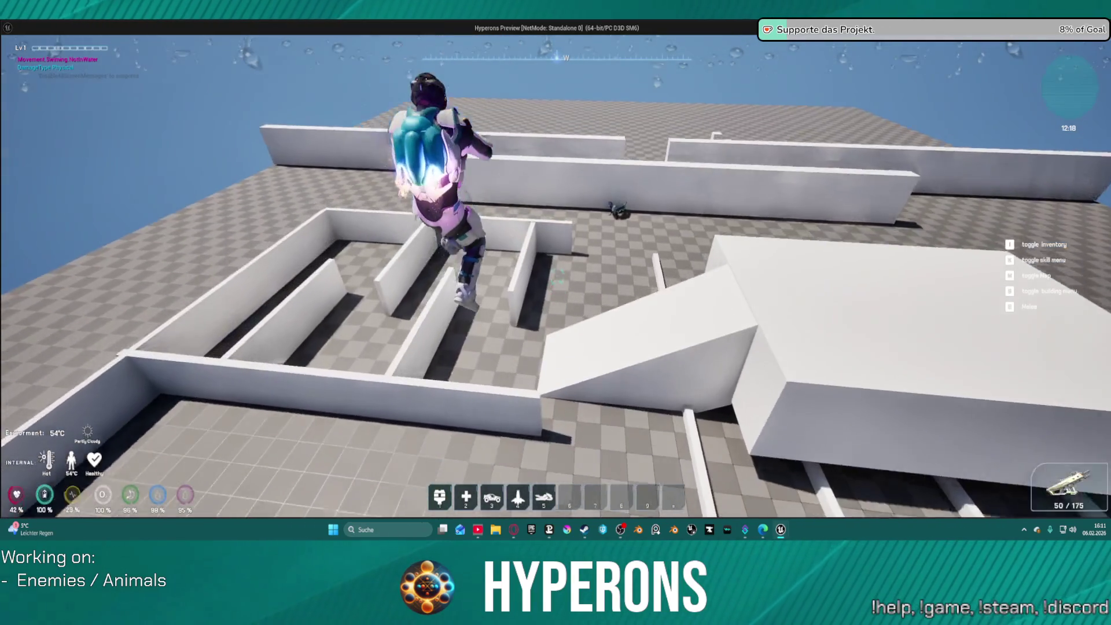
key("w")
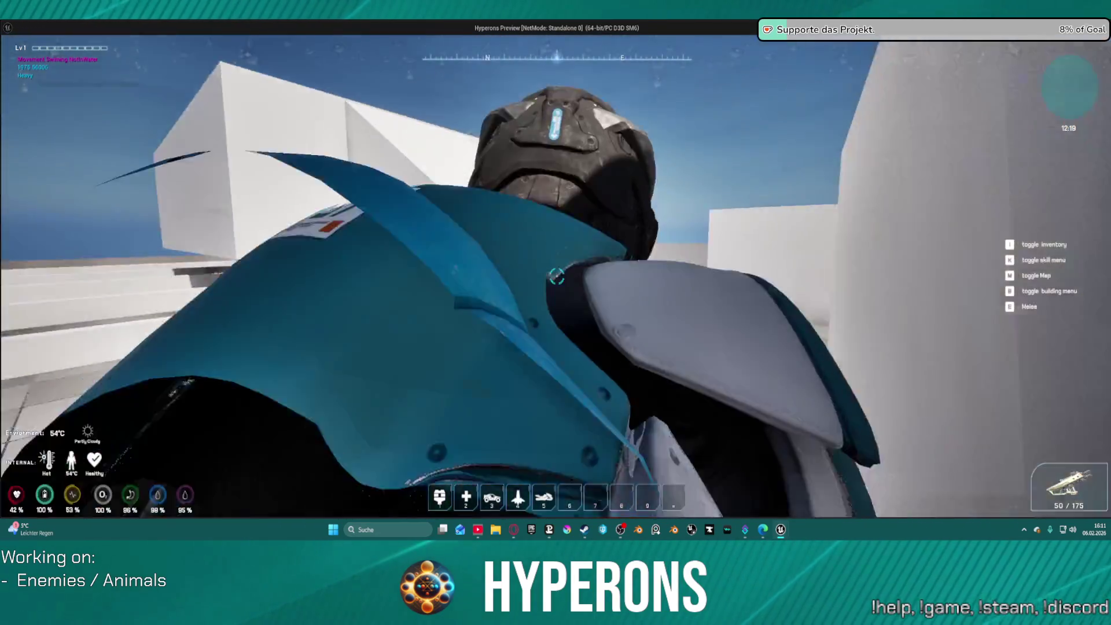
key("w")
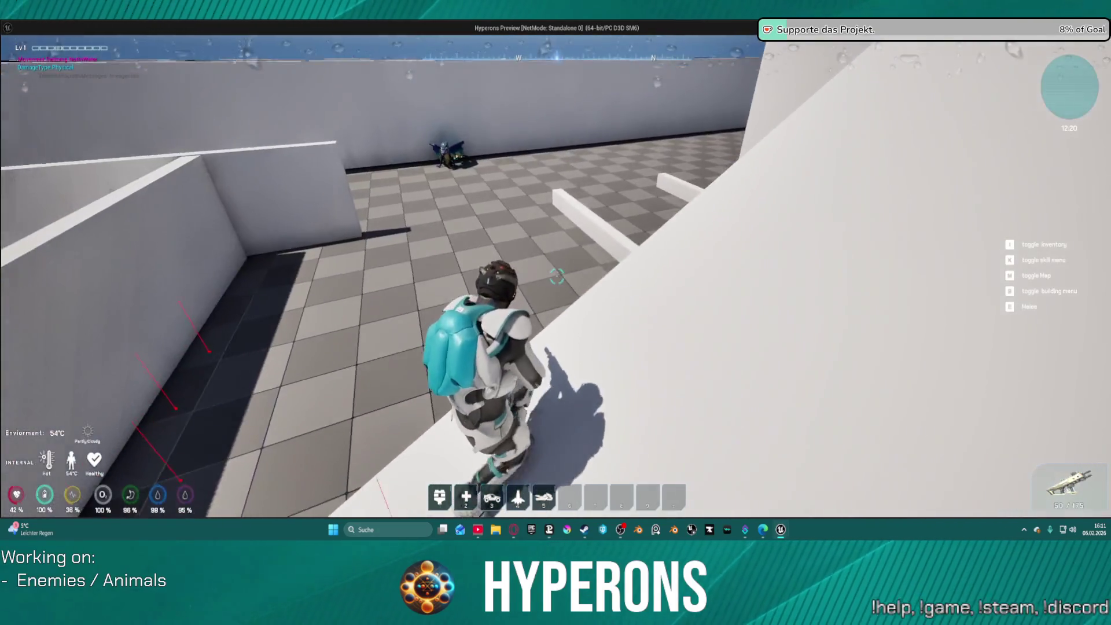
key("w")
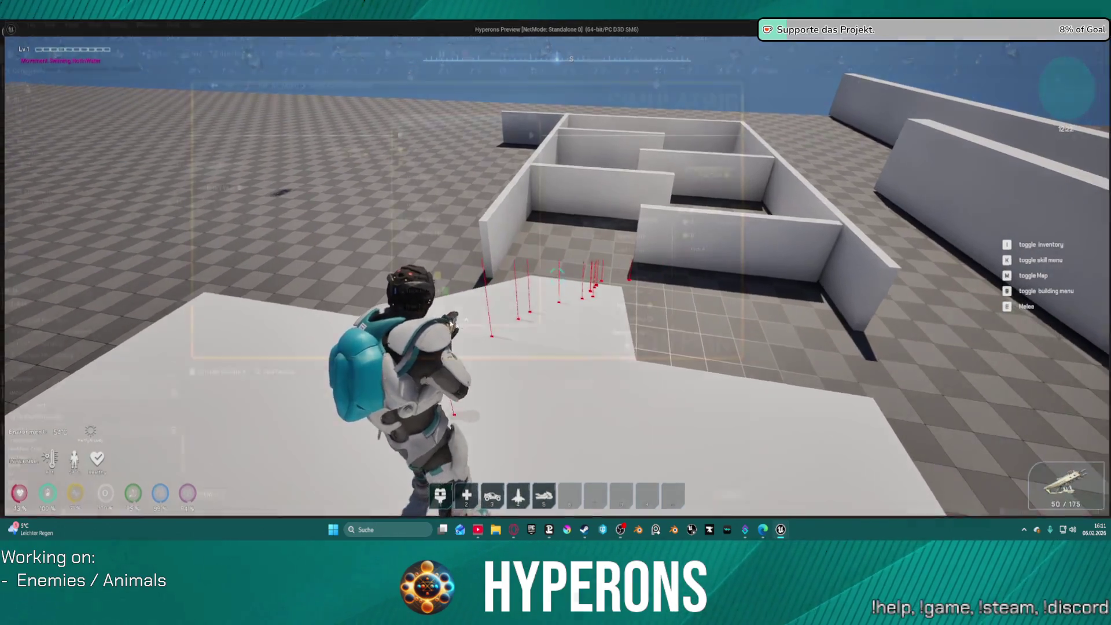
key("Escape")
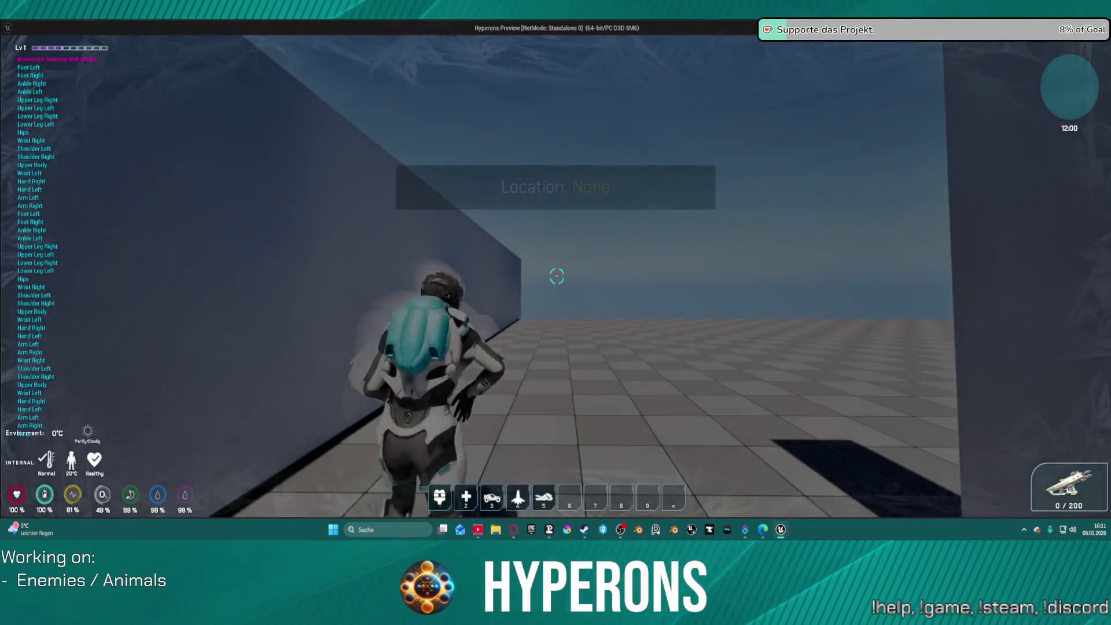
Step: In a new play-test, move around the white box and watch the wyrm fly over the maze
key("w")
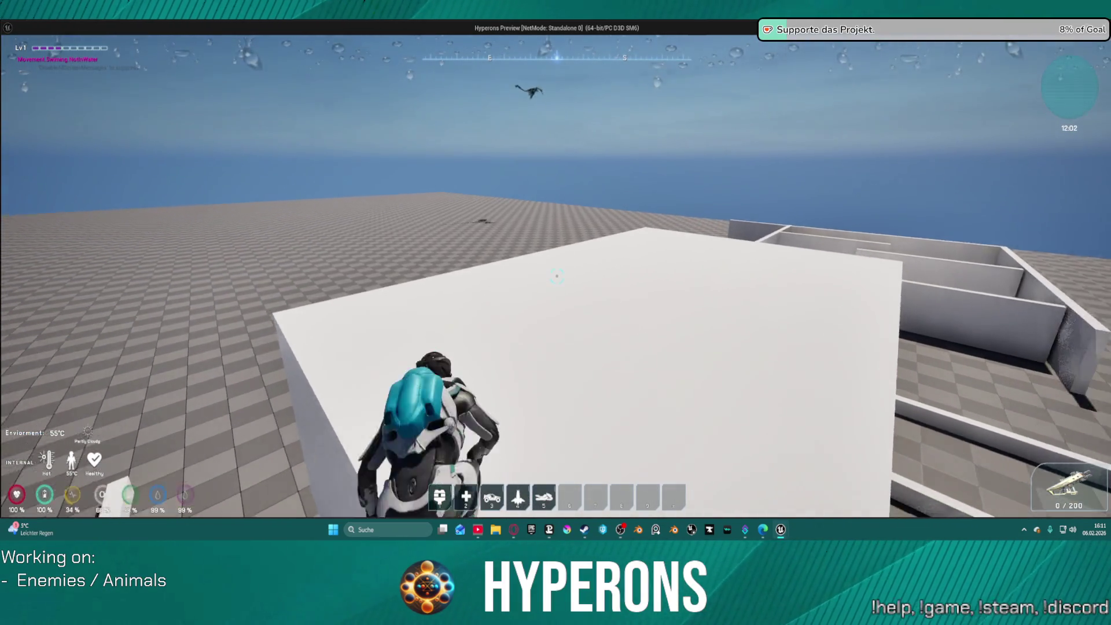
key("space")
key("w")
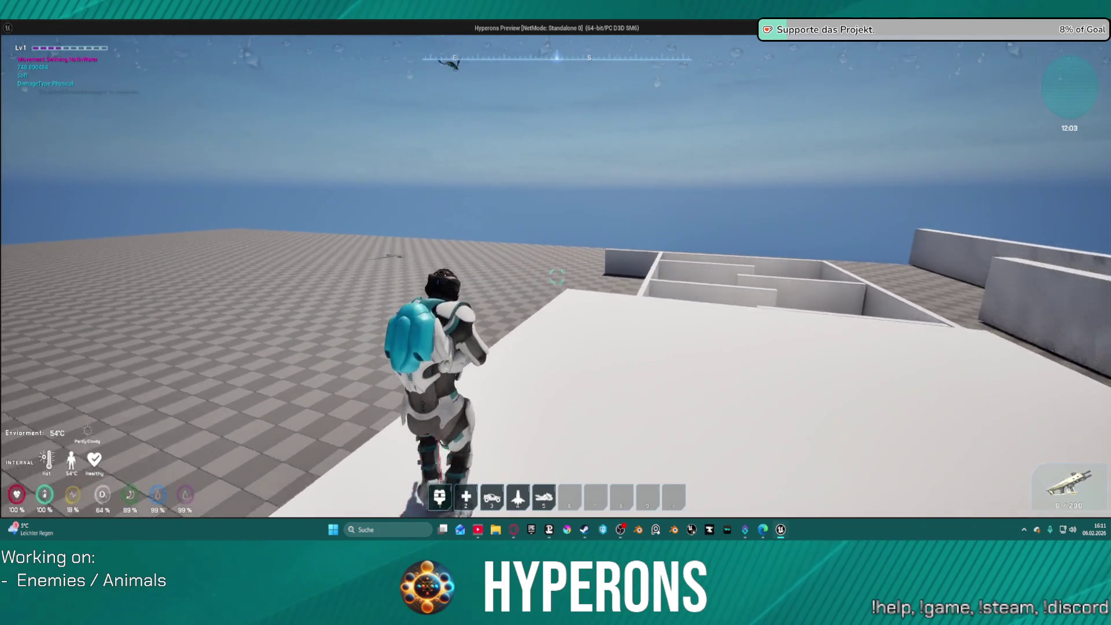
key("s")
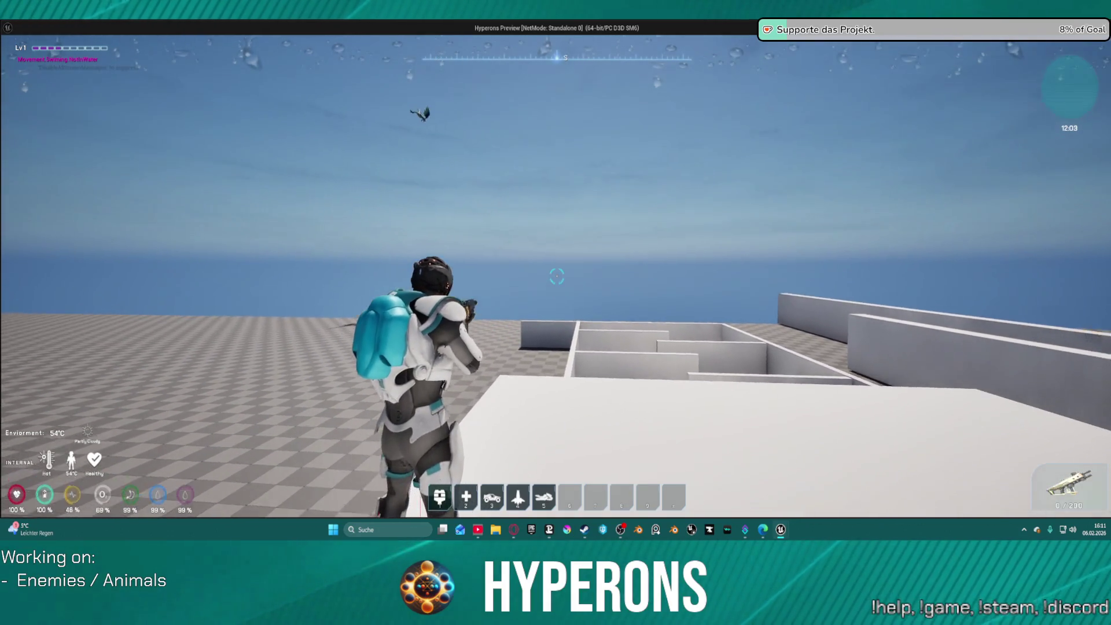
key("d")
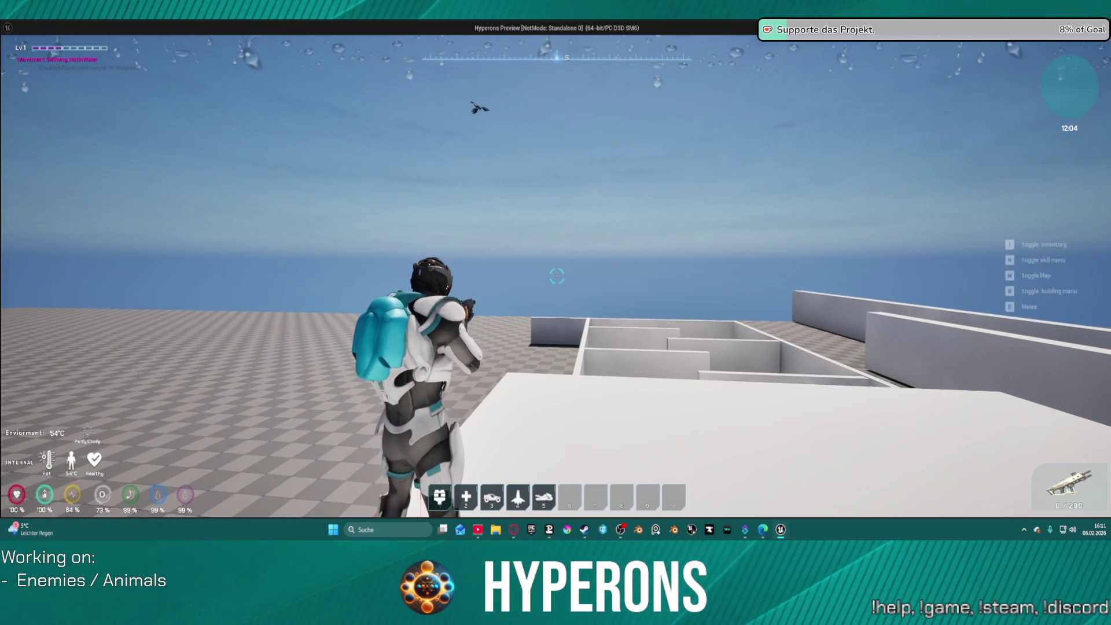
key("w")
key("r")
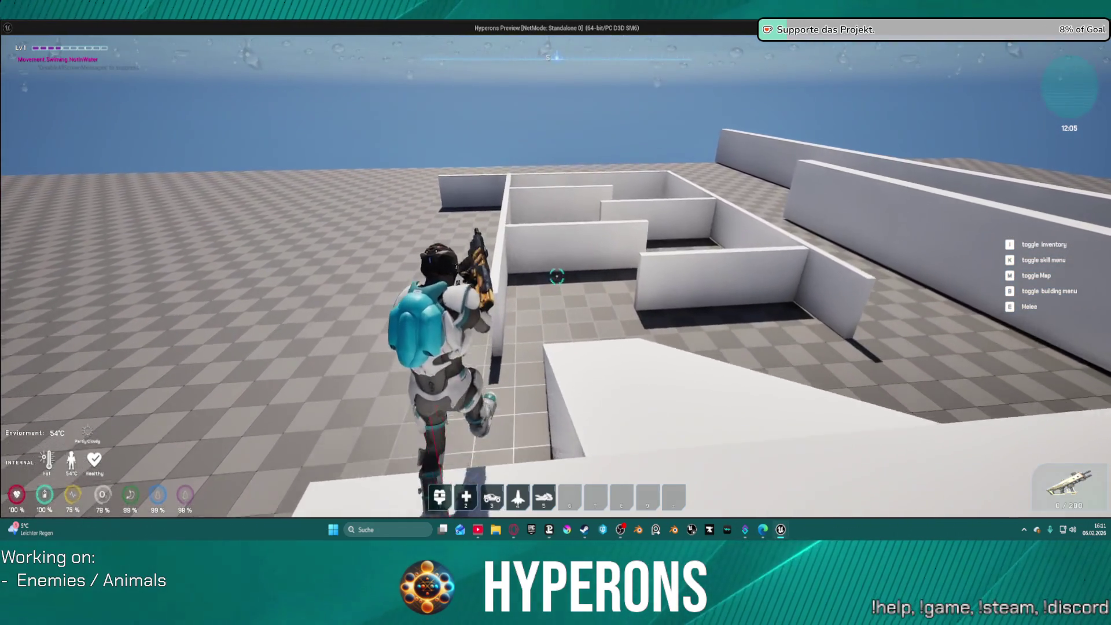
key("w")
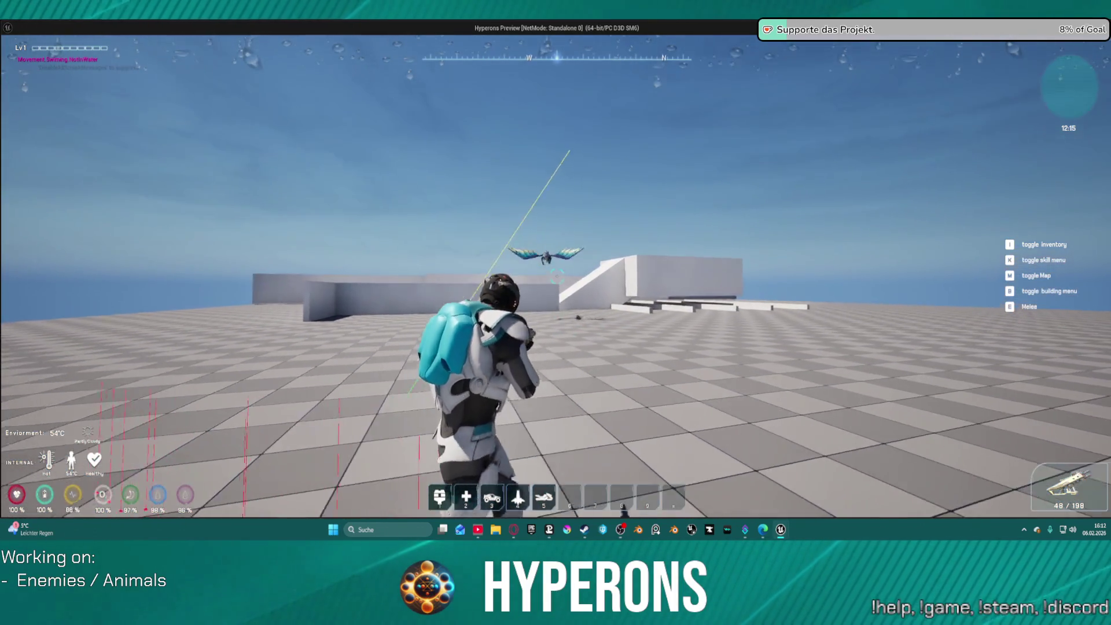
Step: Jump into the air, shoot the wyrm until it goes down, reload beside it, then stop the session
key("space")
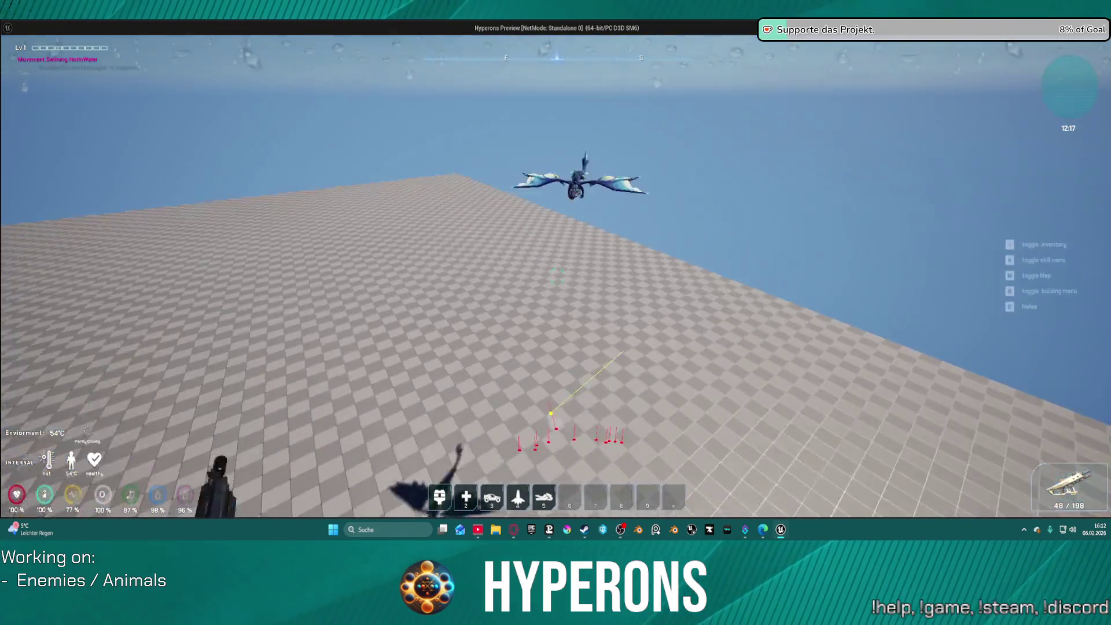
left_click(557, 276)
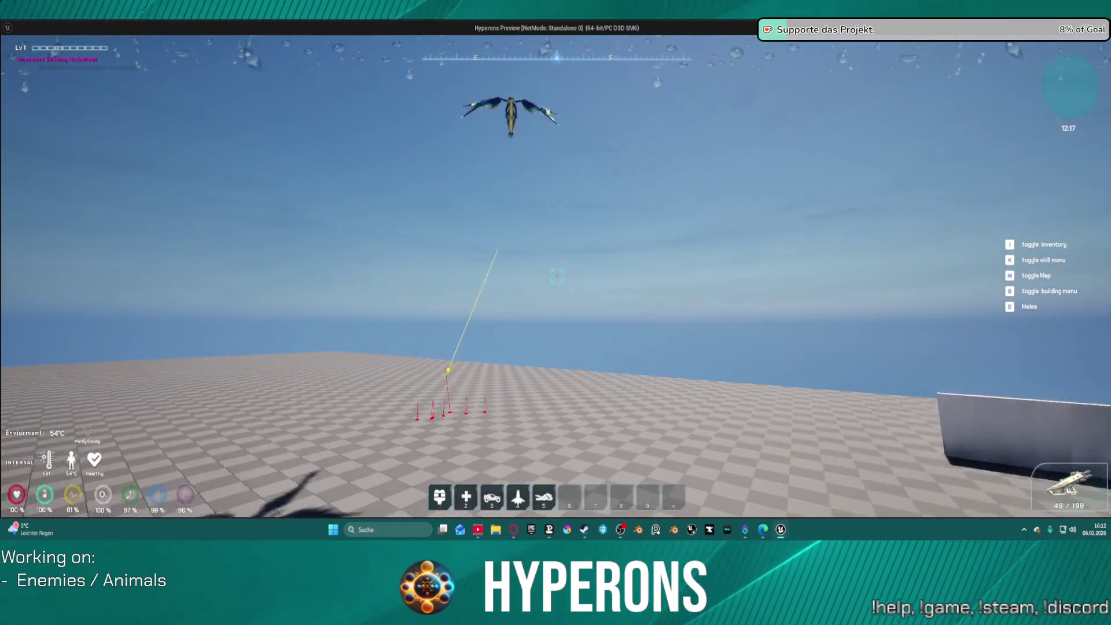
key("space")
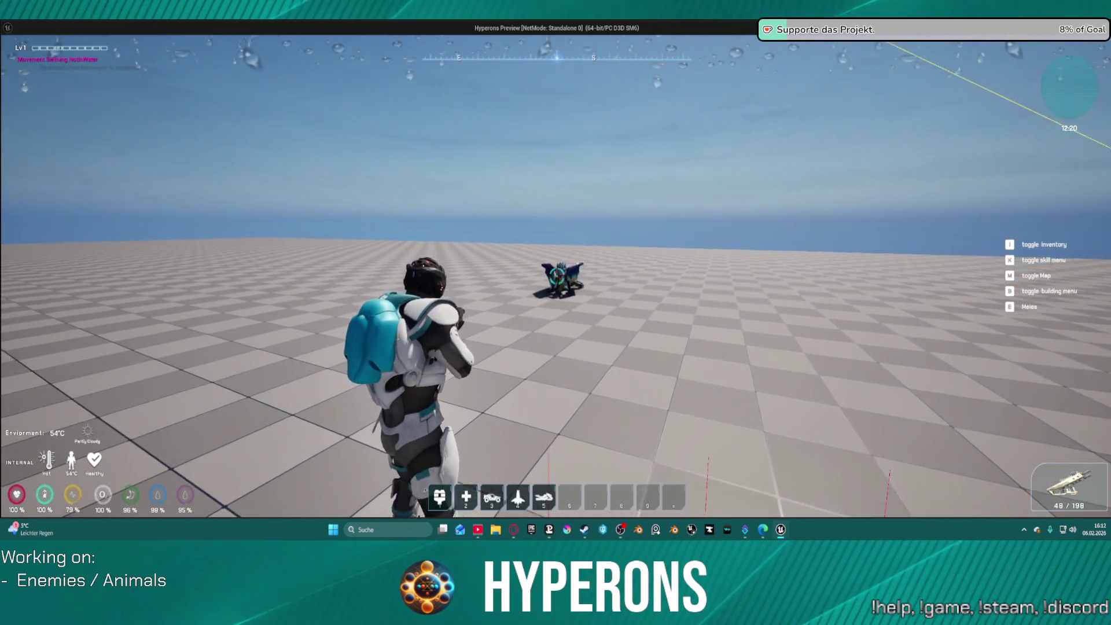
left_click(556, 277)
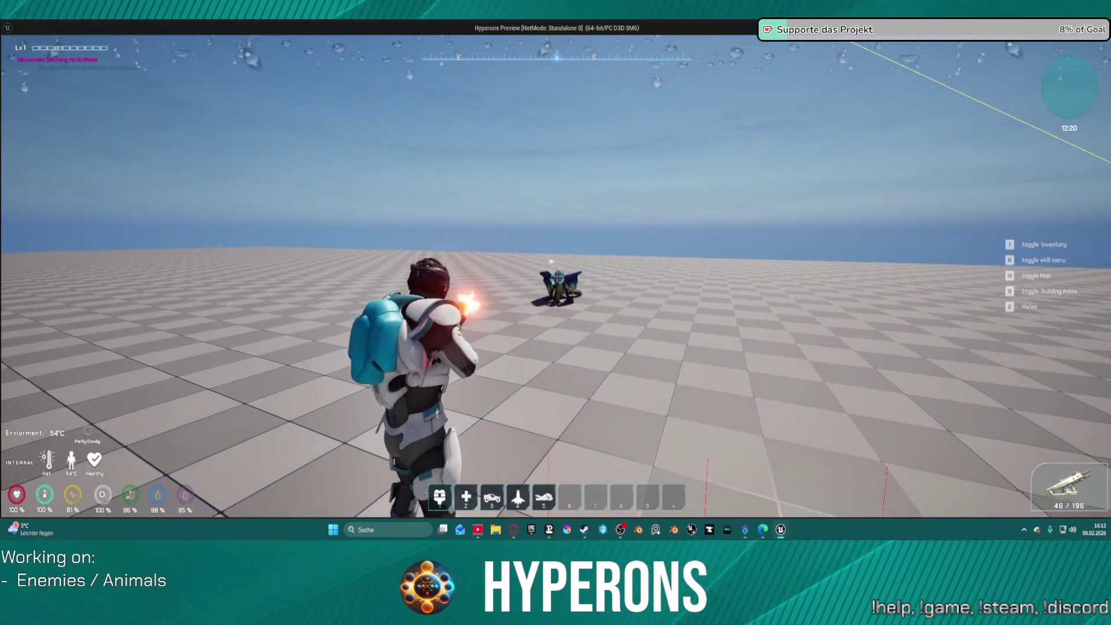
left_click(557, 277)
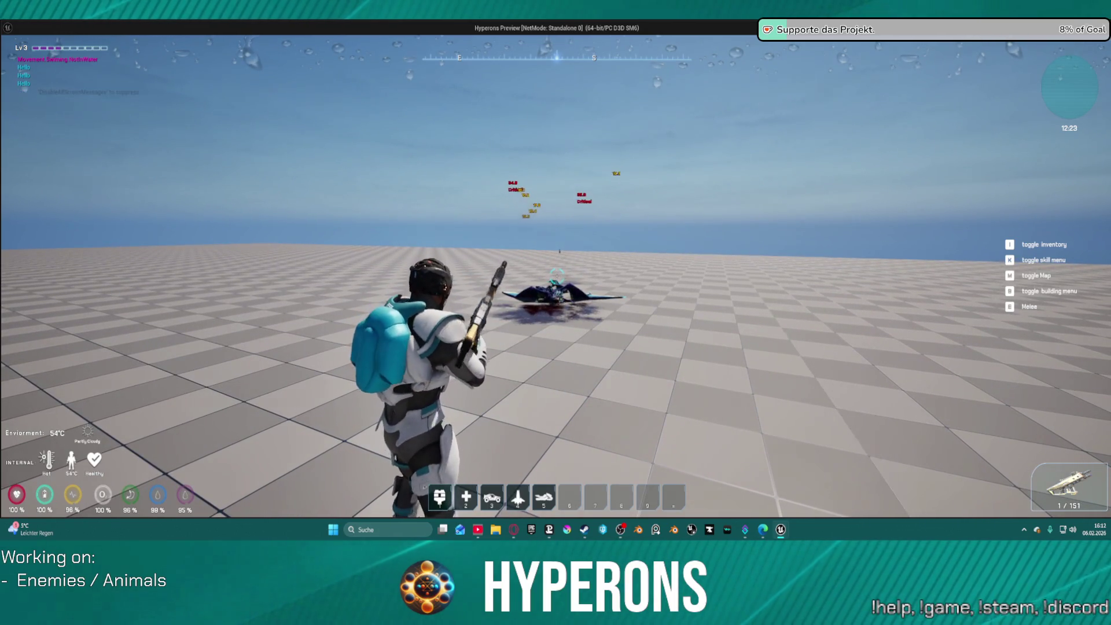
key("d")
key("w")
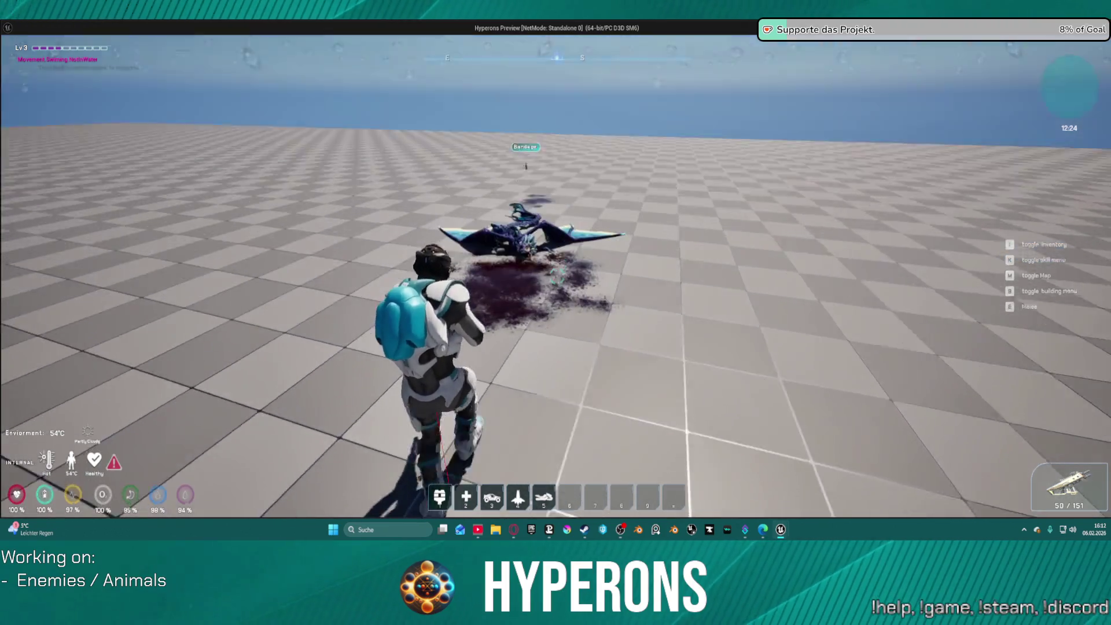
key("r")
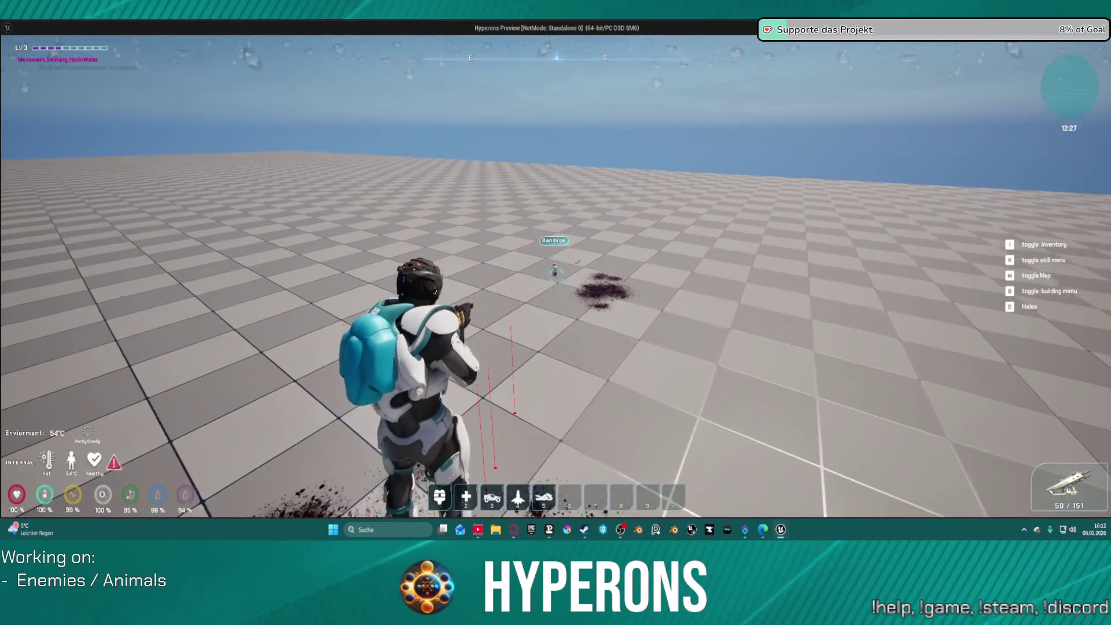
key("space")
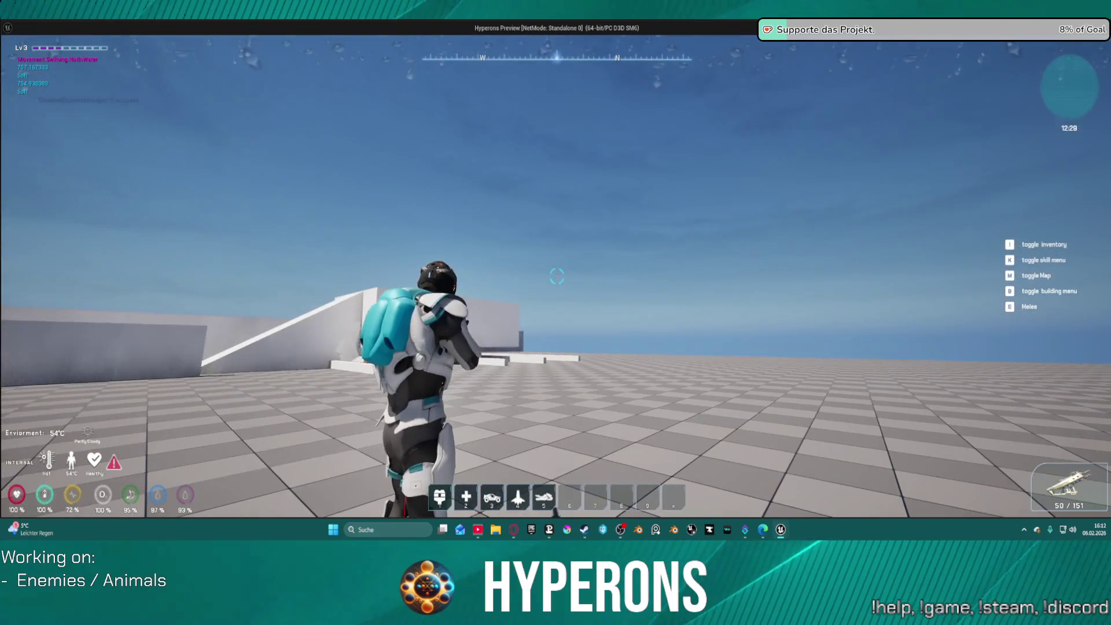
key("Escape")
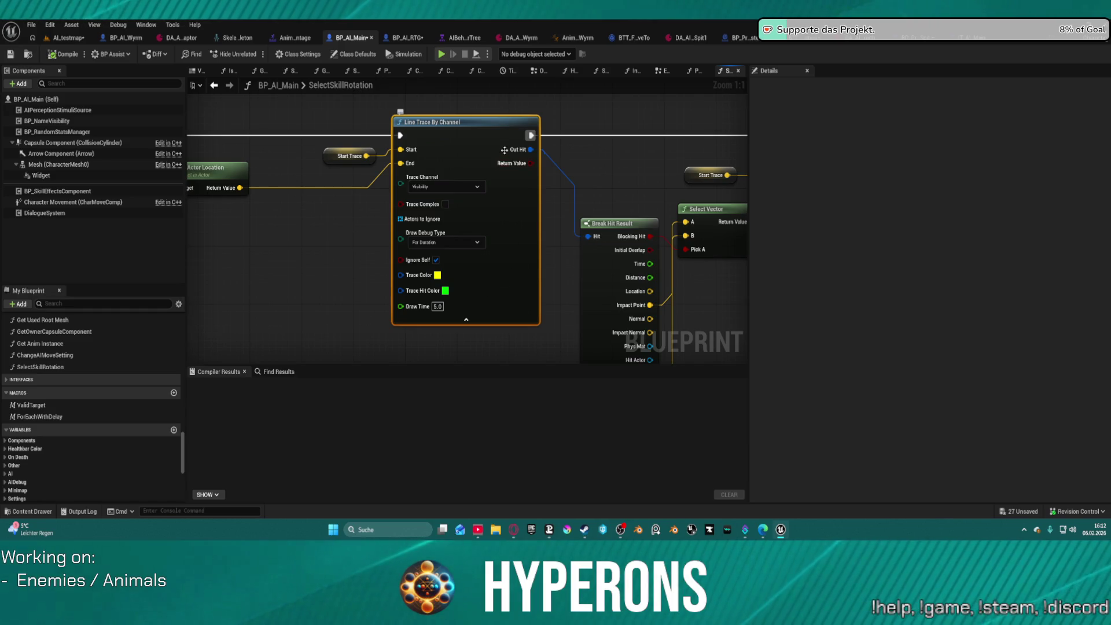
Step: In BP_AI_Wyrm's Class Defaults, filter the Details, keep Max Distance from Home 2500, and tick Draw Home Radius
left_click(405, 38)
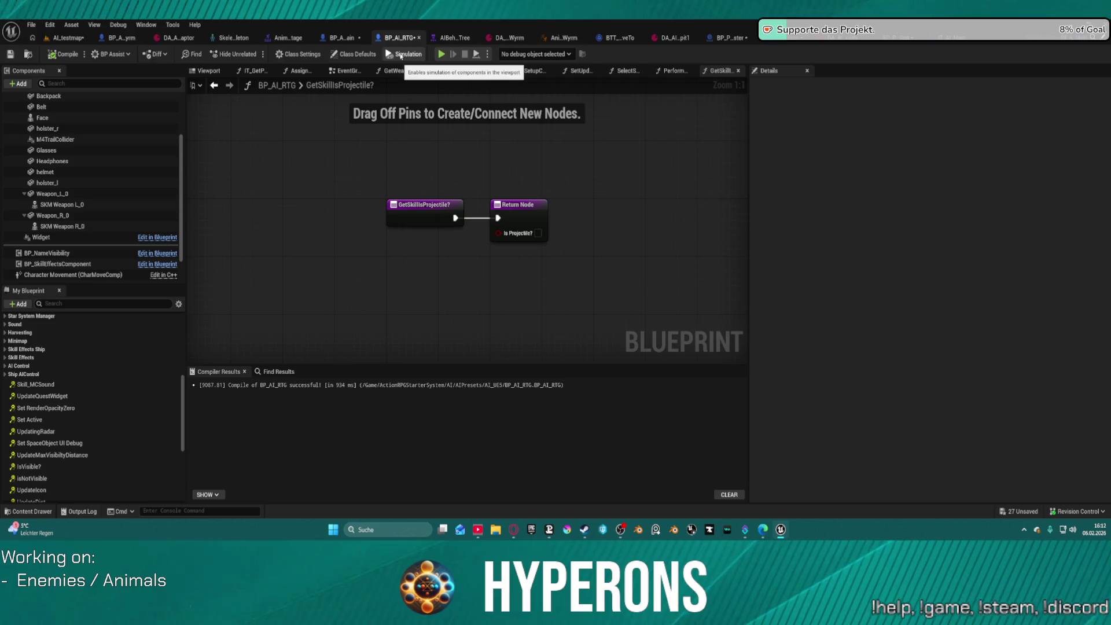
left_click(330, 38)
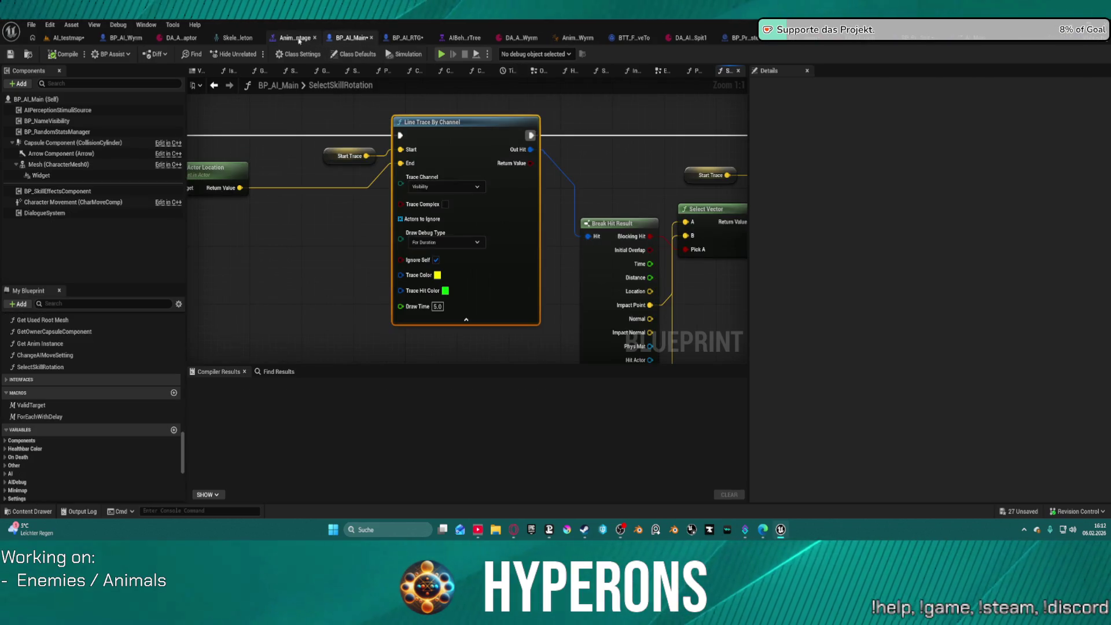
left_click(118, 37)
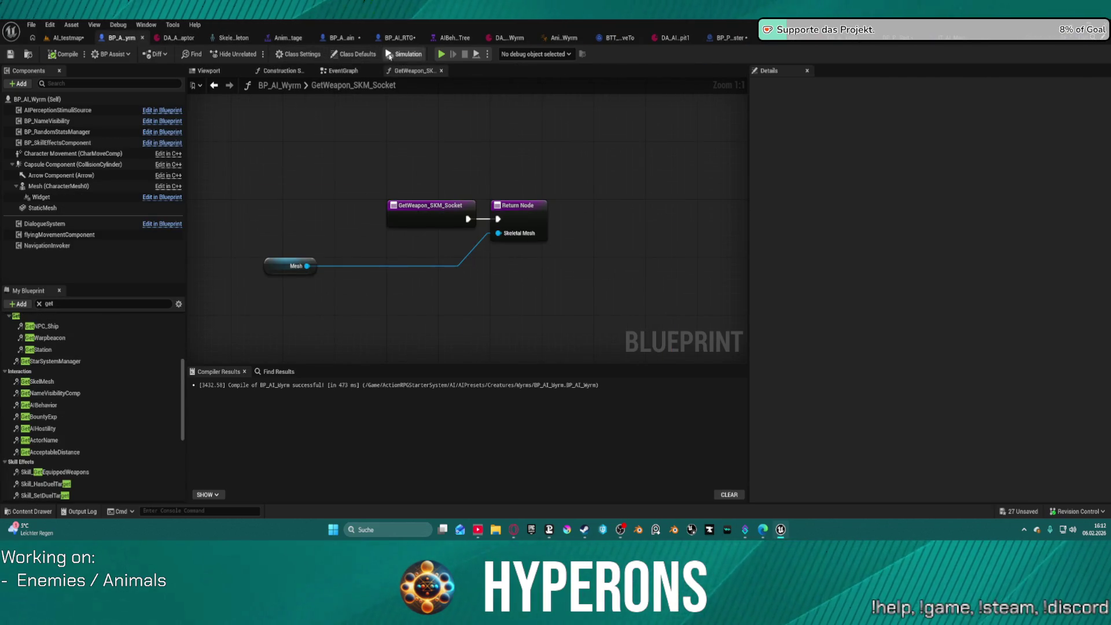
left_click(353, 54)
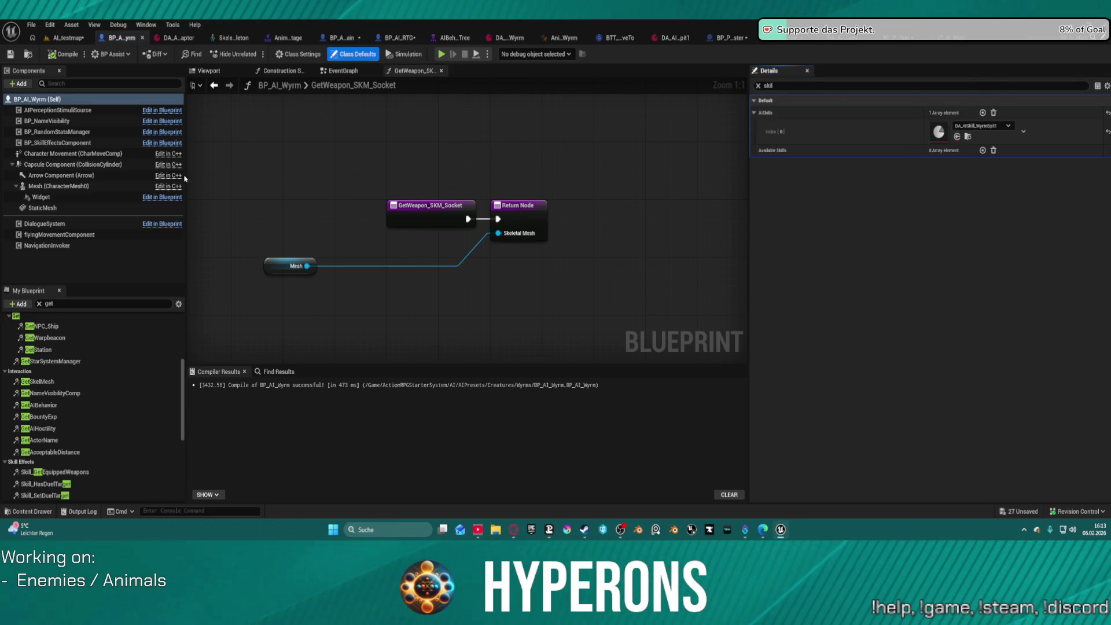
left_click(794, 86)
key("BackSpace")
key("BackSpace")
key("BackSpace")
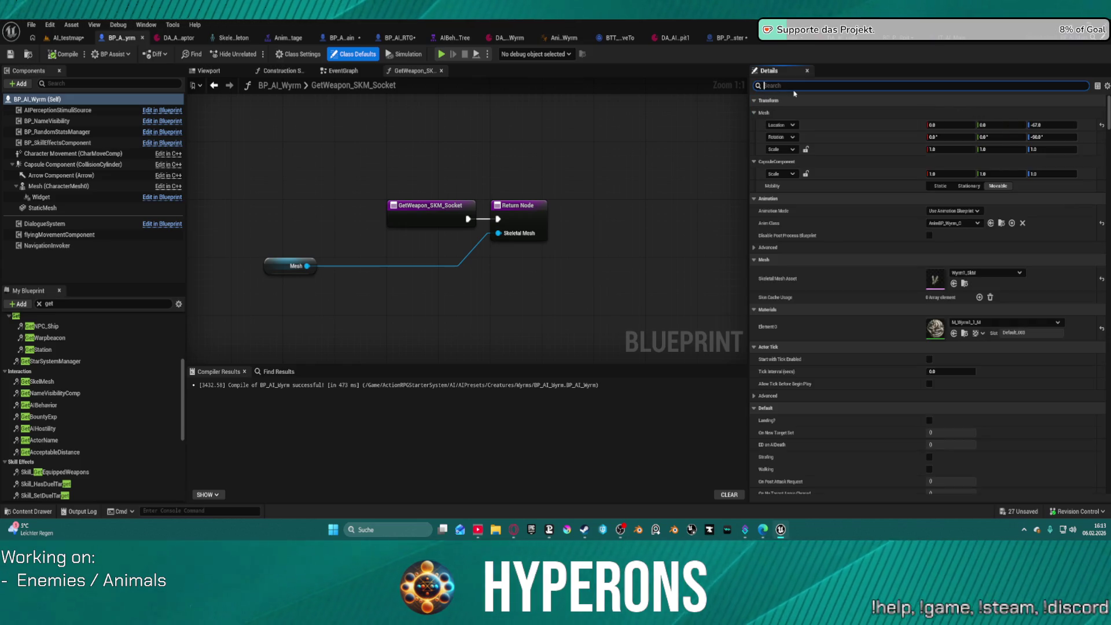
type("hom")
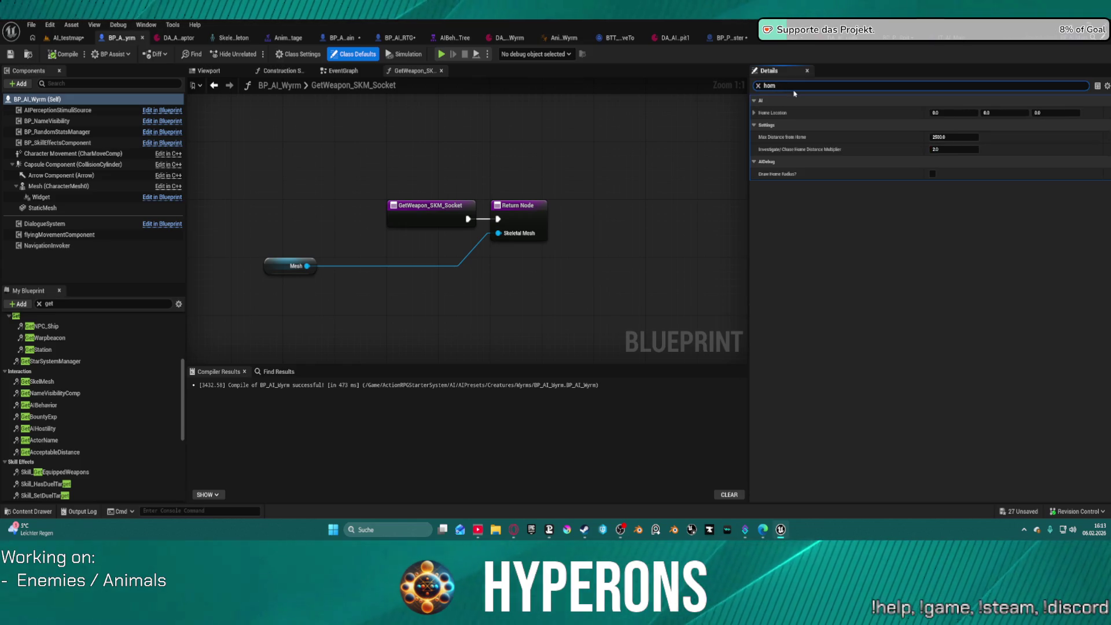
left_click(954, 137)
type("2000")
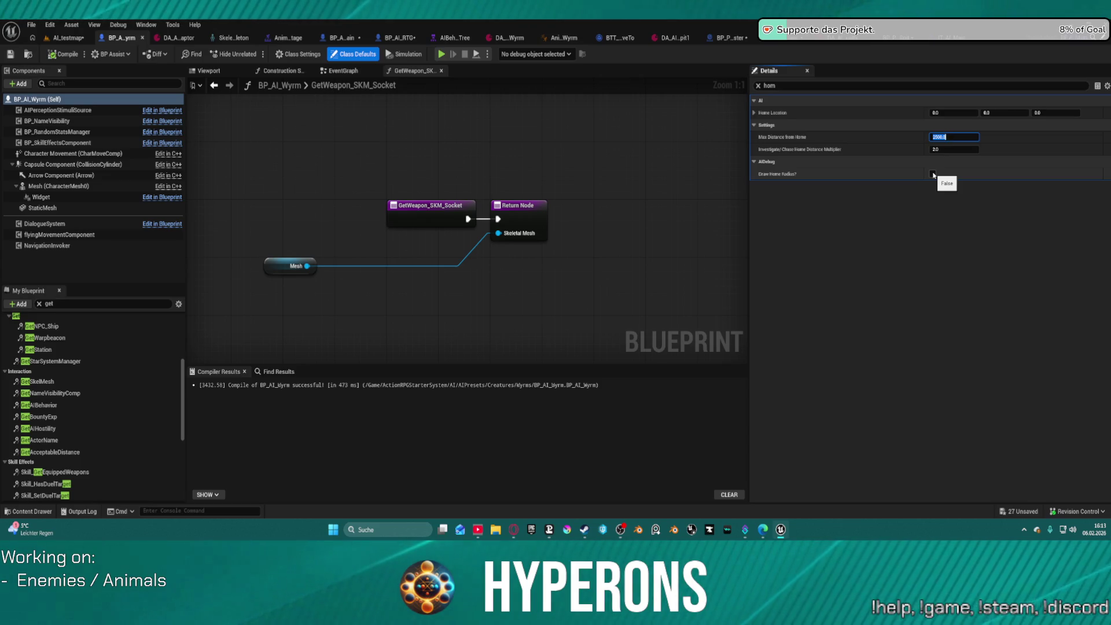
left_click(933, 175)
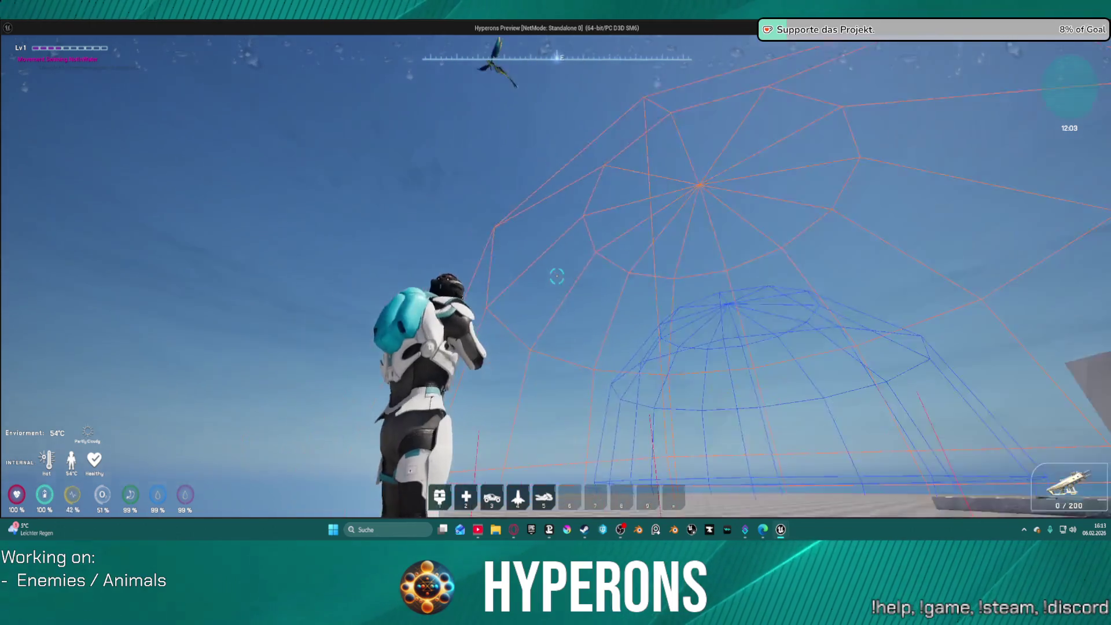
key("Escape")
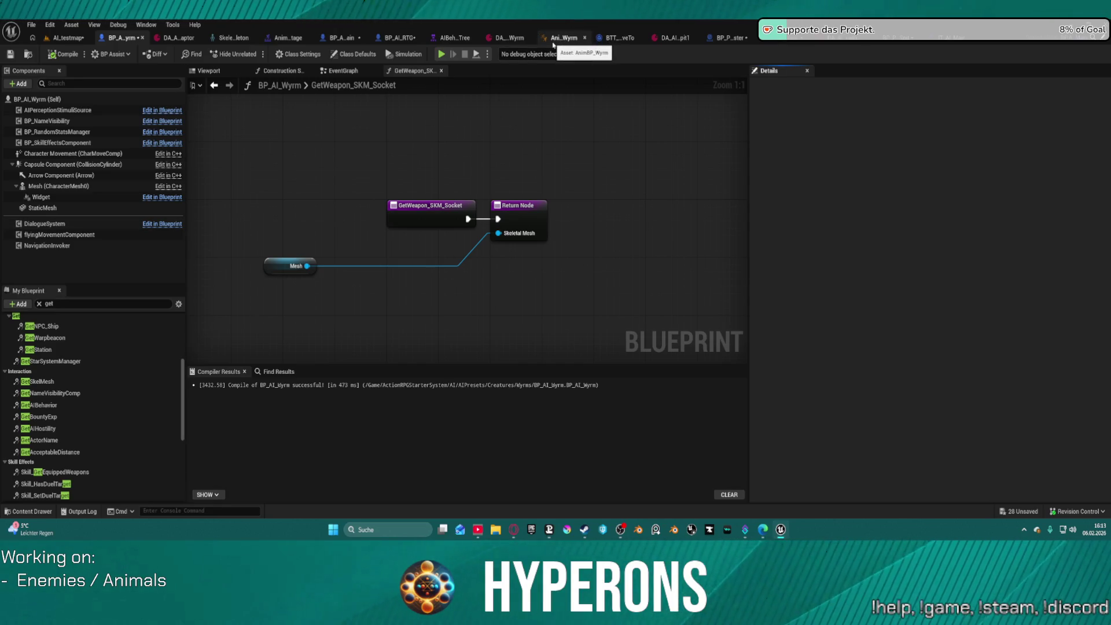
left_click(776, 37)
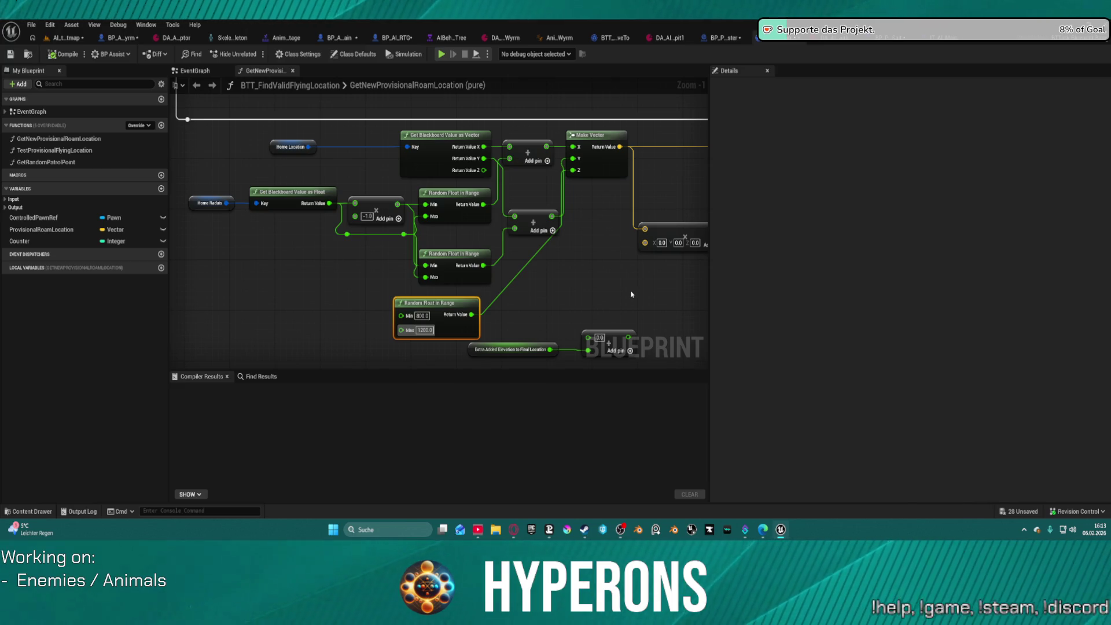
Step: Tidy the layout of the Home Location, Home Radius, blackboard getter and Random Float in Range nodes
left_click_drag(293, 140, 248, 141)
left_click_drag(425, 141, 361, 143)
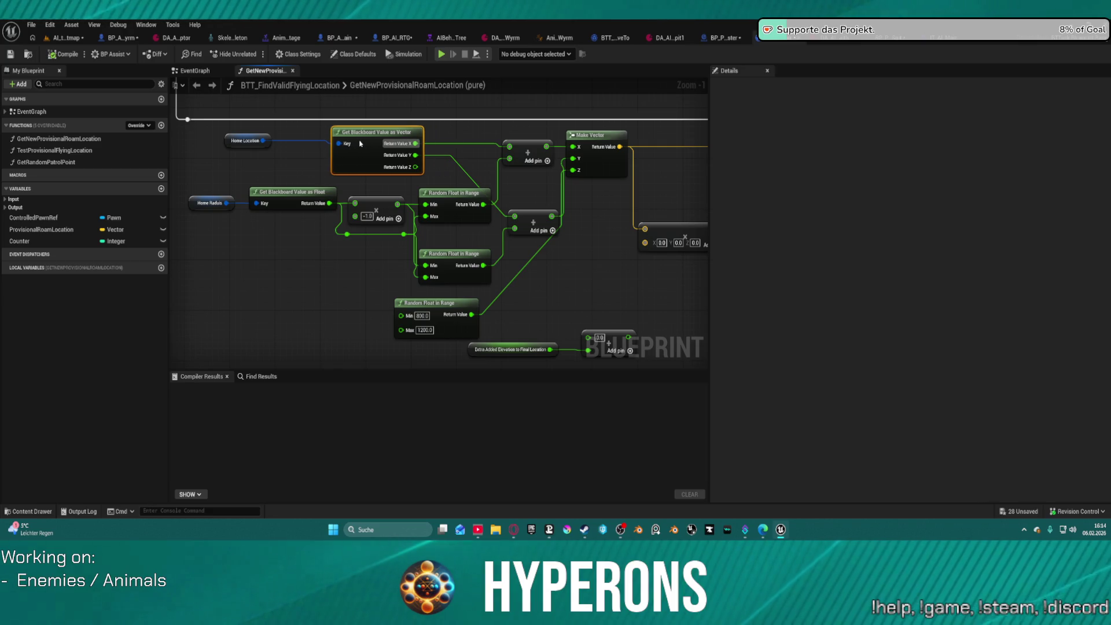
left_click_drag(454, 193, 452, 183)
left_click_drag(320, 191, 289, 176)
left_click(196, 205)
left_click_drag(196, 204, 171, 198)
left_click(272, 190)
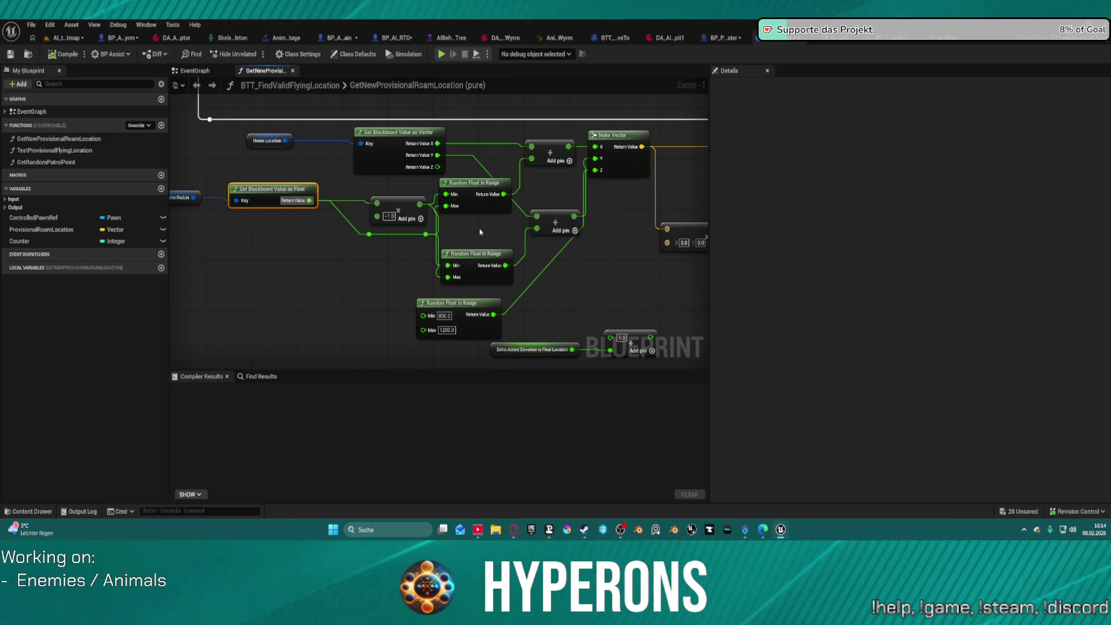
mouse_move(503, 201)
left_mouse_down()
mouse_move(524, 191)
mouse_move(496, 206)
left_mouse_up()
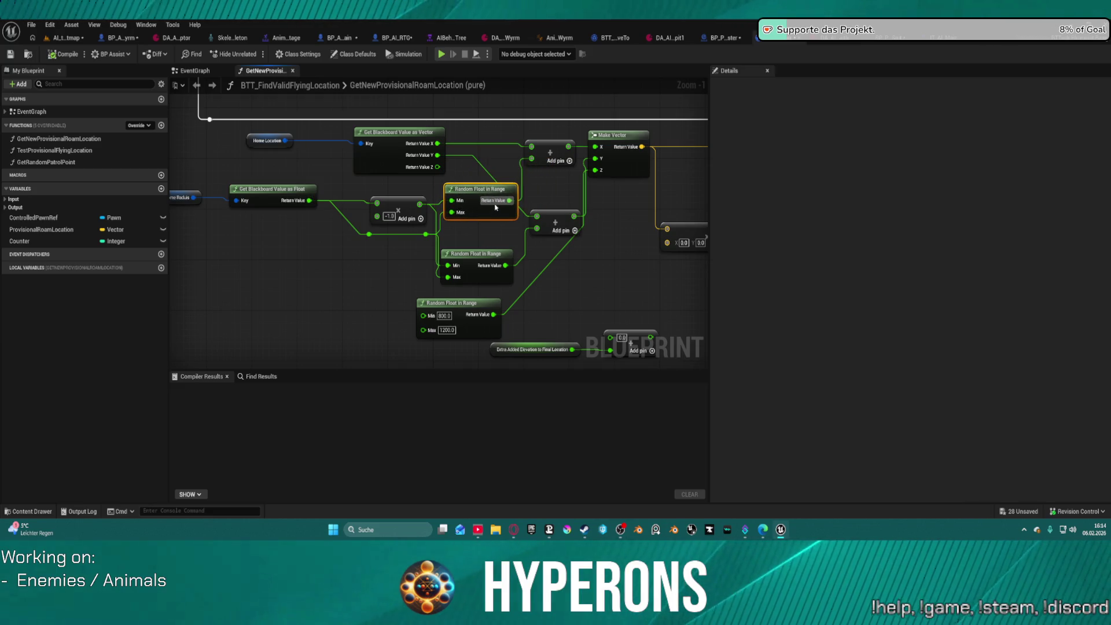
Step: Add Home Location's Z to the 0.0 add node, feed it into Make Vector's Z, and rearrange the 800–1200 range node
left_click_drag(320, 189, 413, 204)
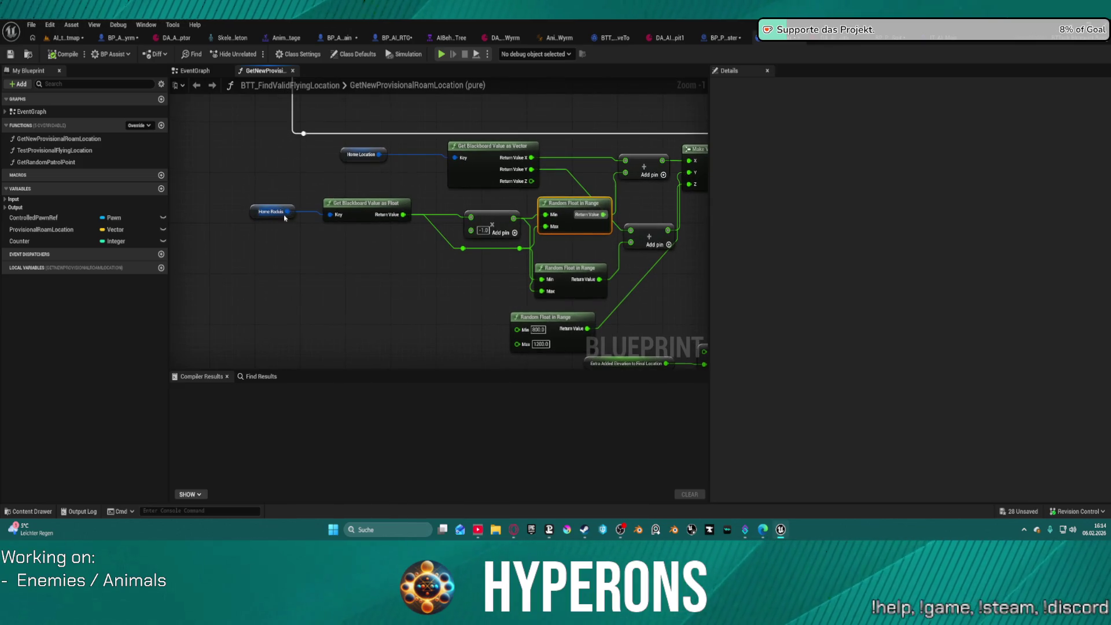
left_click_drag(519, 202, 260, 195)
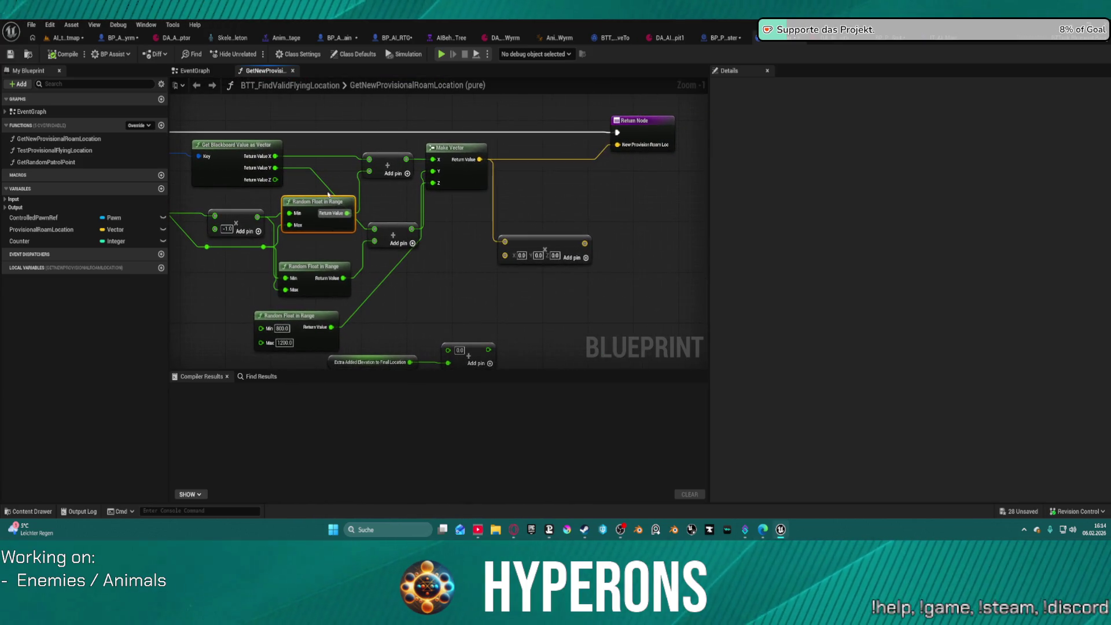
left_click_drag(455, 173, 492, 176)
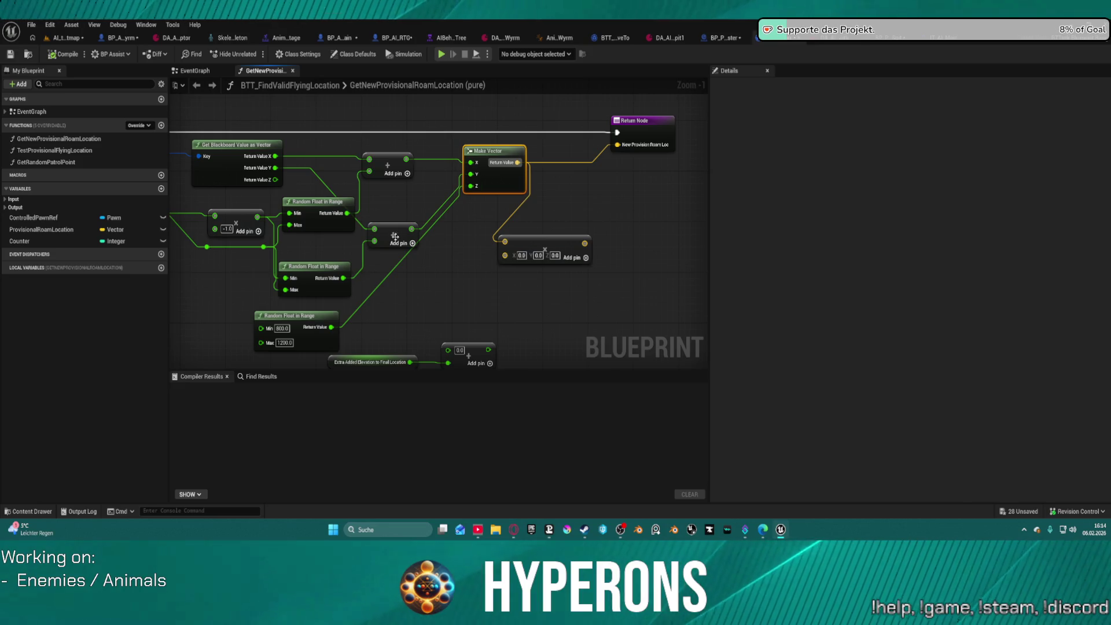
mouse_move(321, 320)
left_mouse_down()
mouse_move(446, 262)
mouse_move(445, 278)
left_mouse_up()
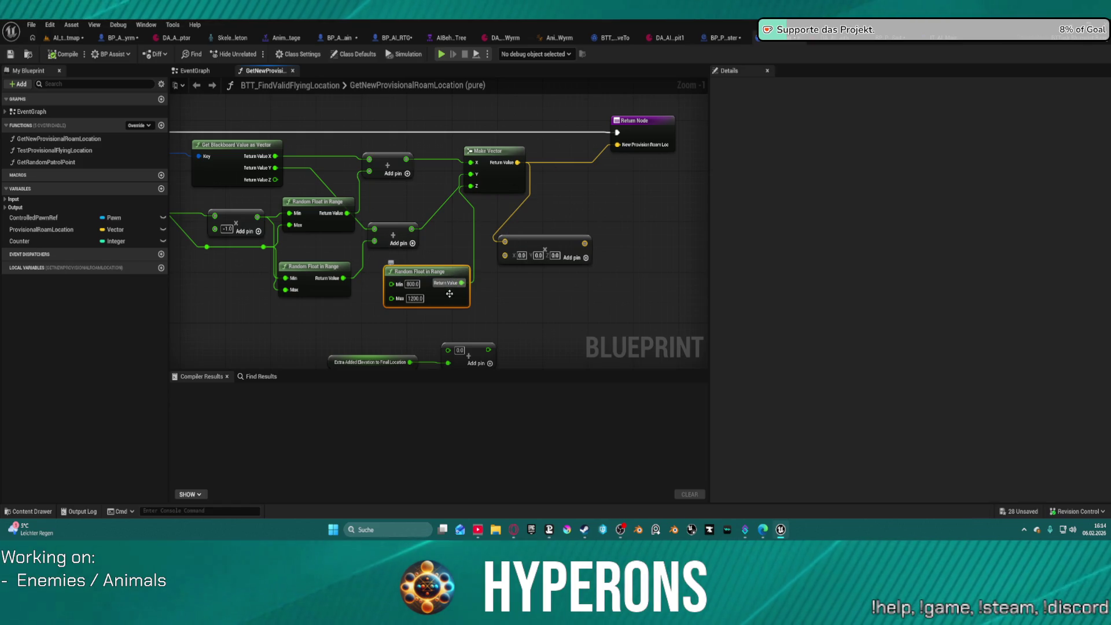
left_click(412, 284)
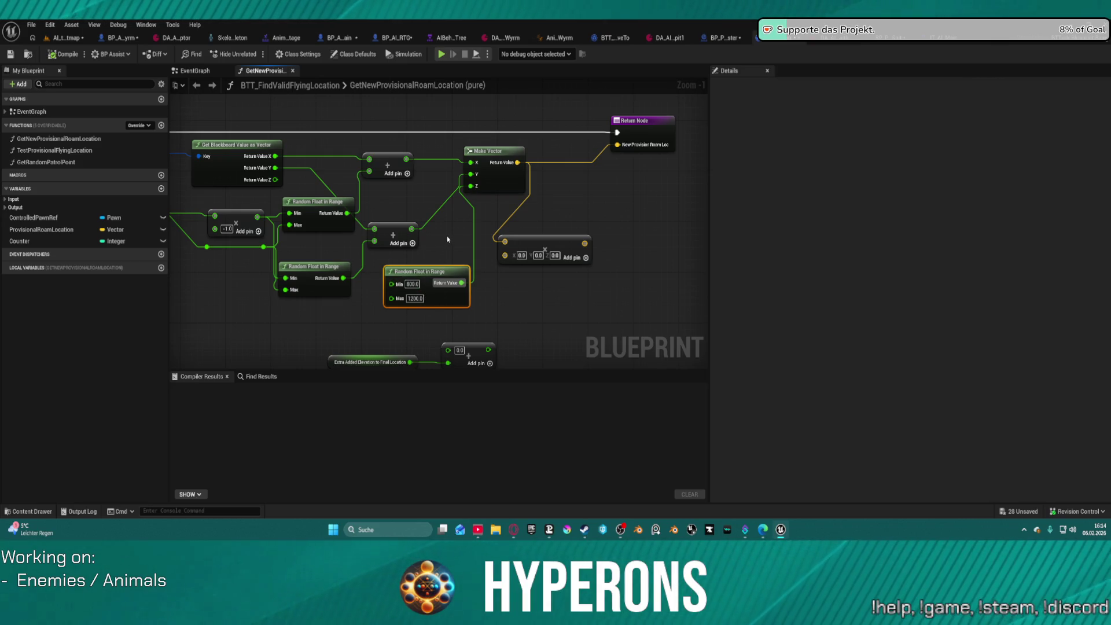
mouse_move(473, 353)
left_mouse_down()
mouse_move(480, 301)
mouse_move(469, 246)
mouse_move(450, 226)
mouse_move(467, 226)
left_mouse_up()
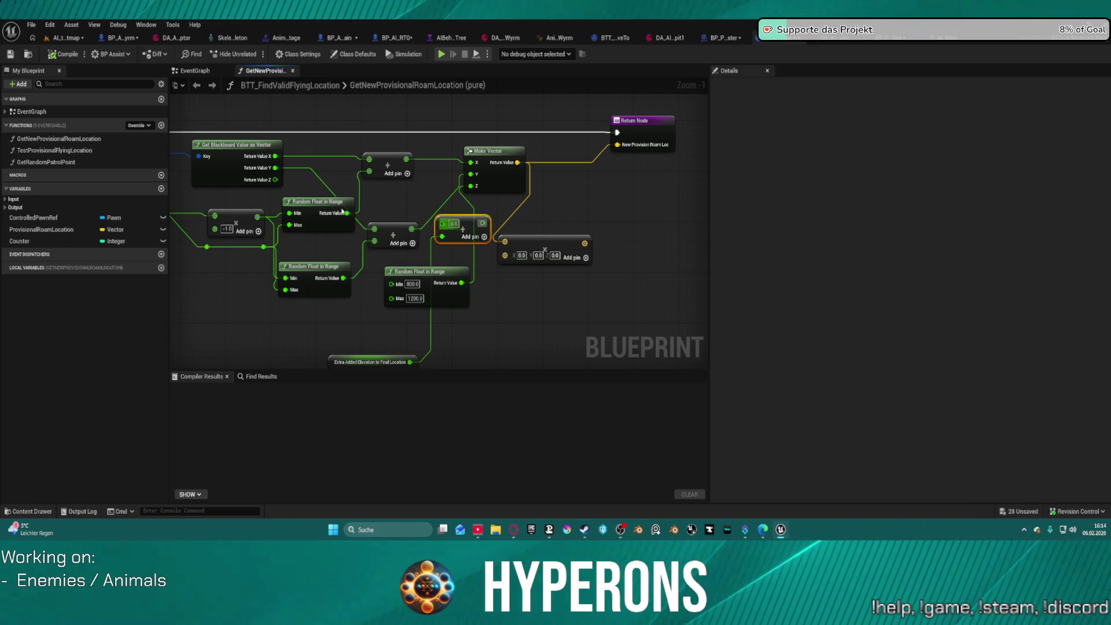
mouse_move(275, 180)
left_mouse_down()
mouse_move(362, 182)
mouse_move(442, 230)
mouse_move(573, 200)
mouse_move(471, 186)
left_mouse_up()
left_click(495, 174)
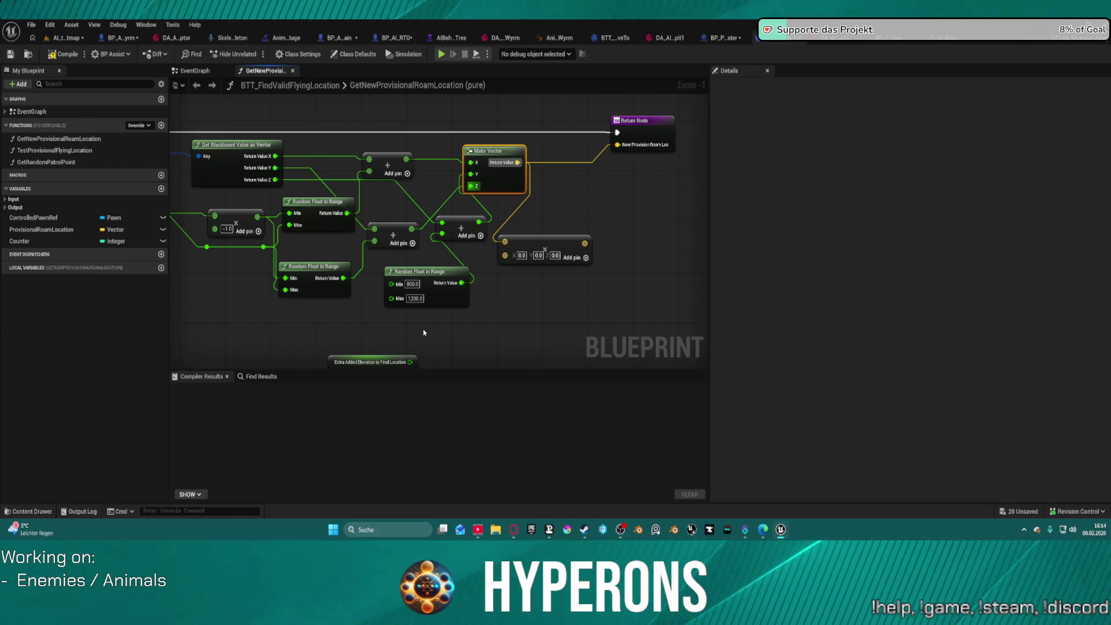
mouse_move(430, 279)
left_mouse_down()
mouse_move(400, 288)
mouse_move(378, 320)
mouse_move(316, 319)
left_mouse_up()
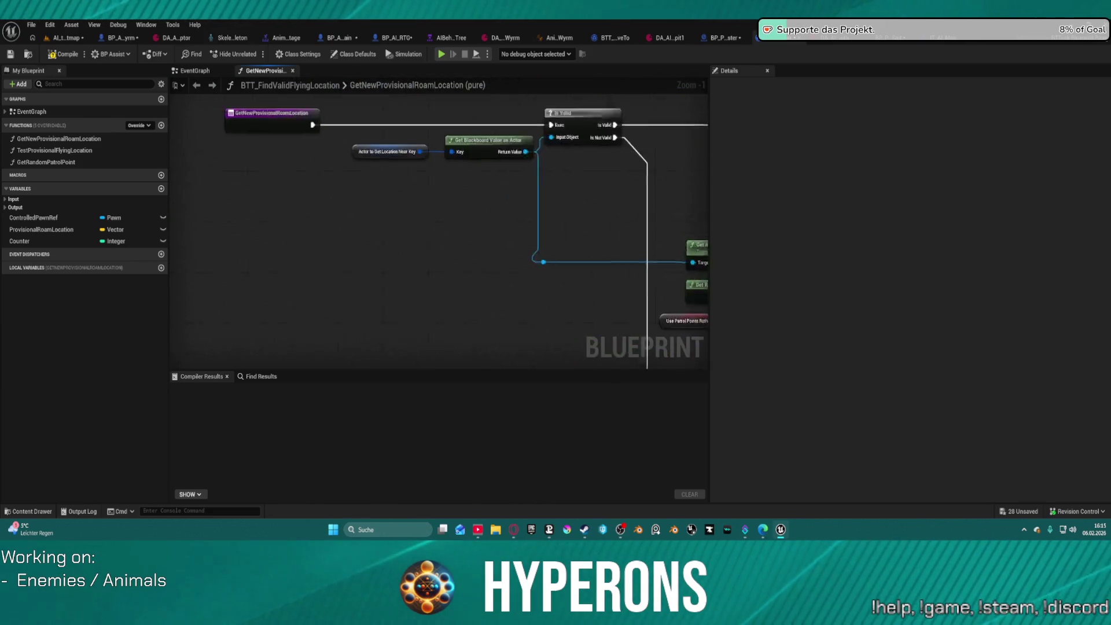
Step: Glance at BP_Proj_Master, then return to the BTT_FlyingMoveTo event graph
scroll(663, 172, "down", 2)
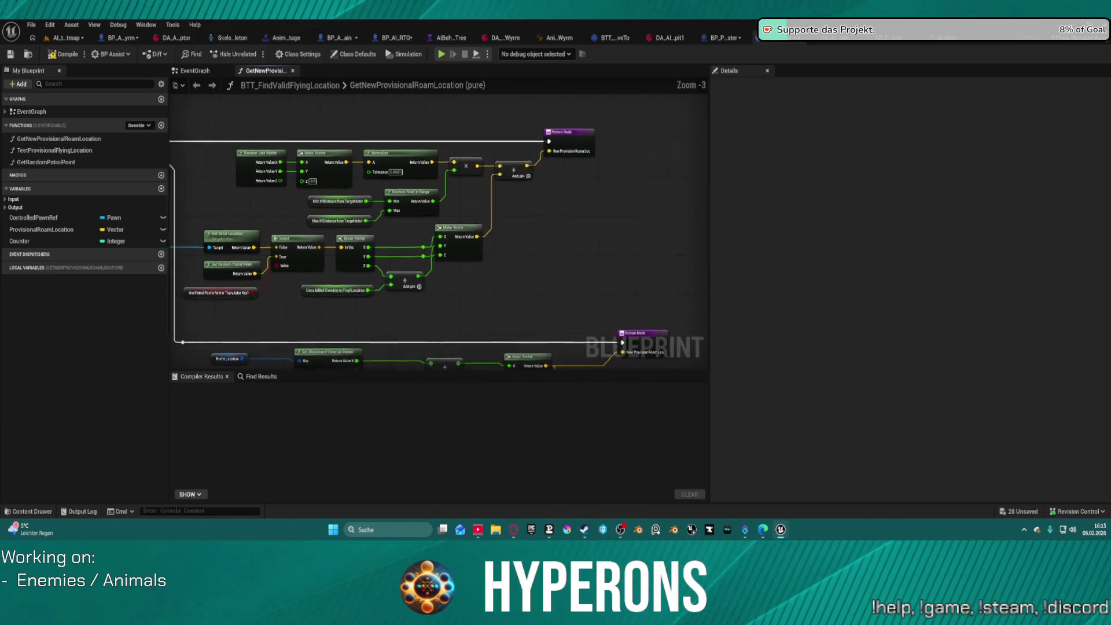
left_click(726, 38)
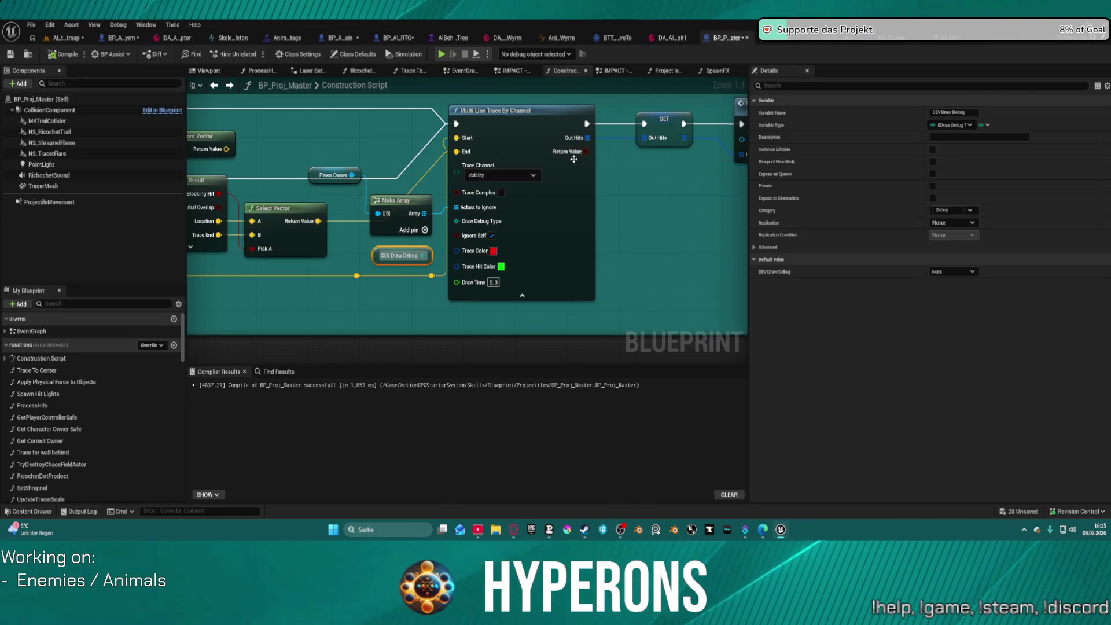
left_click(615, 37)
Step: Delete the stray leftover nodes sitting below the comment group
scroll(585, 249, "down", 4)
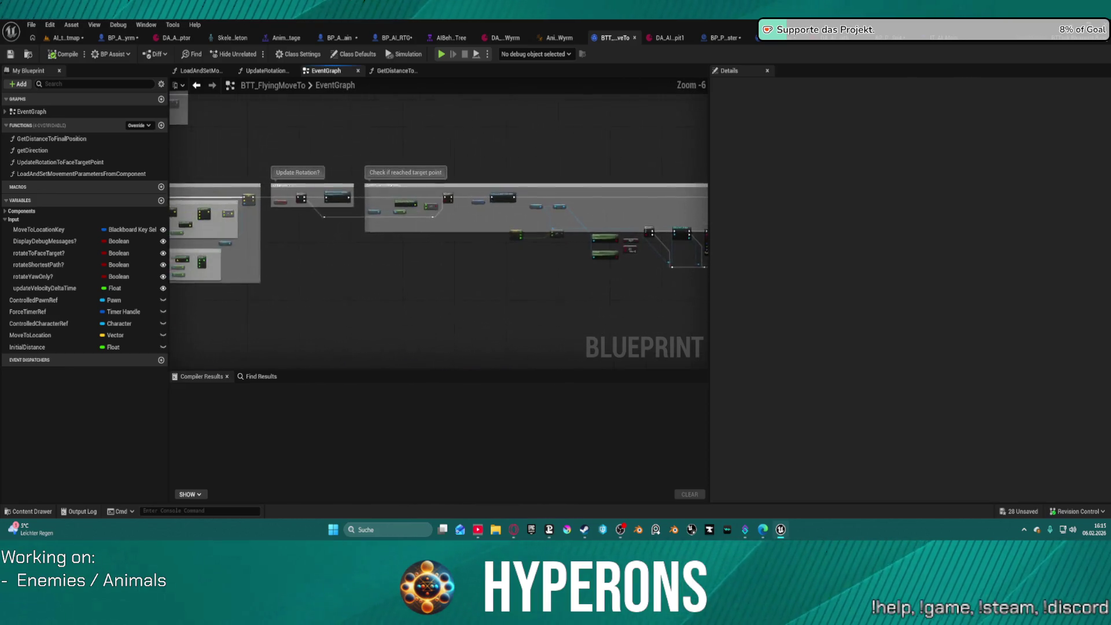
scroll(533, 261, "up", 3)
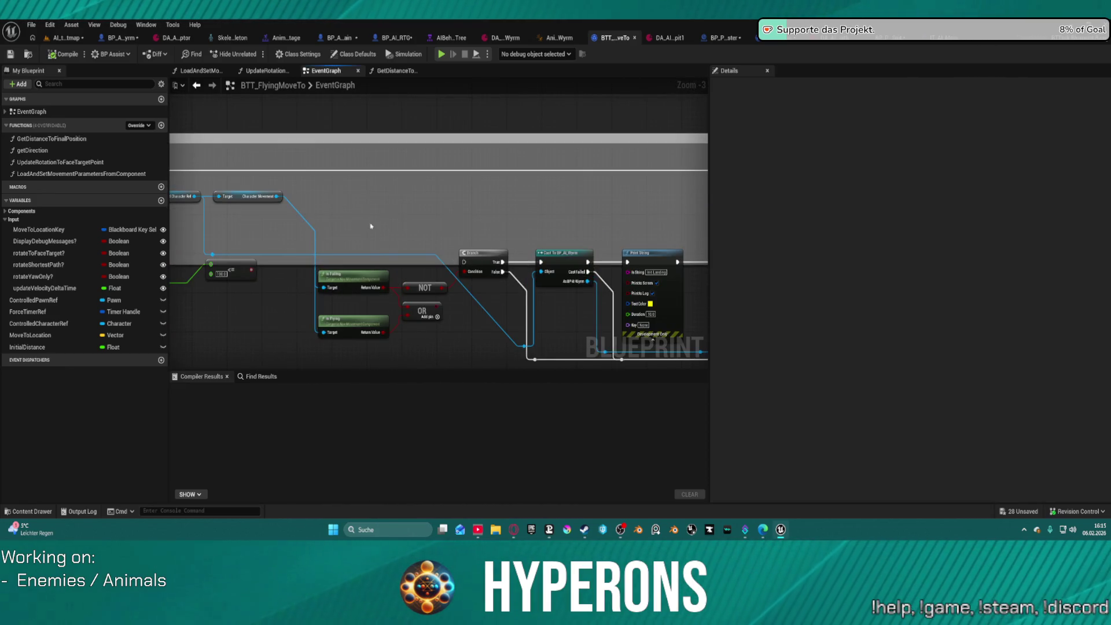
scroll(376, 227, "down", 3)
left_click_drag(334, 216, 573, 310)
key("Delete")
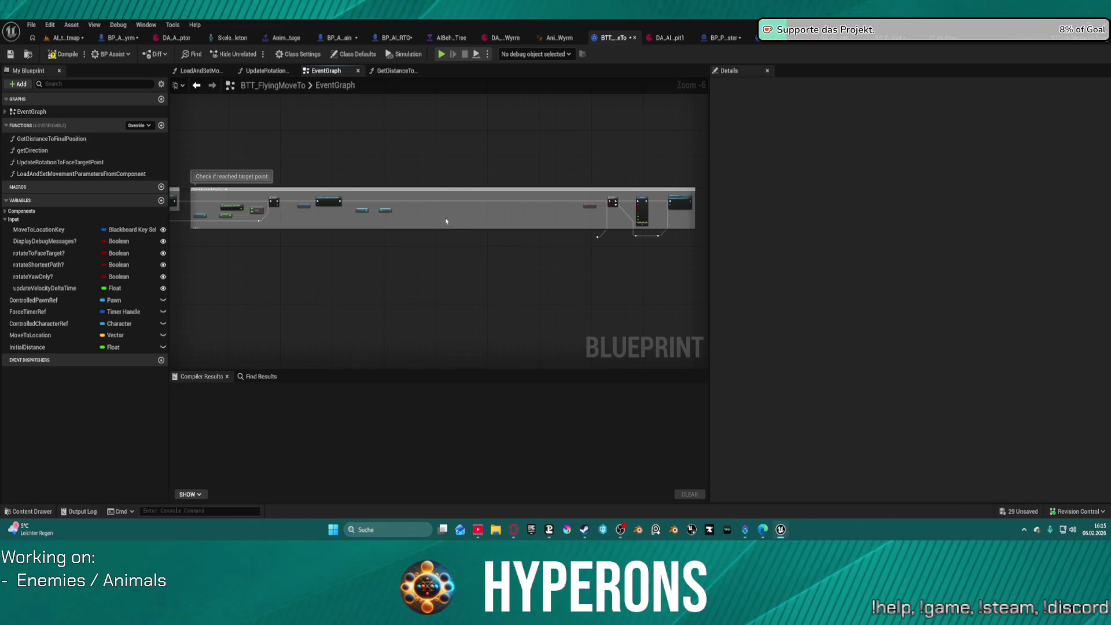
key("Delete")
mouse_move(681, 253)
left_mouse_down()
mouse_move(568, 233)
mouse_move(575, 265)
mouse_move(519, 257)
mouse_move(561, 256)
mouse_move(582, 234)
left_mouse_up()
Step: Pan through the interp direction, Update Rotation?, target-point check, debug print and Move to Location setup groups
scroll(612, 249, "up", 5)
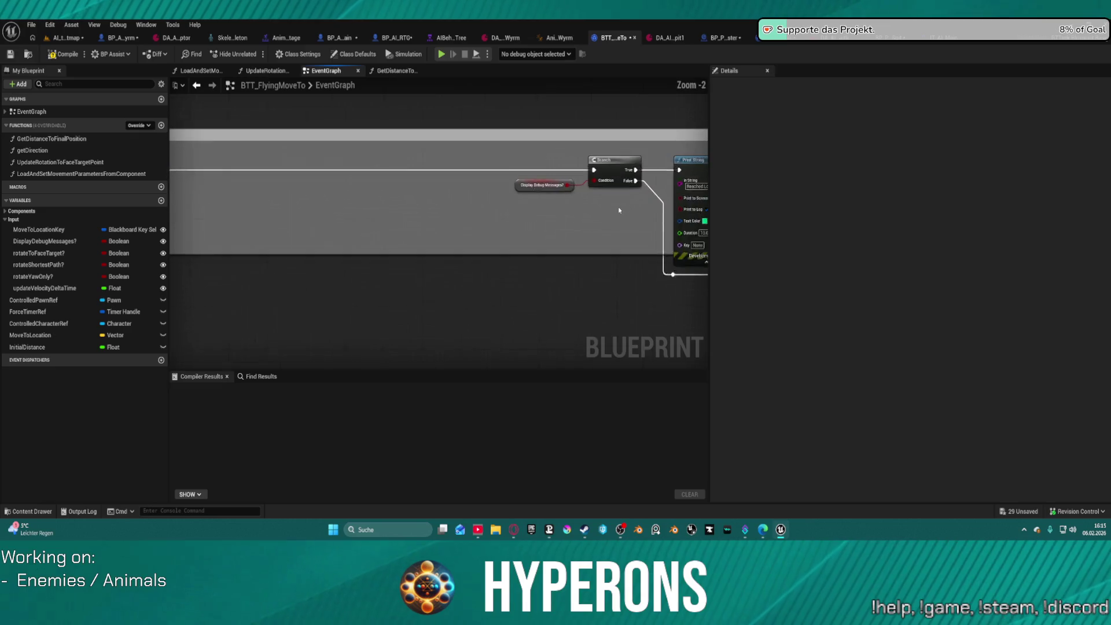
scroll(568, 243, "down", 9)
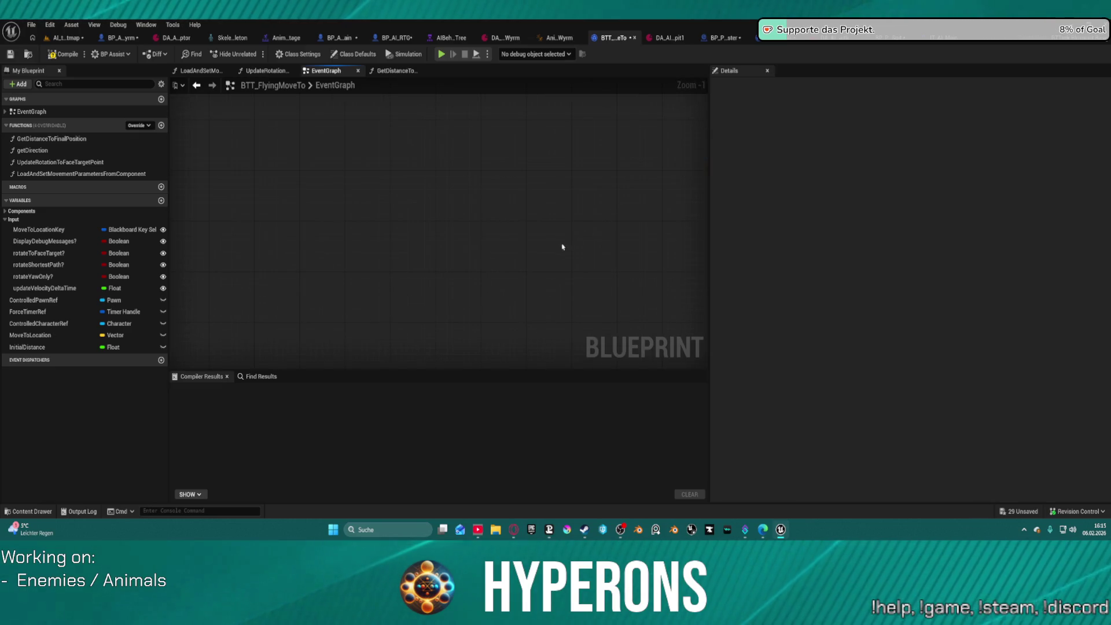
scroll(521, 283, "up", 6)
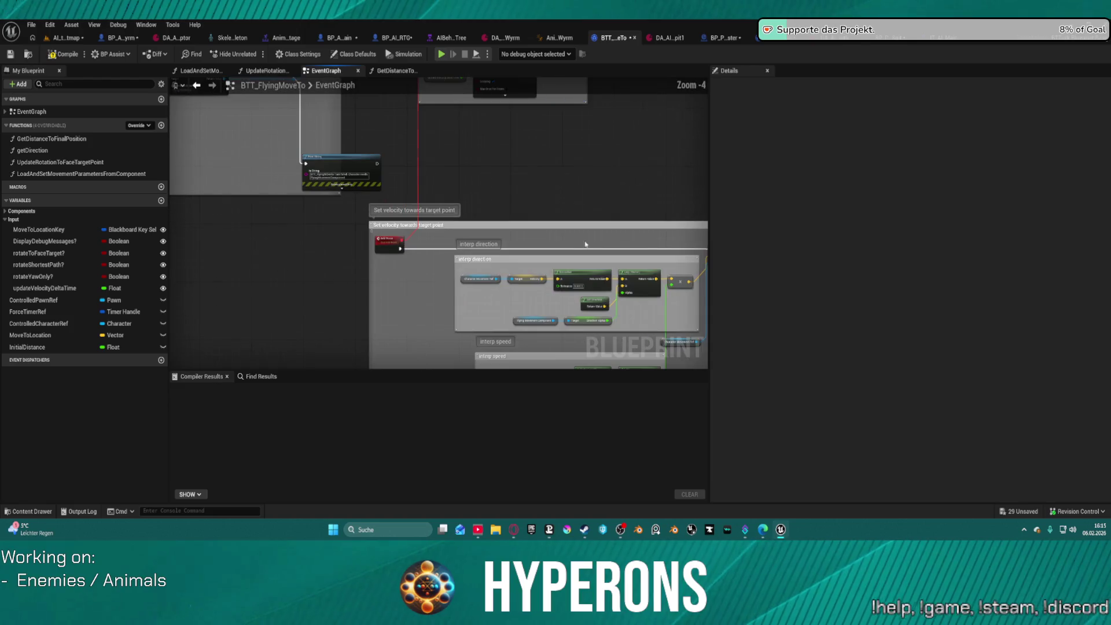
scroll(462, 199, "up", 5)
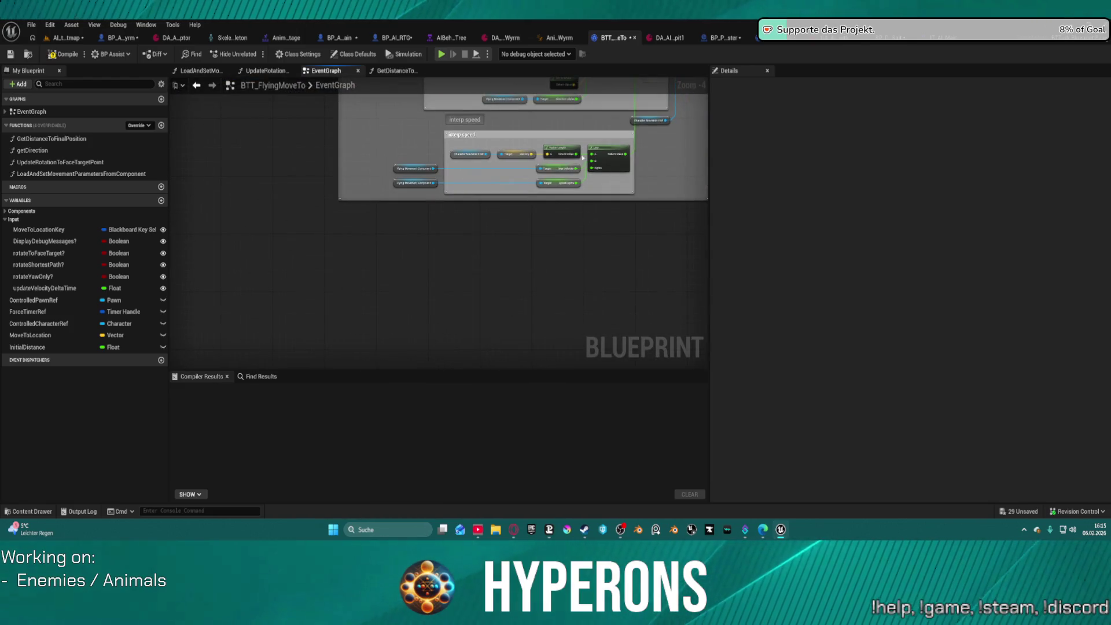
mouse_move(520, 139)
left_mouse_down()
mouse_move(501, 174)
mouse_move(489, 362)
mouse_move(361, 356)
left_mouse_up()
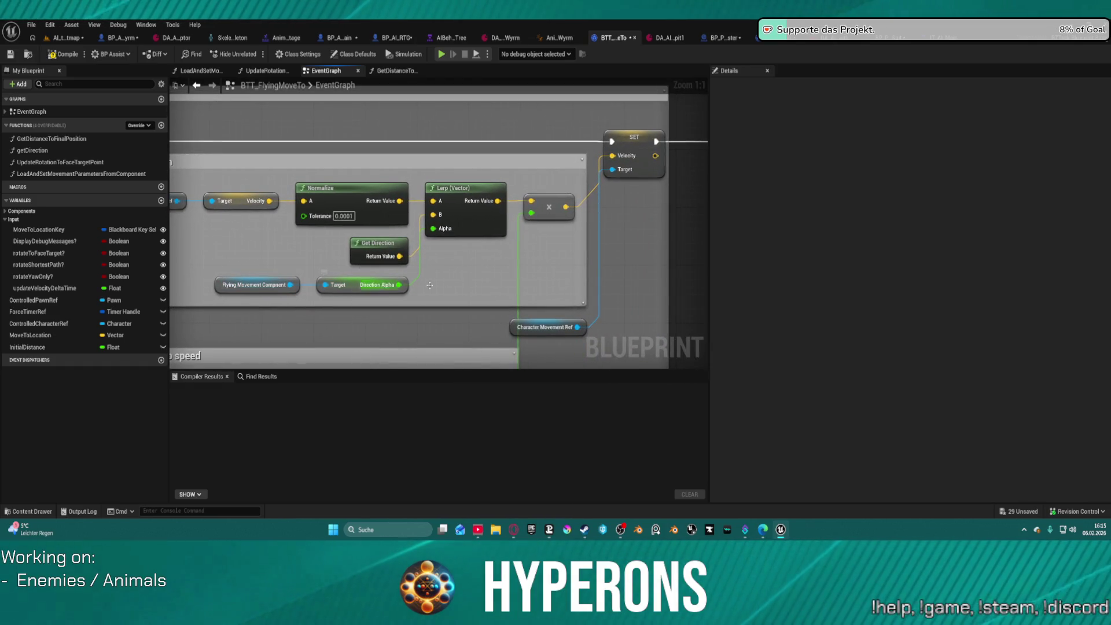
left_click_drag(335, 291, 209, 304)
left_click_drag(474, 287, 170, 329)
left_click_drag(554, 255, 425, 253)
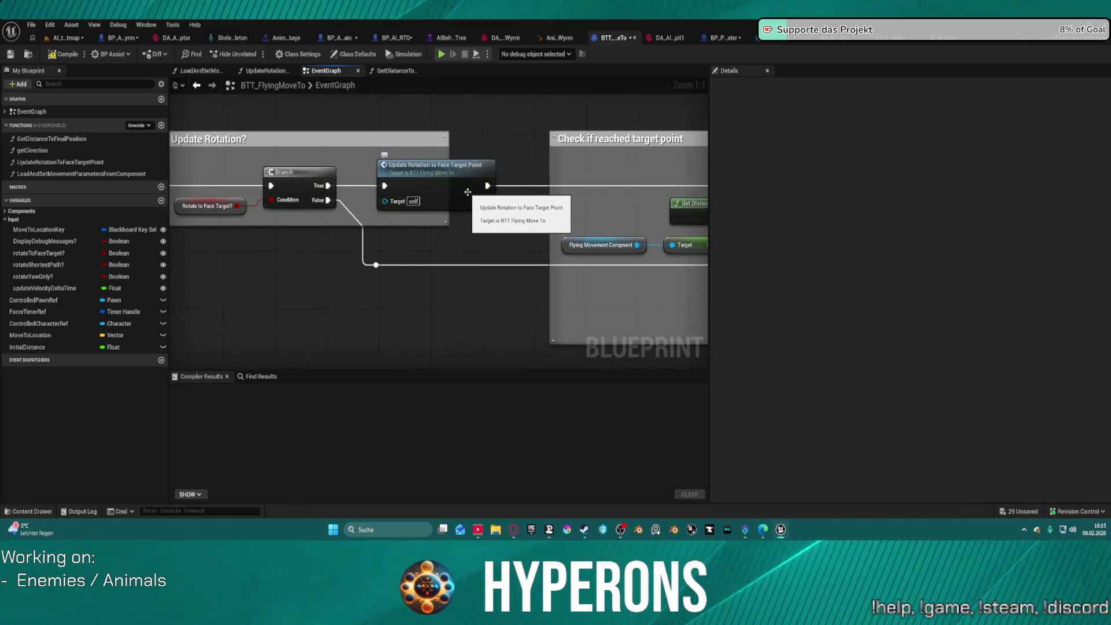
mouse_move(482, 193)
left_mouse_down()
mouse_move(358, 185)
mouse_move(660, 197)
mouse_move(201, 168)
left_mouse_up()
left_click_drag(683, 197, 281, 196)
mouse_move(405, 197)
left_mouse_down()
mouse_move(139, 197)
mouse_move(163, 202)
mouse_move(231, 324)
mouse_move(403, 298)
mouse_move(551, 338)
left_mouse_up()
left_click_drag(419, 158, 521, 174)
mouse_move(231, 260)
left_mouse_down()
mouse_move(668, 272)
mouse_move(308, 264)
mouse_move(344, 365)
left_mouse_up()
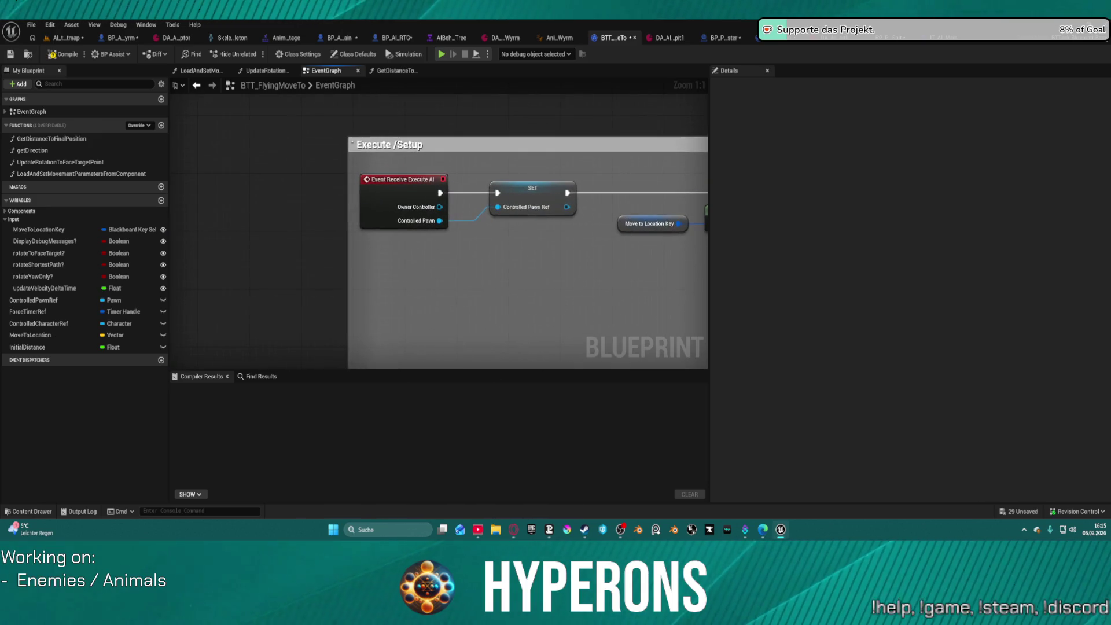
Step: Inspect the GetDistanceToFinalPosition and UpdateRotationToFaceTargetPoint functions, then go back to GetNewProvisionalRoamLocation
double_click(71, 140)
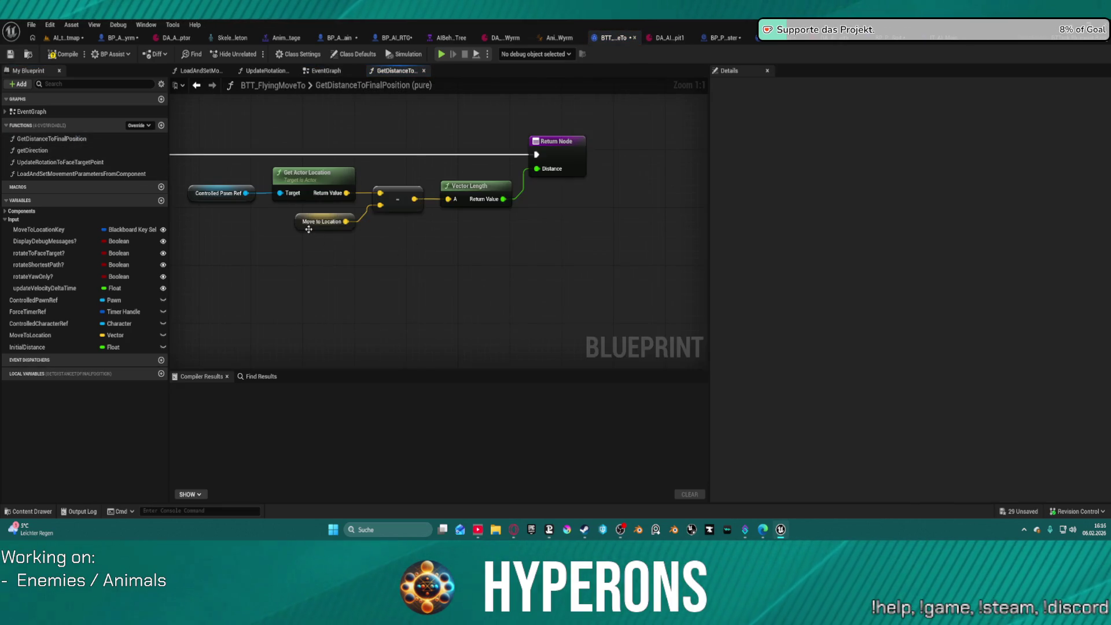
double_click(69, 162)
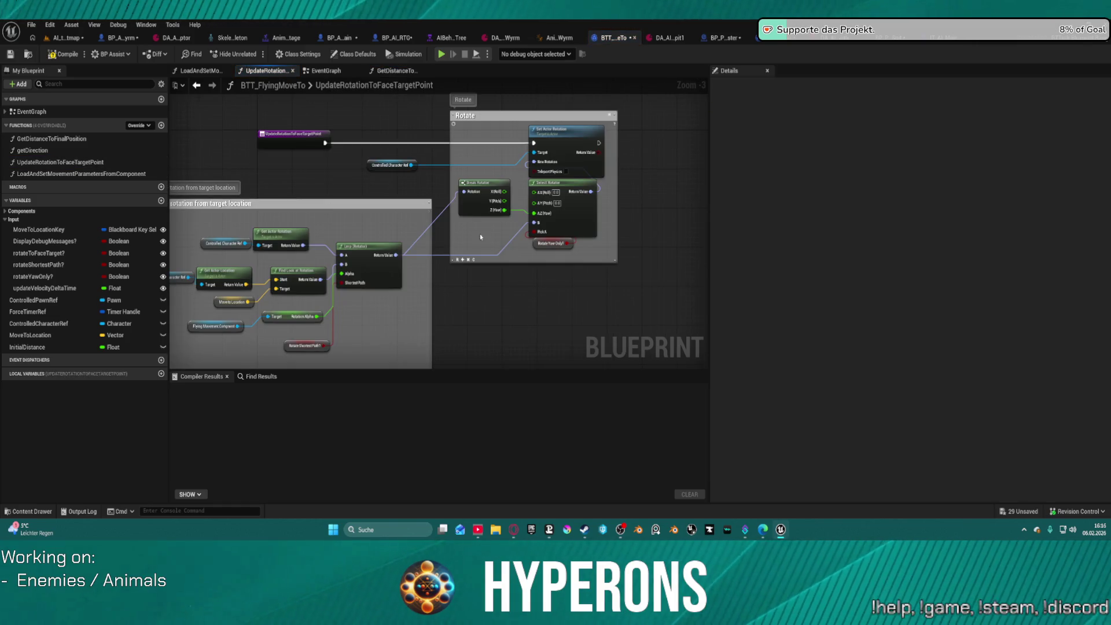
scroll(544, 223, "up", 3)
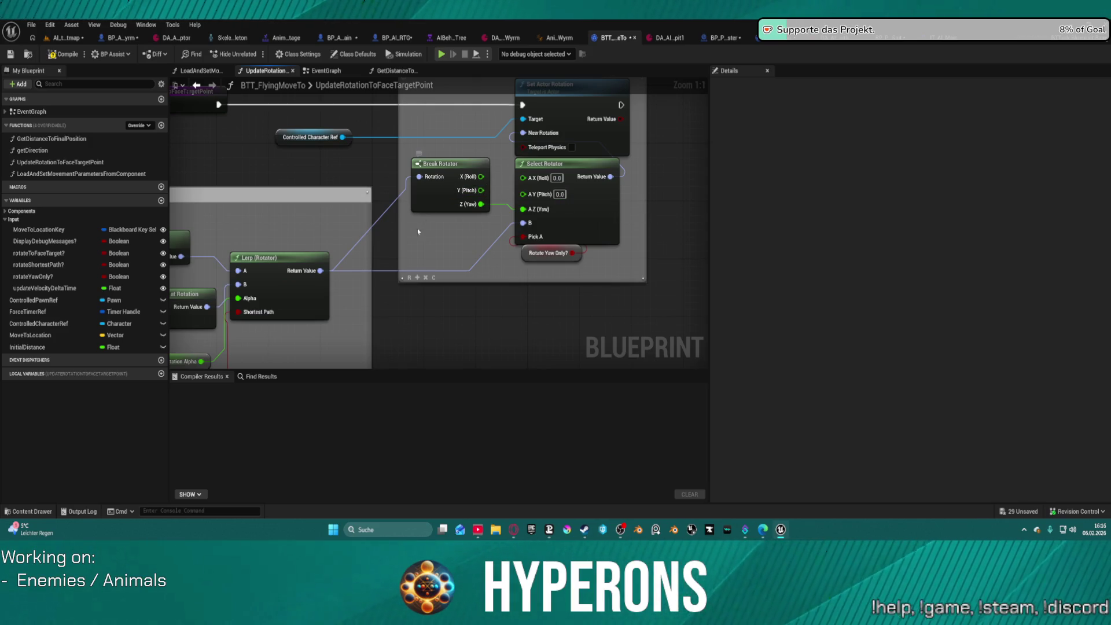
scroll(354, 259, "down", 4)
scroll(607, 149, "up", 4)
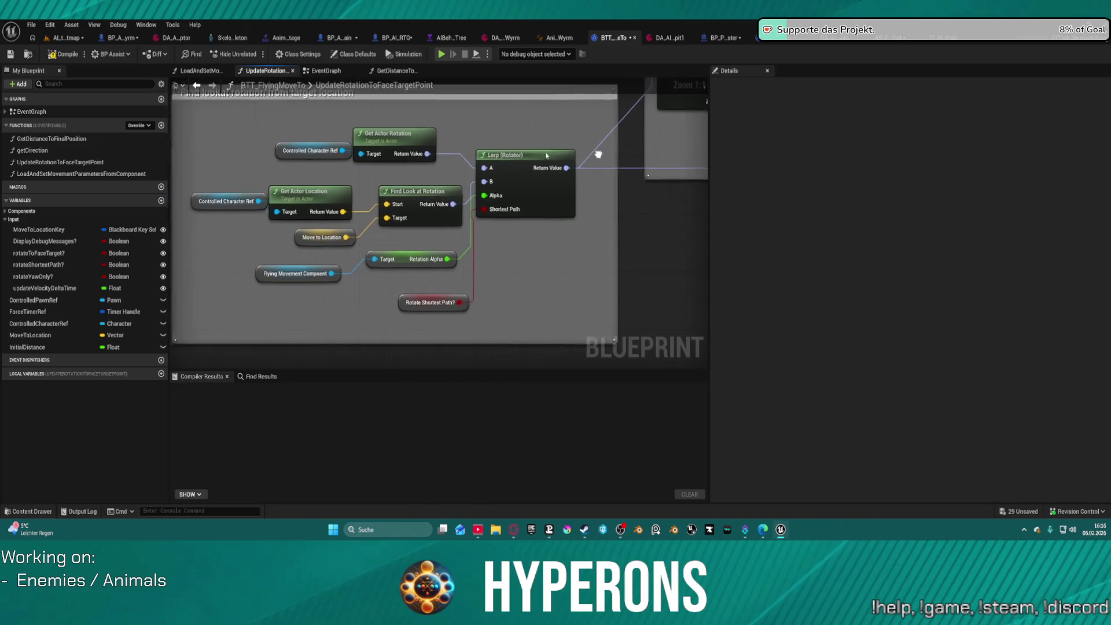
left_click(712, 40)
left_click(779, 39)
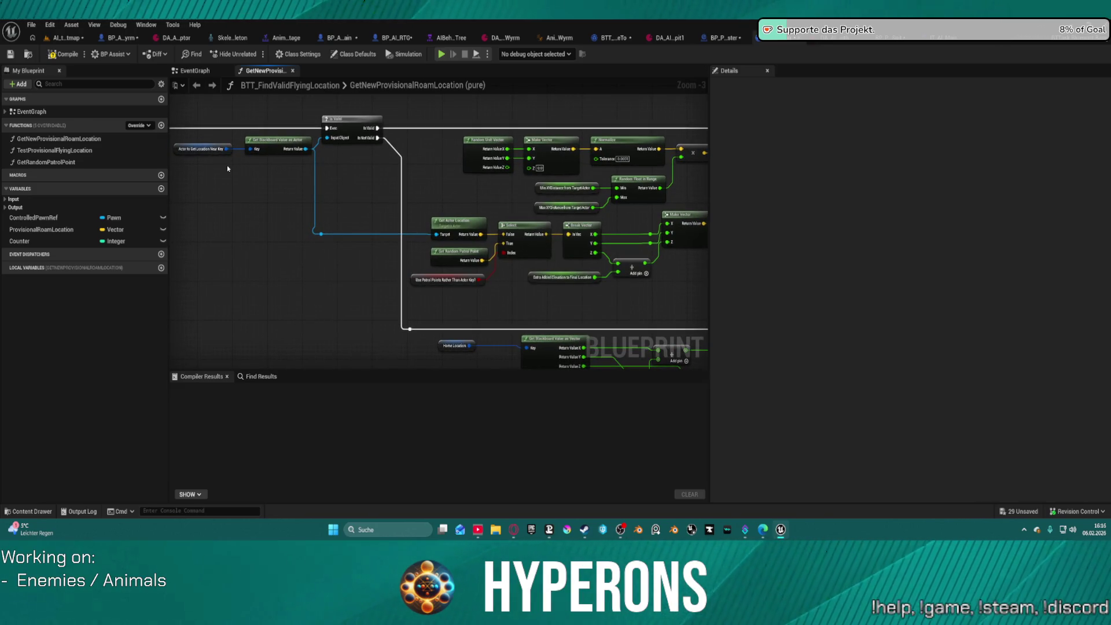
Step: Add a breakpoint on the GetNewProvisionalRoamLocation Return Node via its context menu
mouse_move(501, 207)
left_mouse_down()
mouse_move(440, 192)
mouse_move(372, 199)
left_mouse_up()
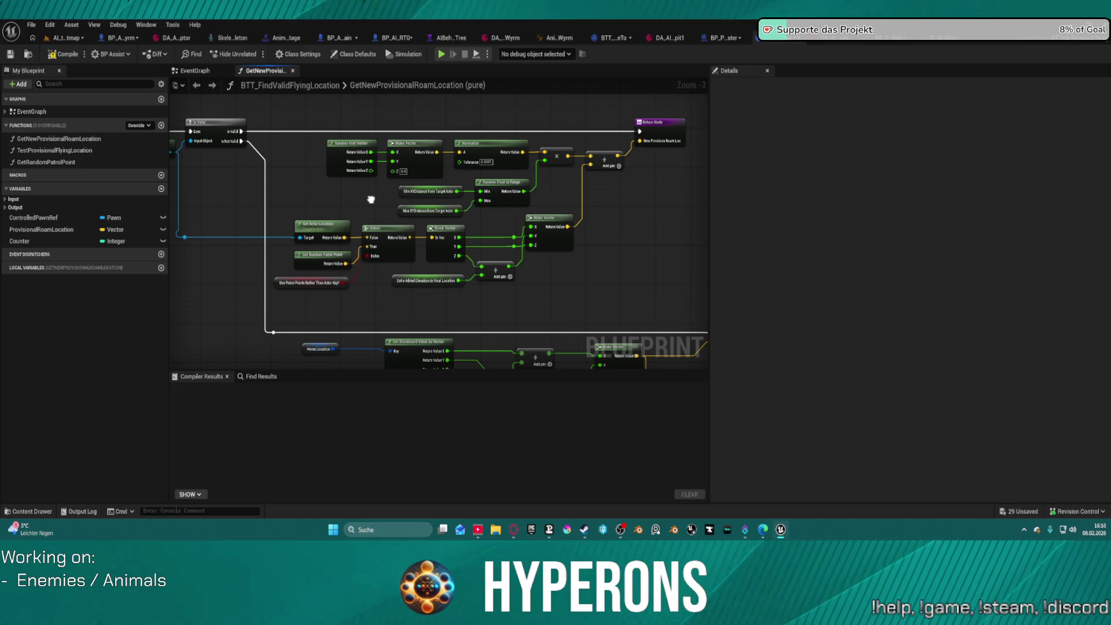
right_click(676, 123)
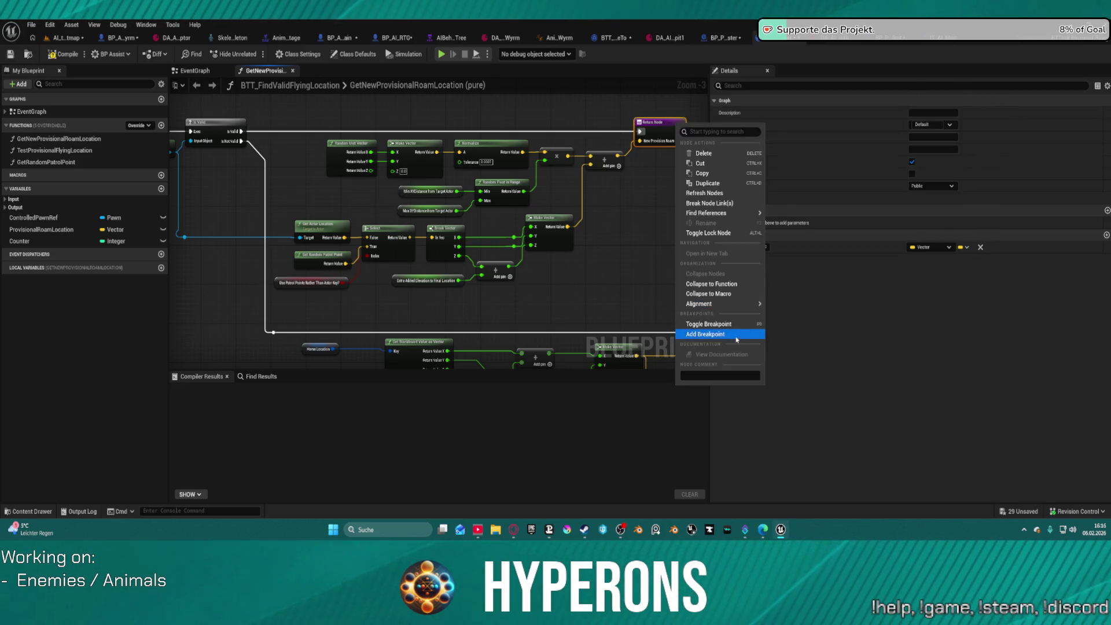
left_click(704, 331)
mouse_move(391, 121)
left_mouse_down()
mouse_move(637, 141)
mouse_move(431, 128)
left_mouse_up()
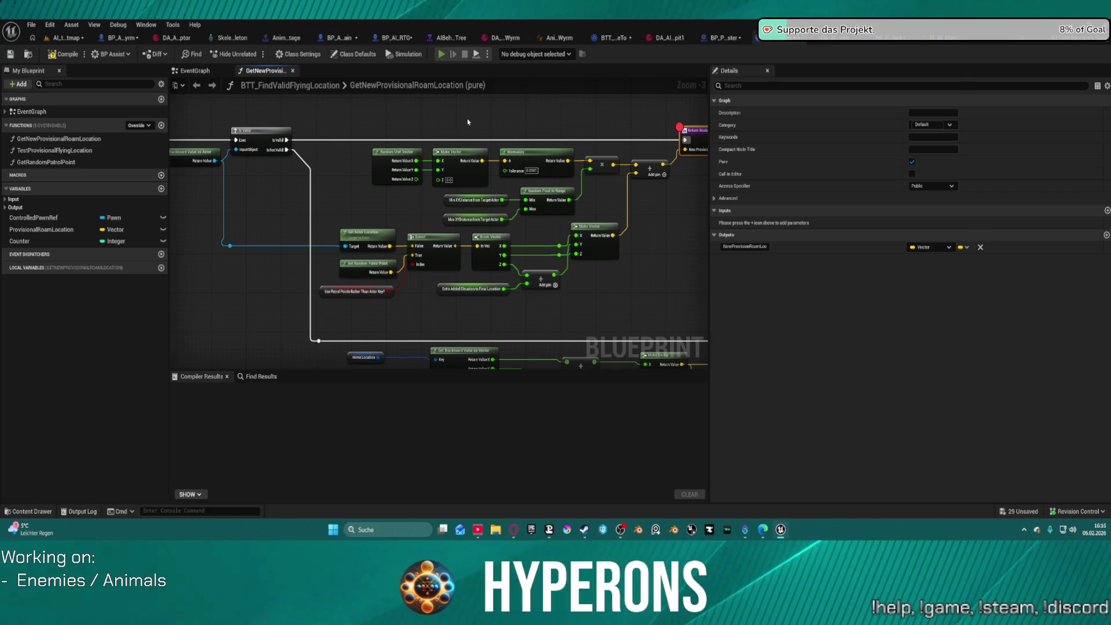
Step: Run forward, jump onto the white block and approach the wyrm's dome to watch it
key("w")
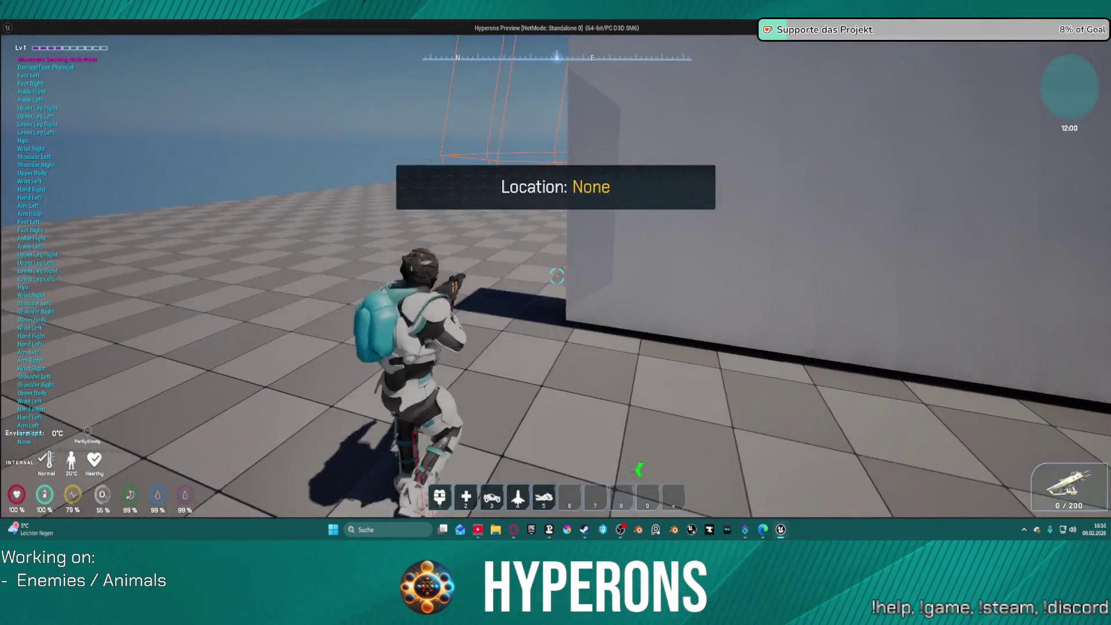
key("space")
key("w")
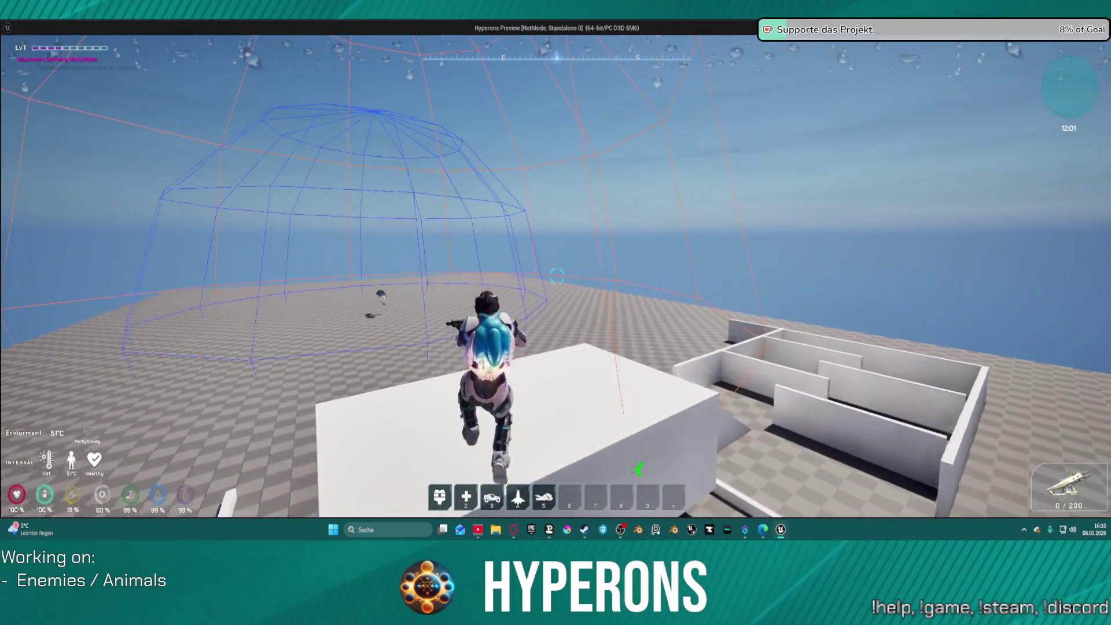
key("w")
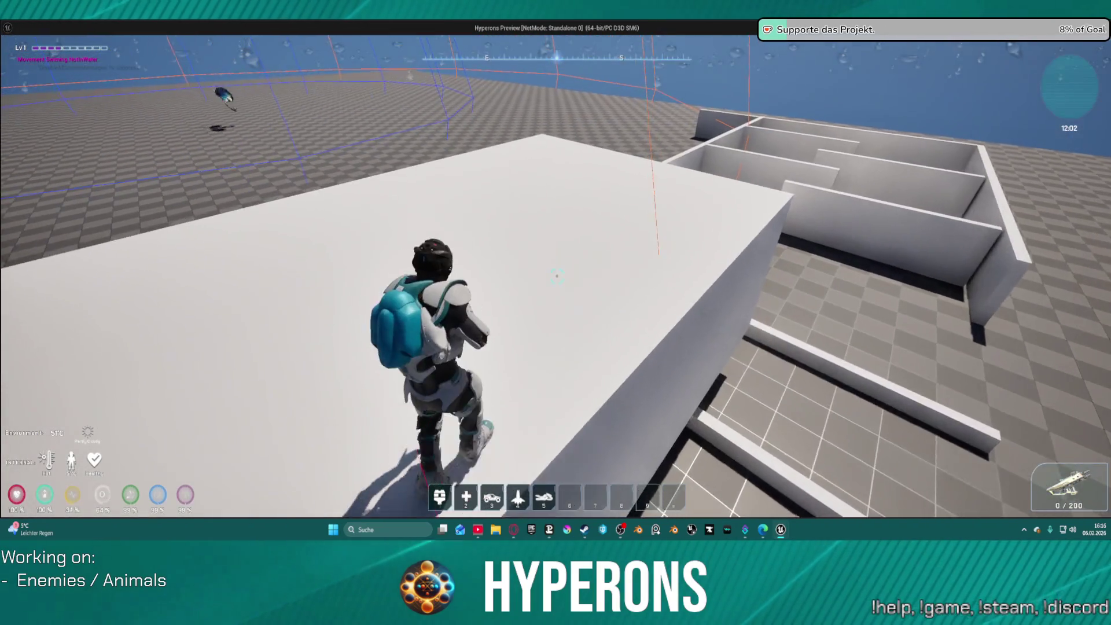
key("w")
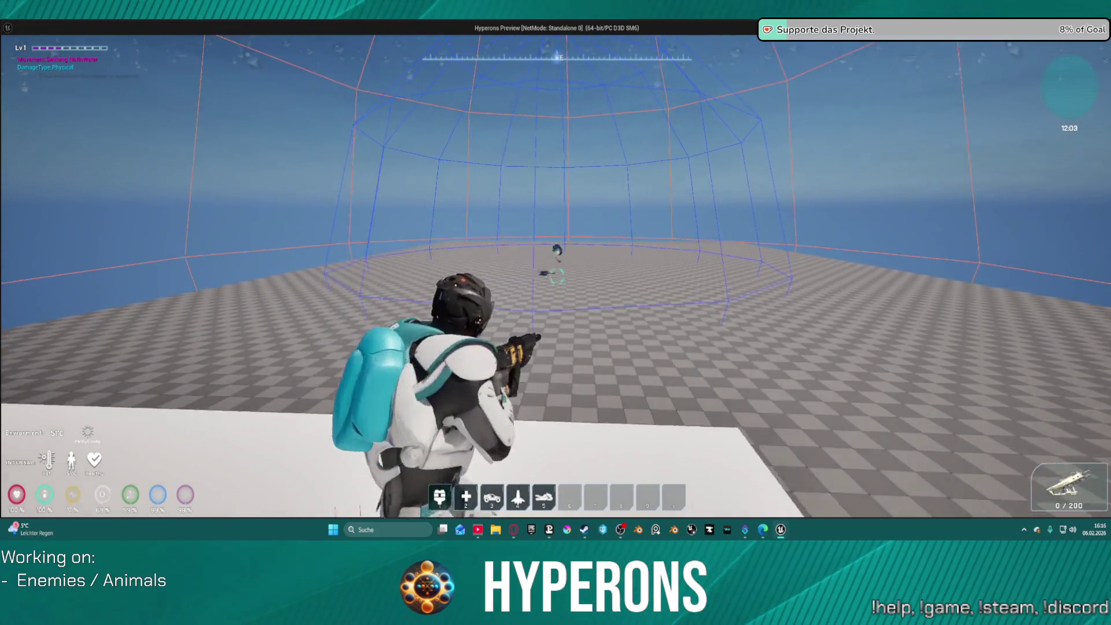
key("w")
key("w")
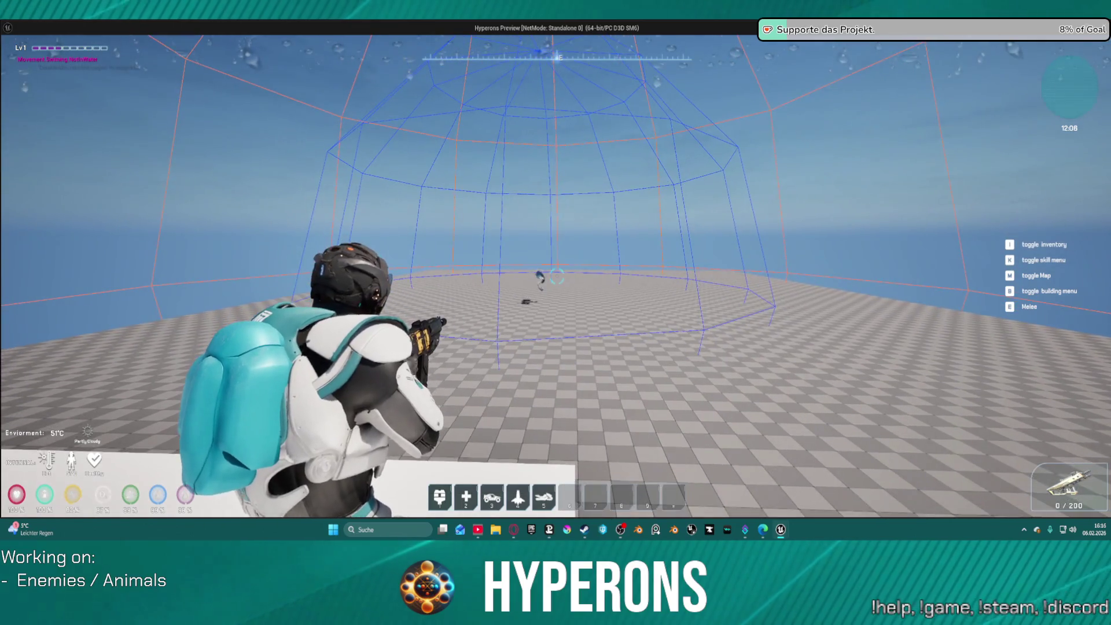
key("w")
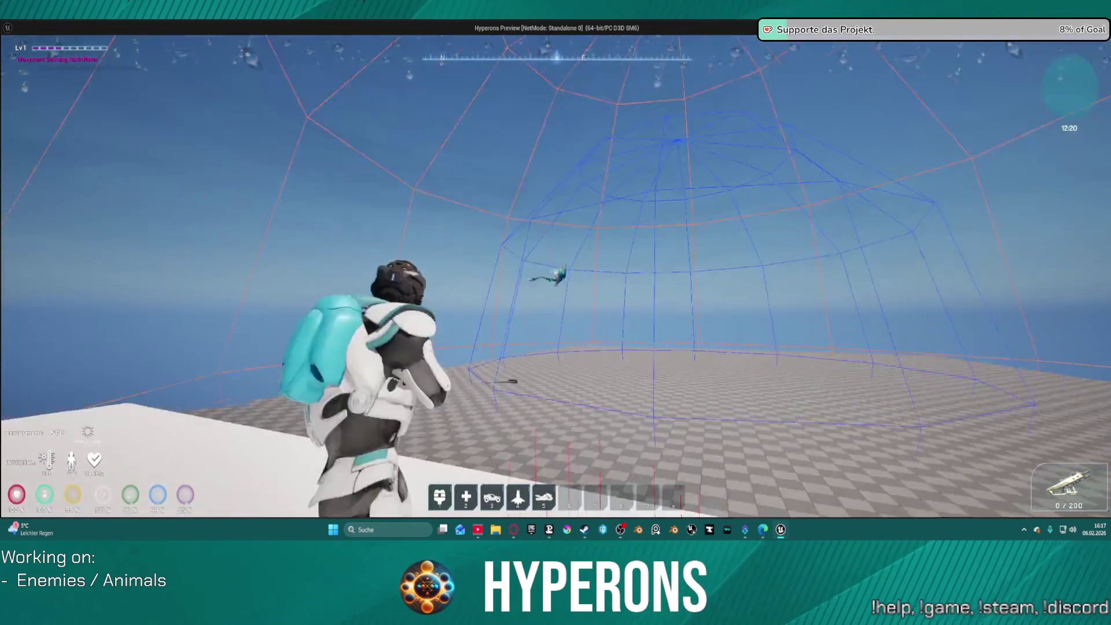
Step: Toggle between the far and close camera styles, then run and jump back onto the platform
key("v")
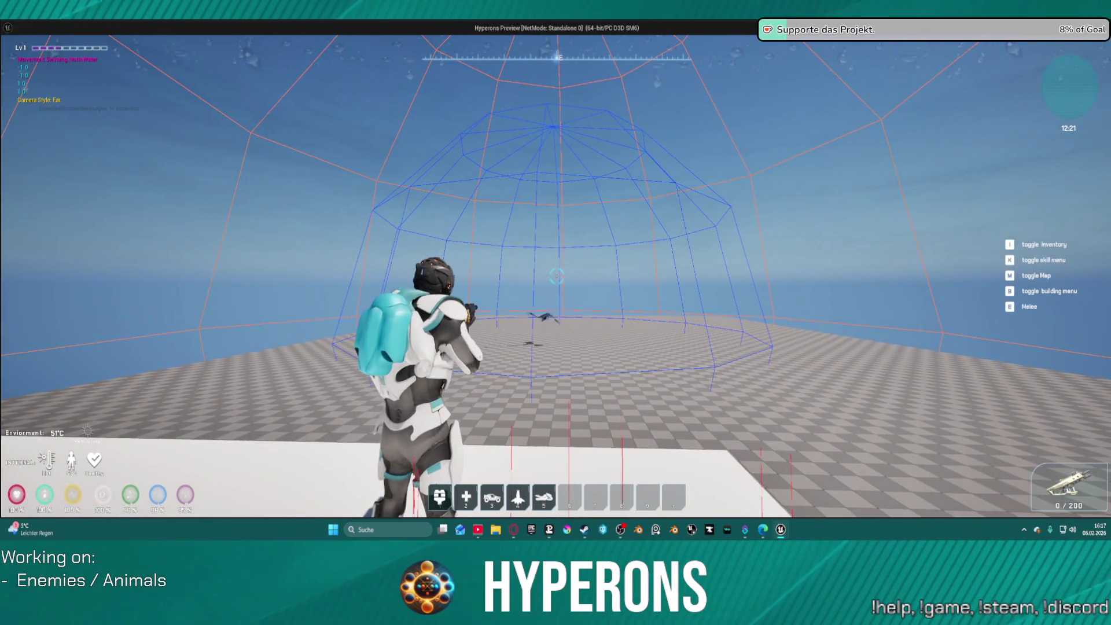
key("v")
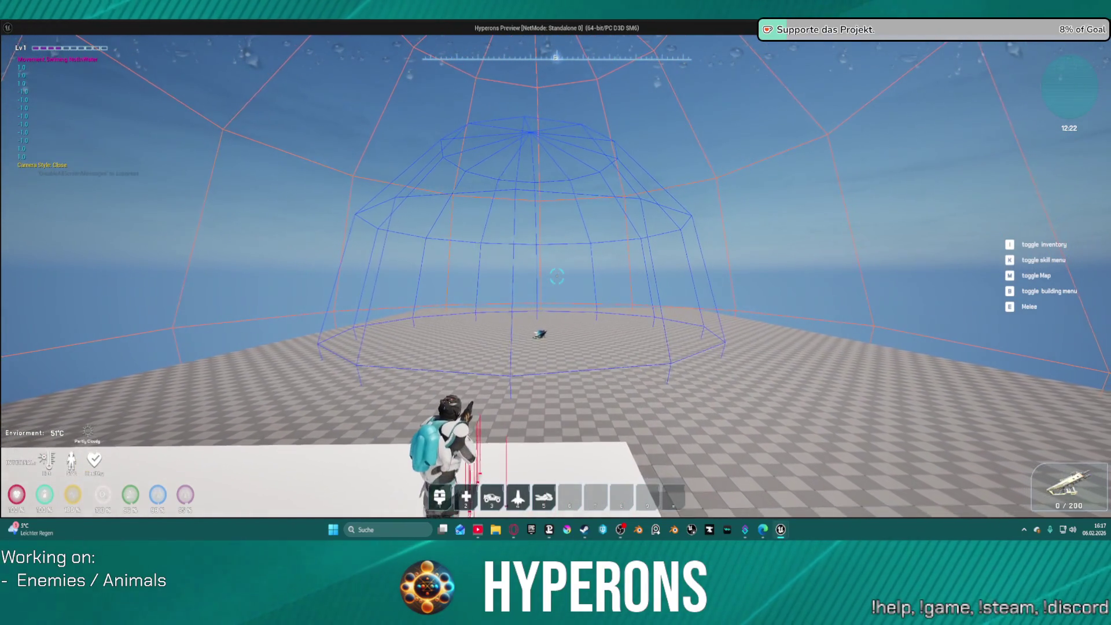
key("w")
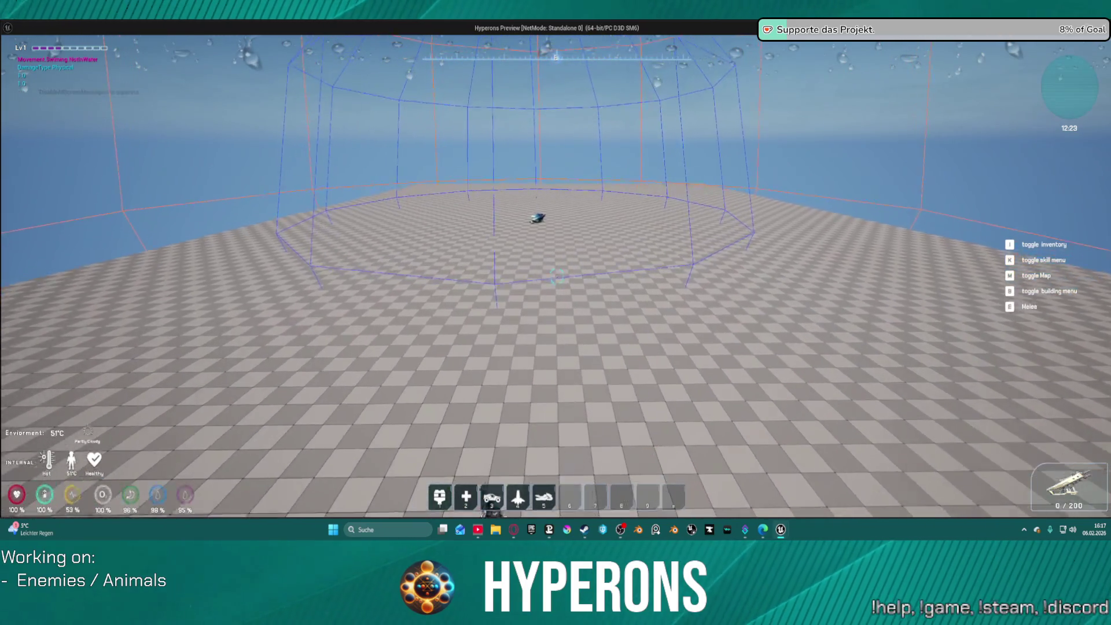
key("space")
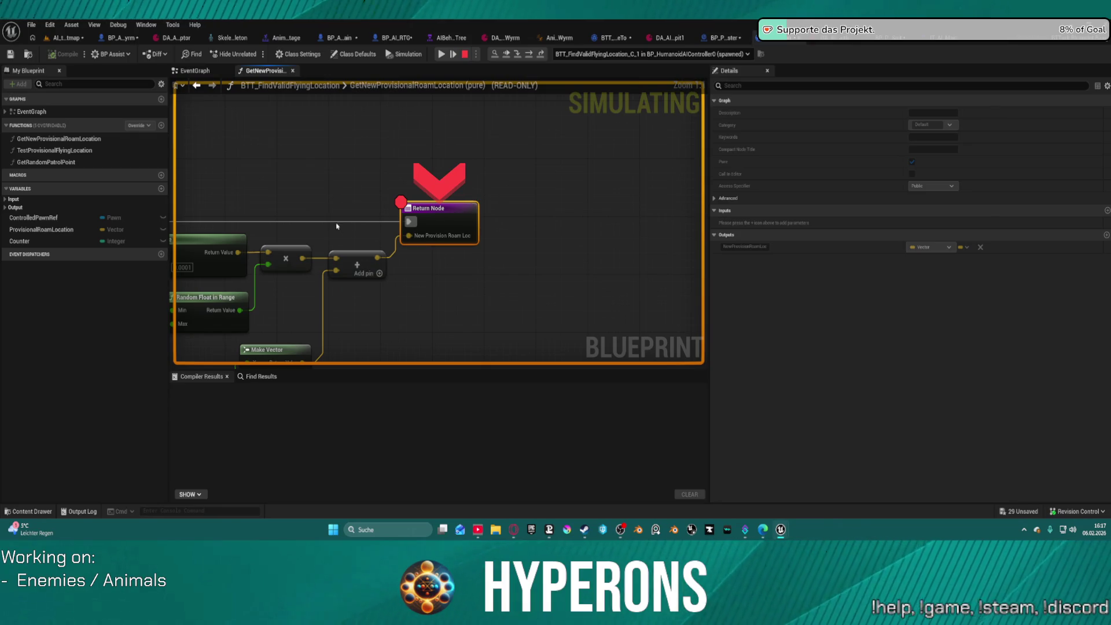
Step: Toggle off the Return Node breakpoint in GetNewProvisionalRoamLocation
scroll(339, 227, "down", 5)
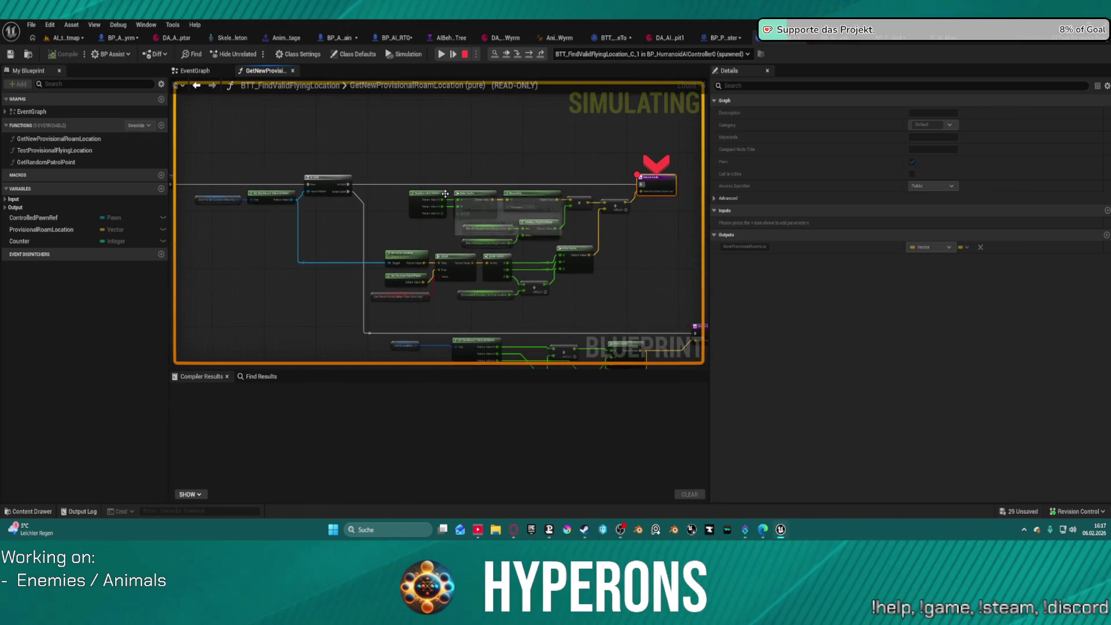
scroll(399, 217, "up", 2)
mouse_move(399, 216)
left_mouse_down()
mouse_move(579, 237)
mouse_move(291, 260)
left_mouse_up()
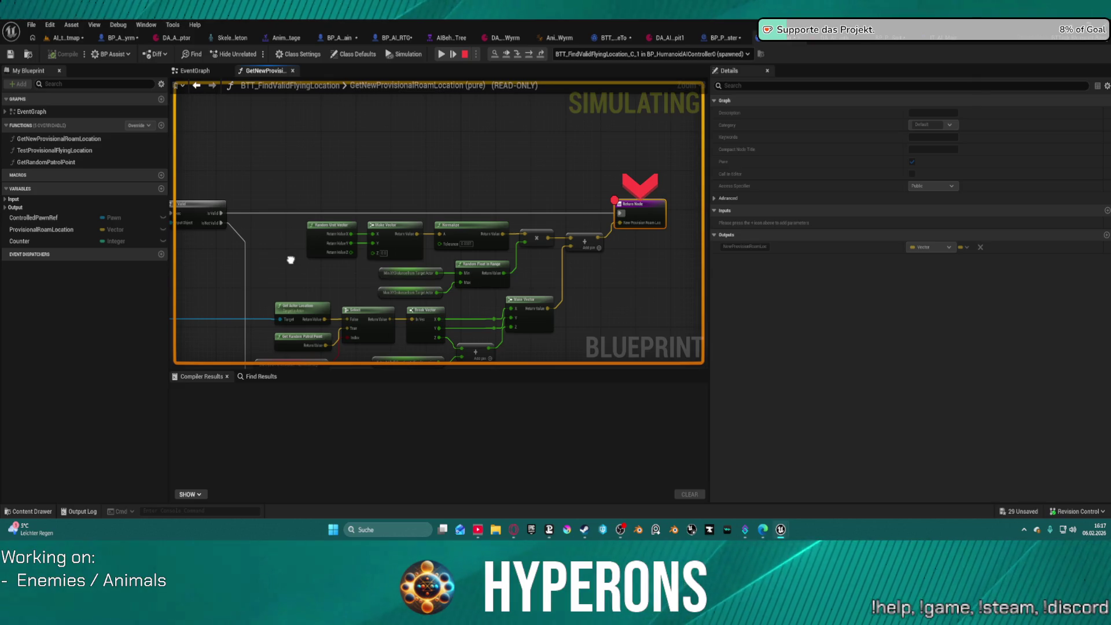
mouse_move(607, 310)
left_mouse_down()
mouse_move(640, 241)
mouse_move(631, 246)
left_mouse_up()
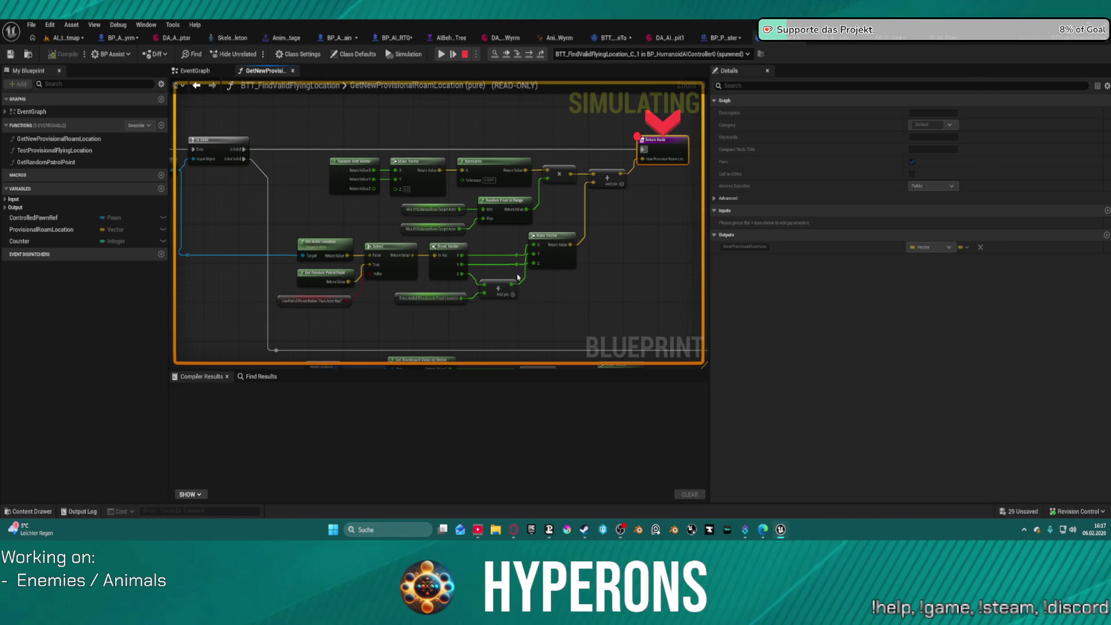
right_click(671, 147)
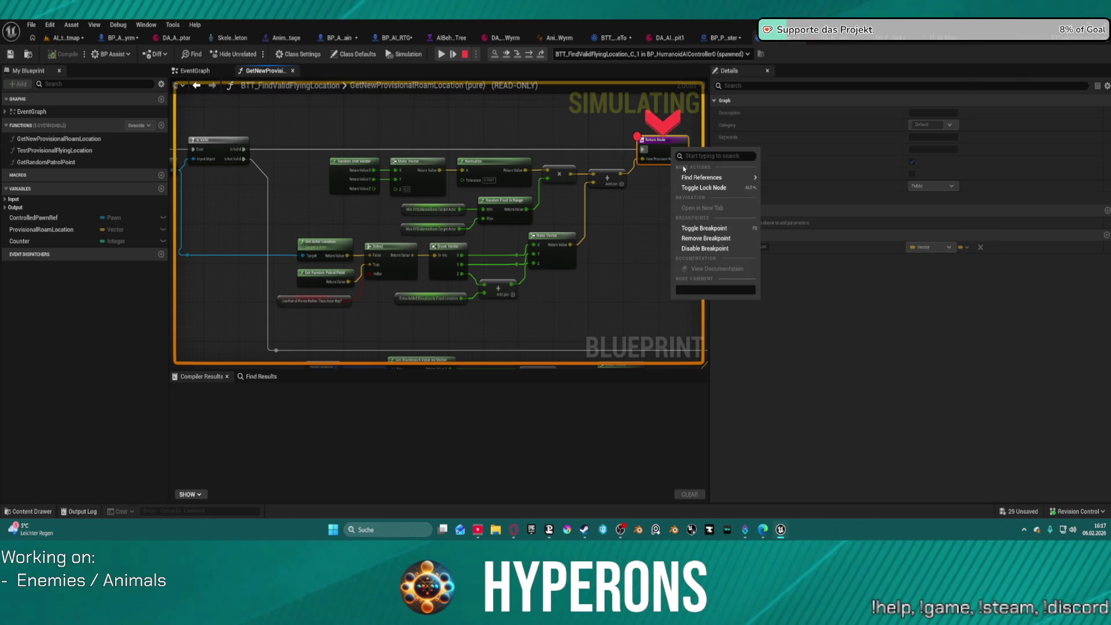
left_click(711, 231)
mouse_move(613, 255)
left_mouse_down()
mouse_move(635, 159)
mouse_move(657, 141)
mouse_move(515, 238)
mouse_move(521, 276)
mouse_move(511, 189)
mouse_move(461, 181)
mouse_move(461, 191)
mouse_move(492, 253)
mouse_move(630, 174)
mouse_move(601, 224)
mouse_move(598, 258)
mouse_move(607, 170)
mouse_move(601, 276)
mouse_move(602, 145)
left_mouse_up()
scroll(463, 179, "up", 3)
mouse_move(495, 293)
left_mouse_down()
mouse_move(310, 212)
mouse_move(449, 258)
mouse_move(530, 250)
mouse_move(474, 217)
left_mouse_up()
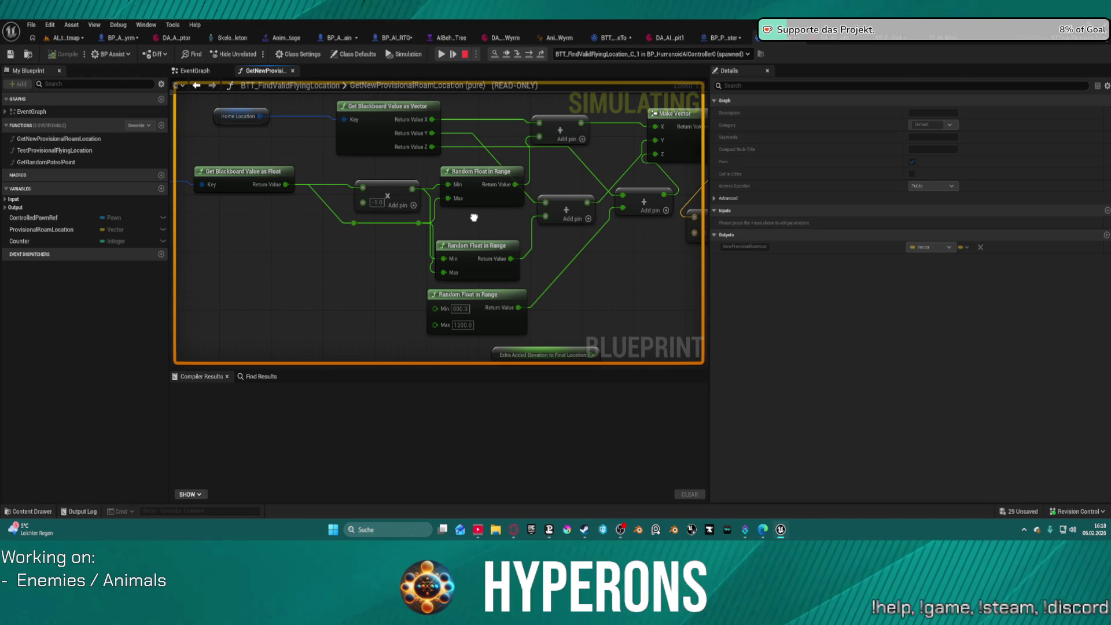
left_click_drag(474, 218, 467, 217)
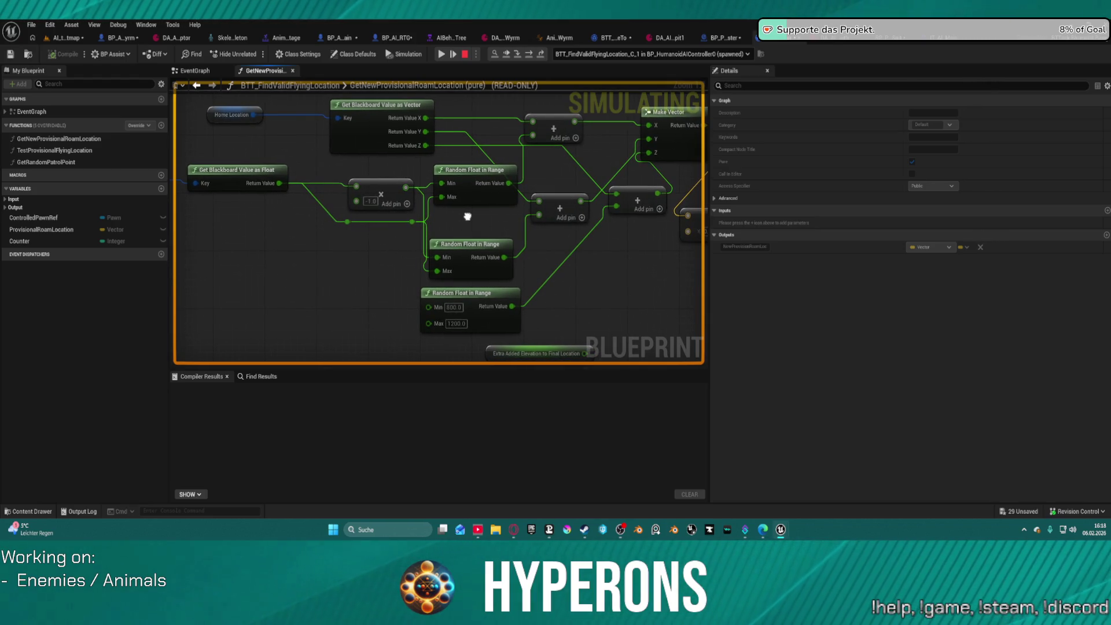
mouse_move(468, 216)
left_mouse_down()
mouse_move(576, 221)
mouse_move(457, 241)
mouse_move(447, 203)
mouse_move(463, 248)
mouse_move(452, 243)
left_mouse_up()
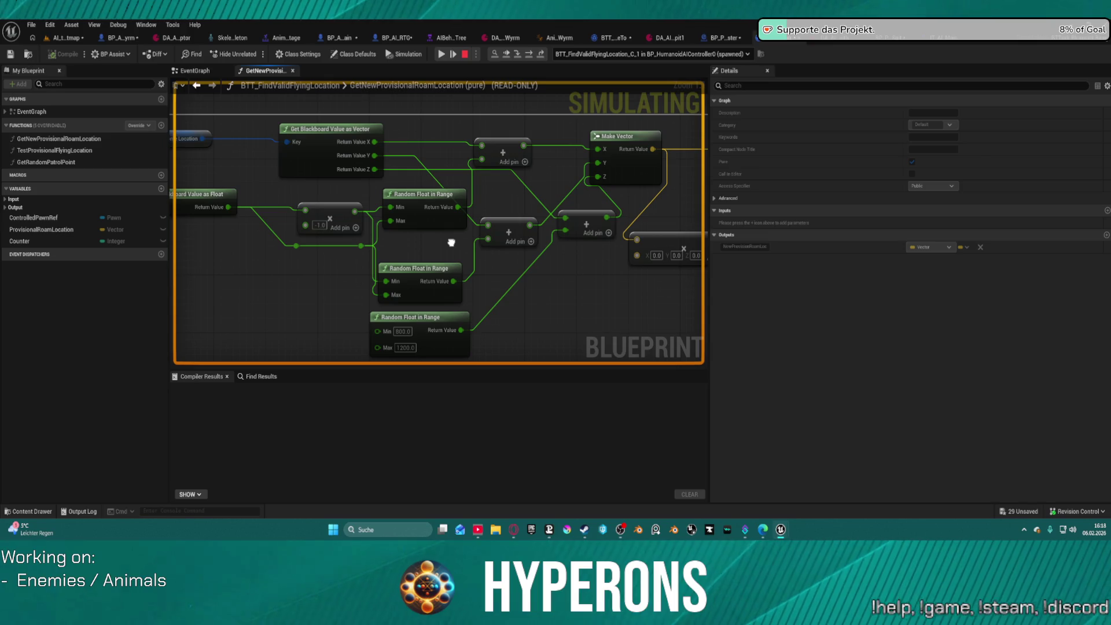
mouse_move(451, 242)
left_mouse_down()
mouse_move(528, 238)
mouse_move(498, 245)
mouse_move(564, 252)
mouse_move(407, 242)
mouse_move(424, 218)
mouse_move(330, 208)
mouse_move(390, 227)
left_mouse_up()
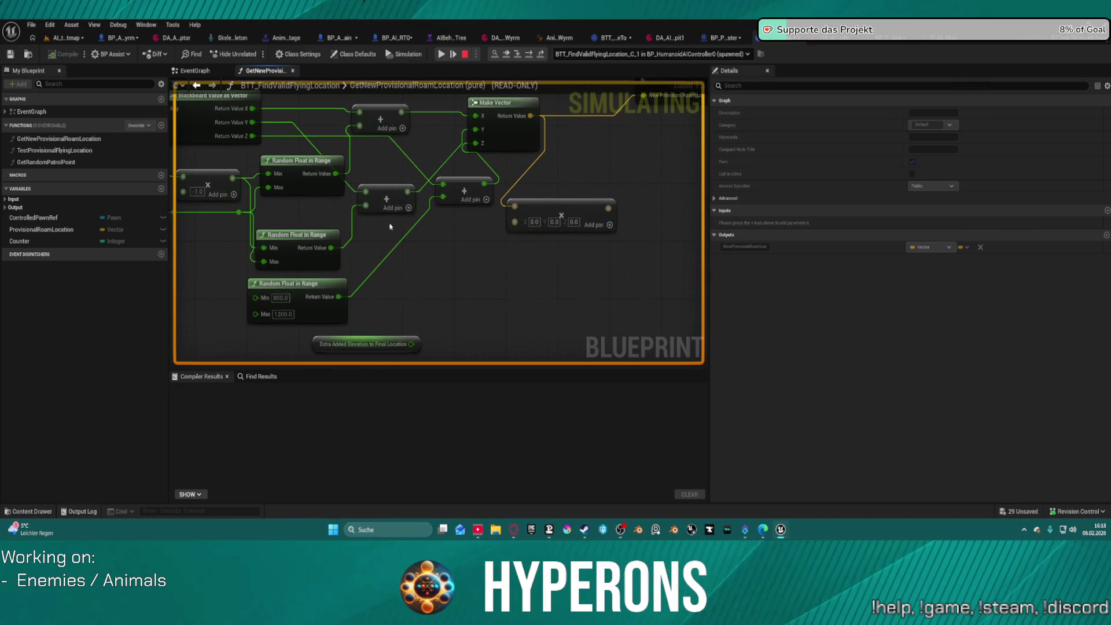
left_click_drag(462, 173, 559, 209)
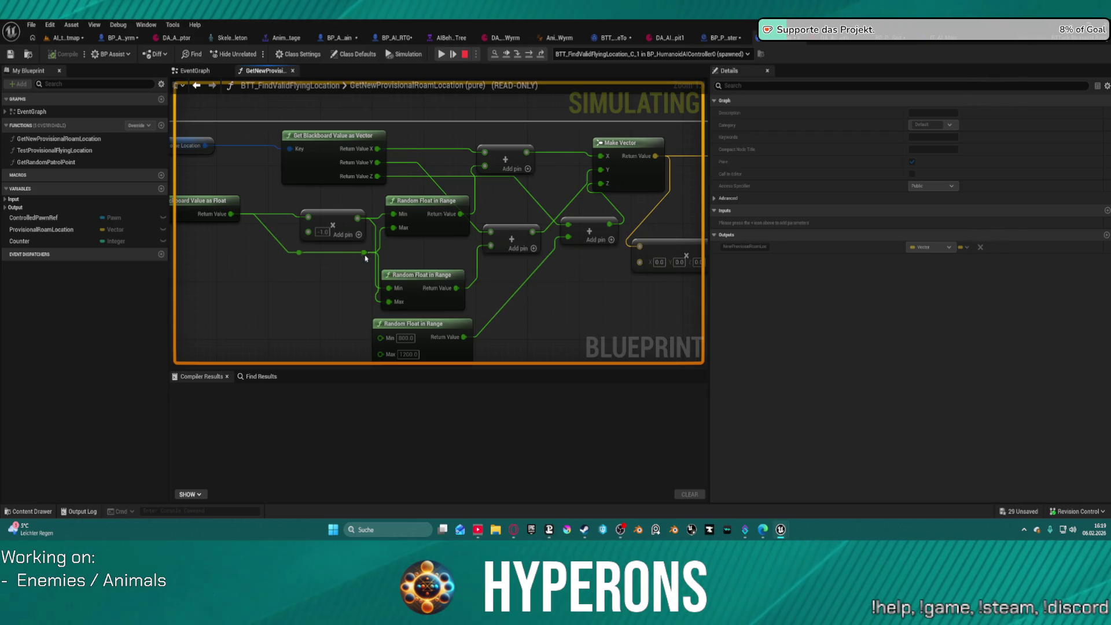
left_click_drag(302, 247, 541, 251)
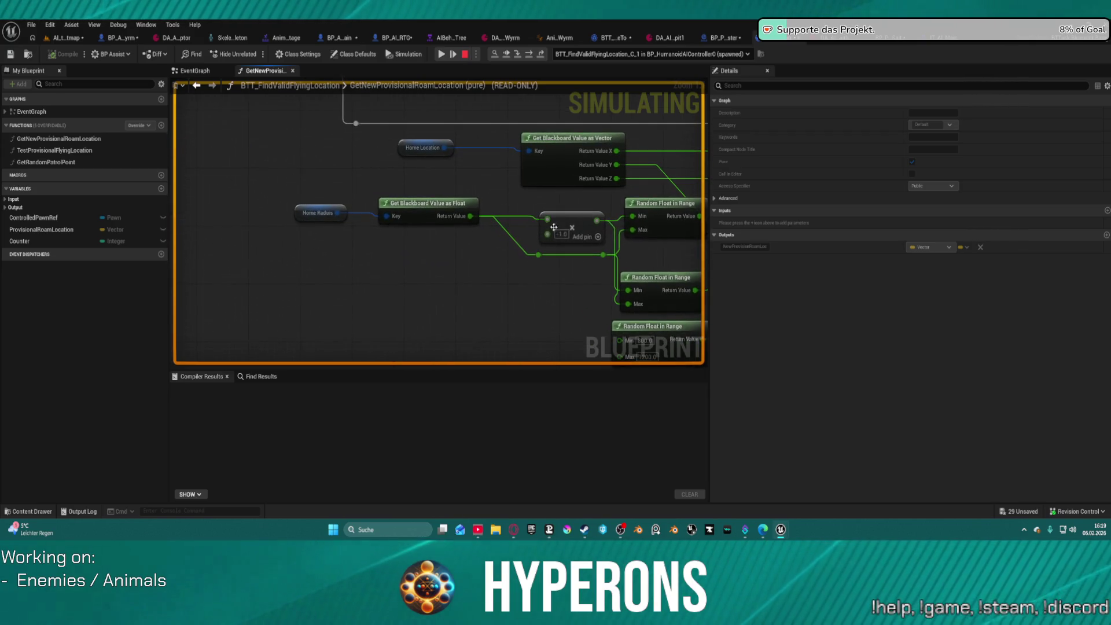
Step: Stop simulating and divide the Home Radius float value by 2 with a Divide node
key("Escape")
left_click_drag(298, 185, 481, 242)
mouse_move(445, 203)
left_mouse_down()
mouse_move(290, 196)
mouse_move(355, 221)
left_mouse_up()
type("div")
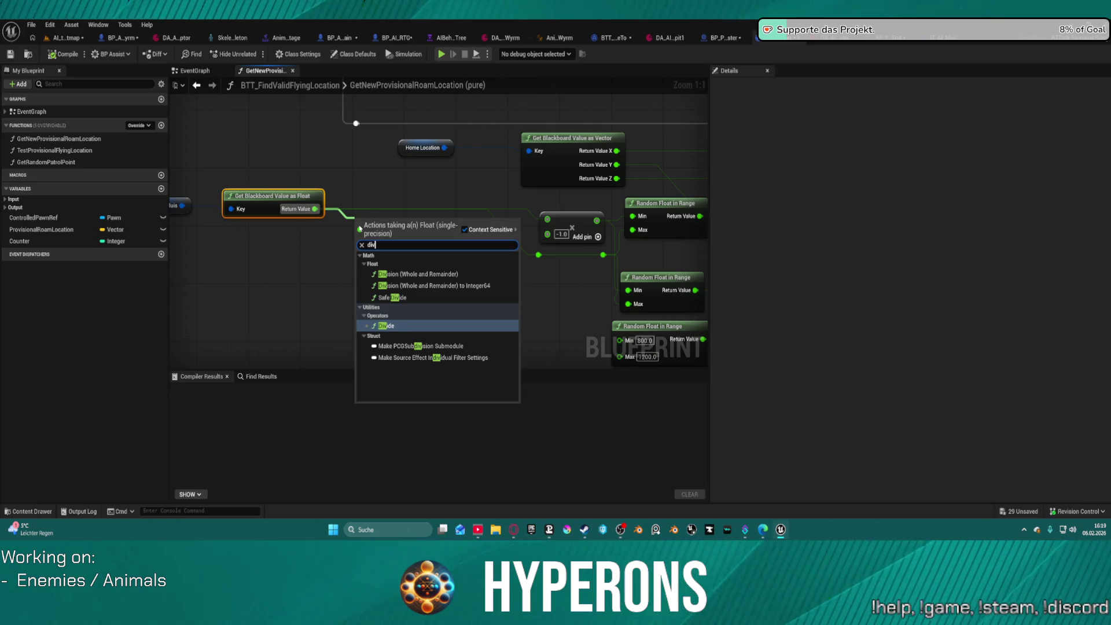
key("Escape")
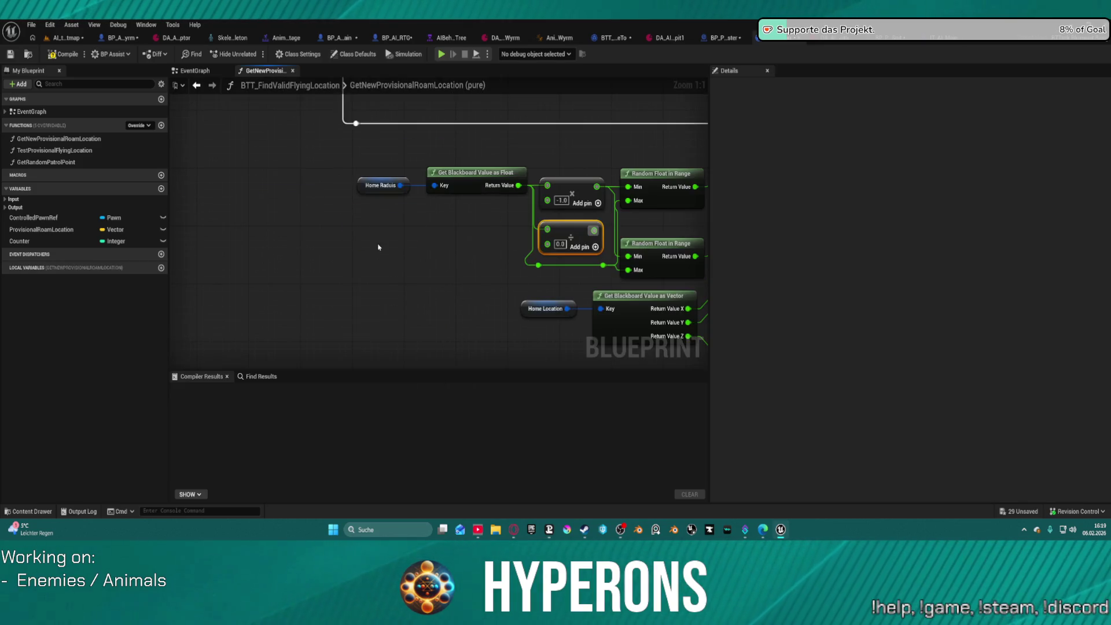
type("2")
key("Return")
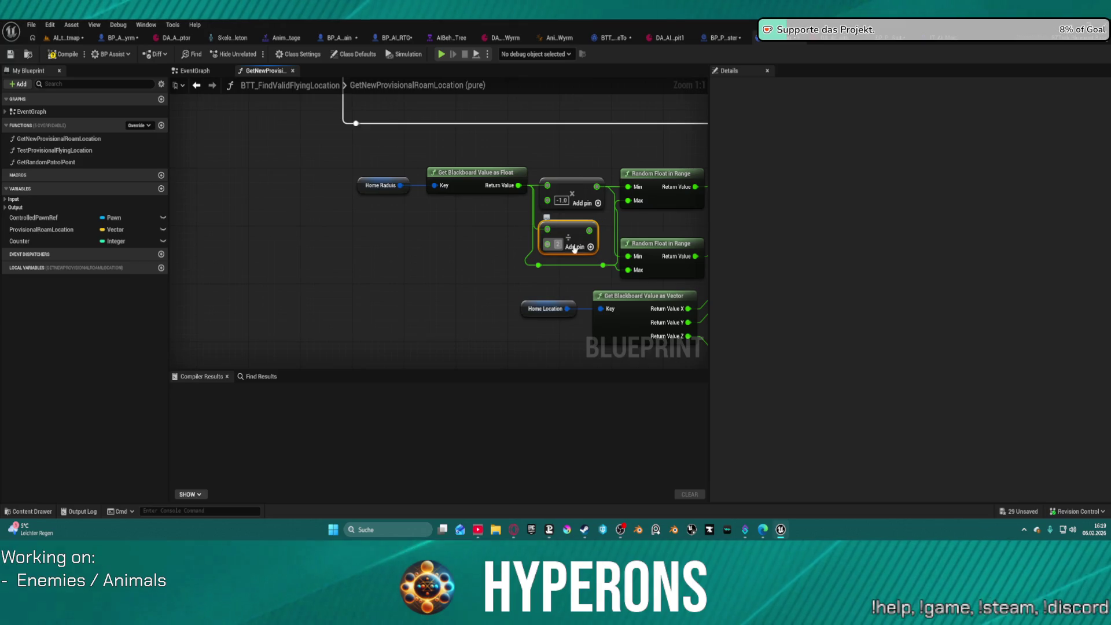
key("ctrl+z")
key("ctrl+z")
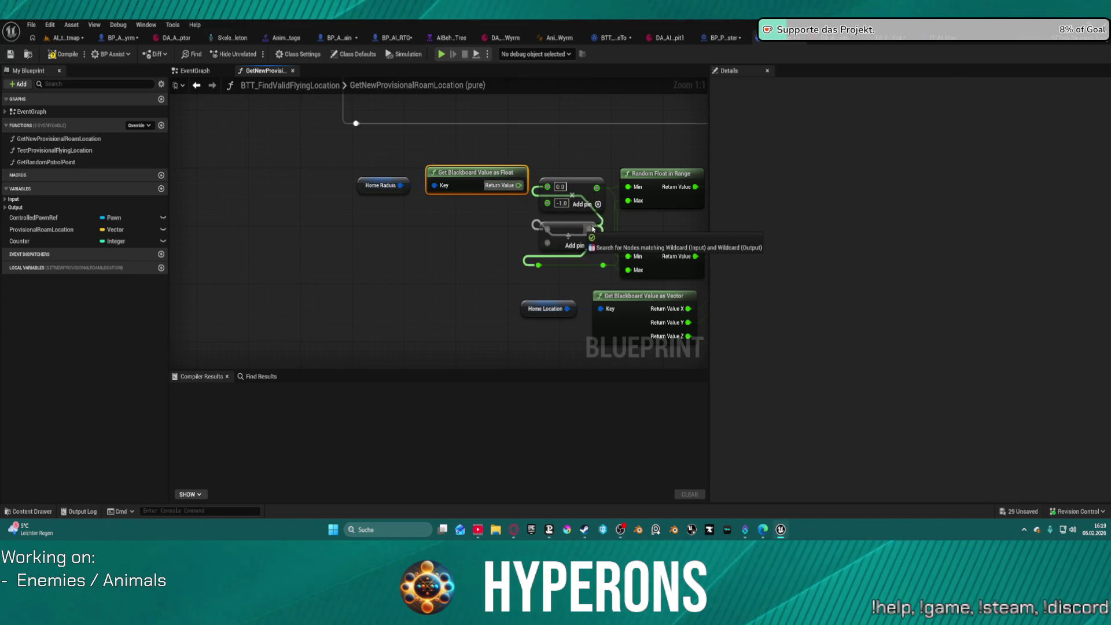
key("ctrl+y")
key("ctrl+y")
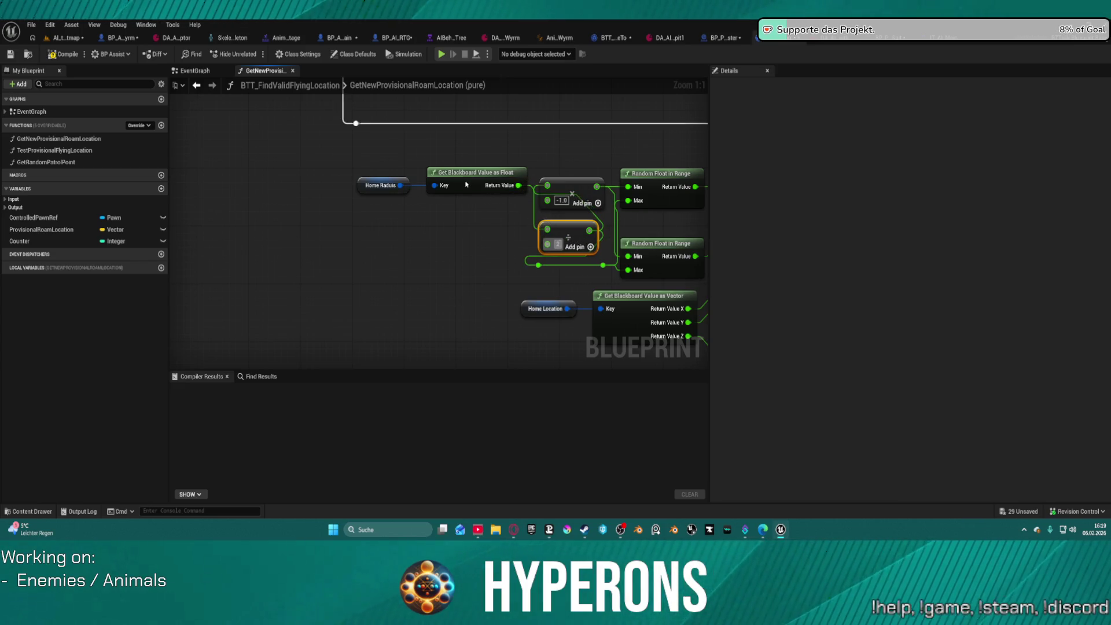
key("ctrl+z")
scroll(308, 265, "down", 5)
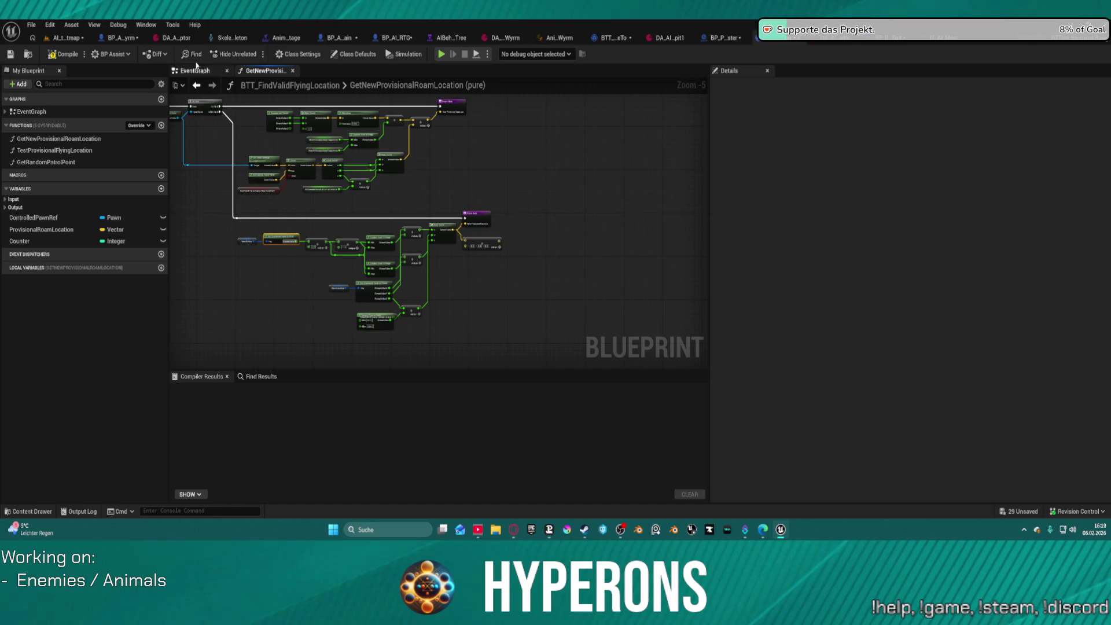
Step: Compile the roam-location task and start a play session in AI_testmap
left_click(65, 54)
left_click(67, 37)
left_click(203, 54)
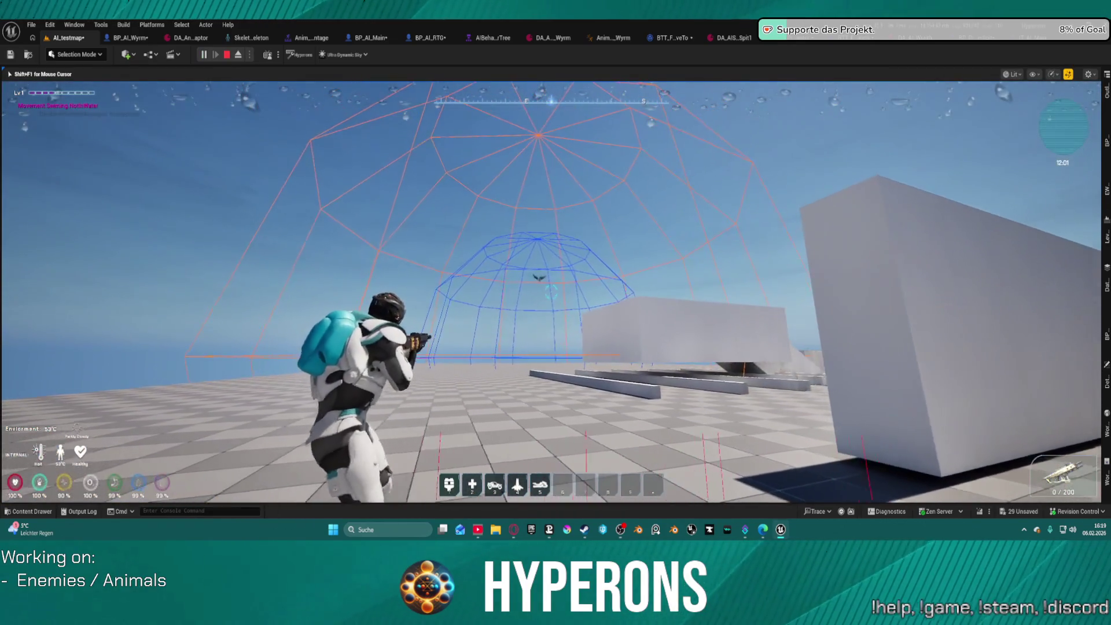
Step: Walk toward the wyrm's domes, jump onto the white block and face the domes
key("w")
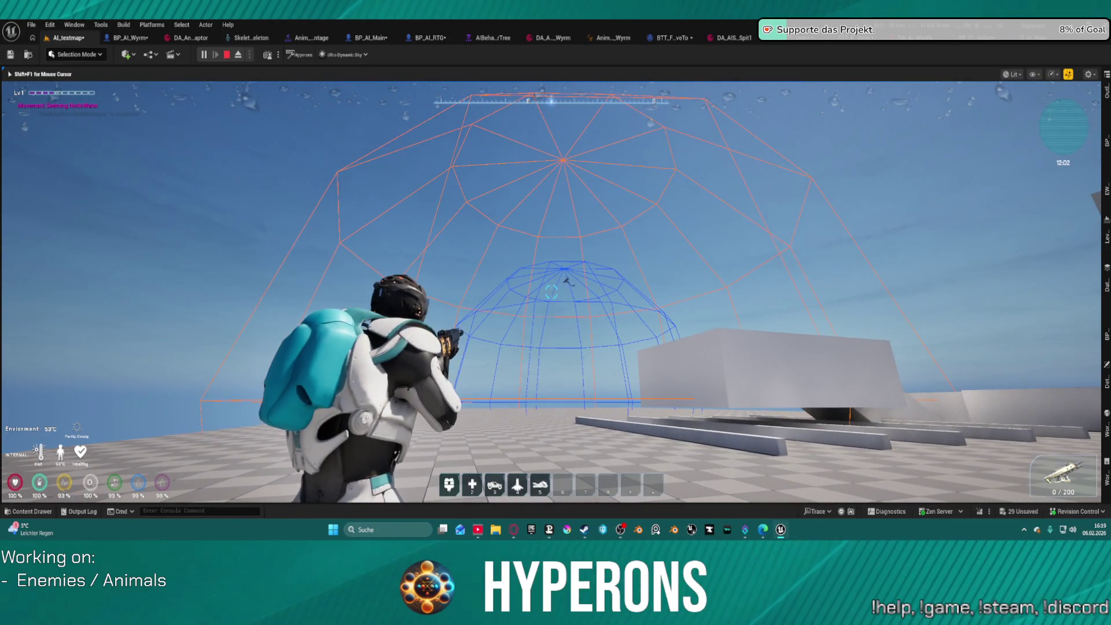
key("w")
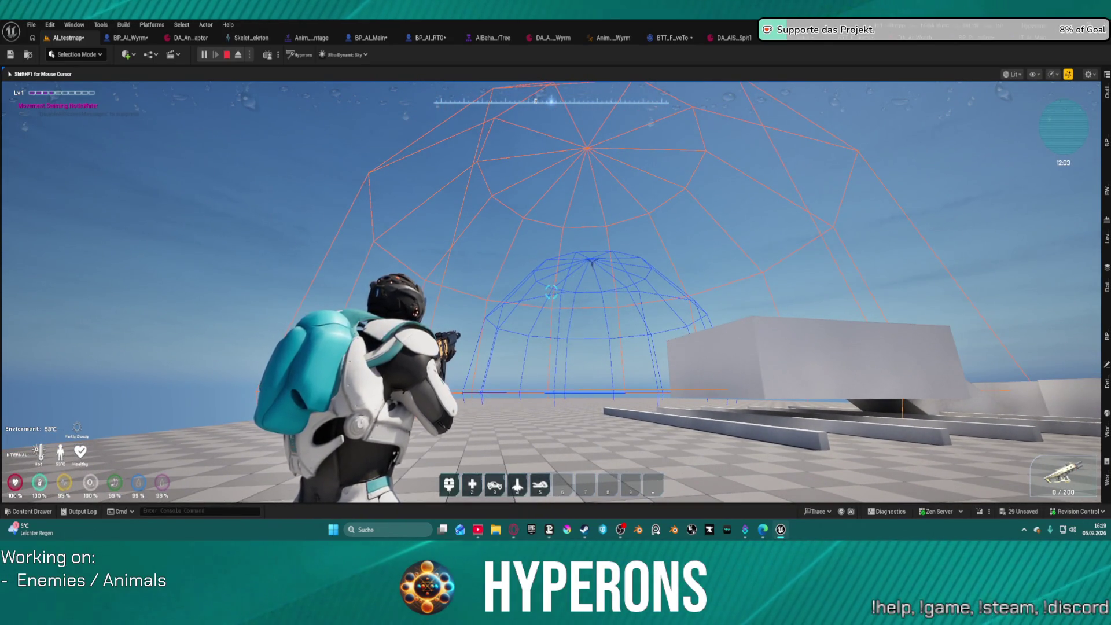
key("w")
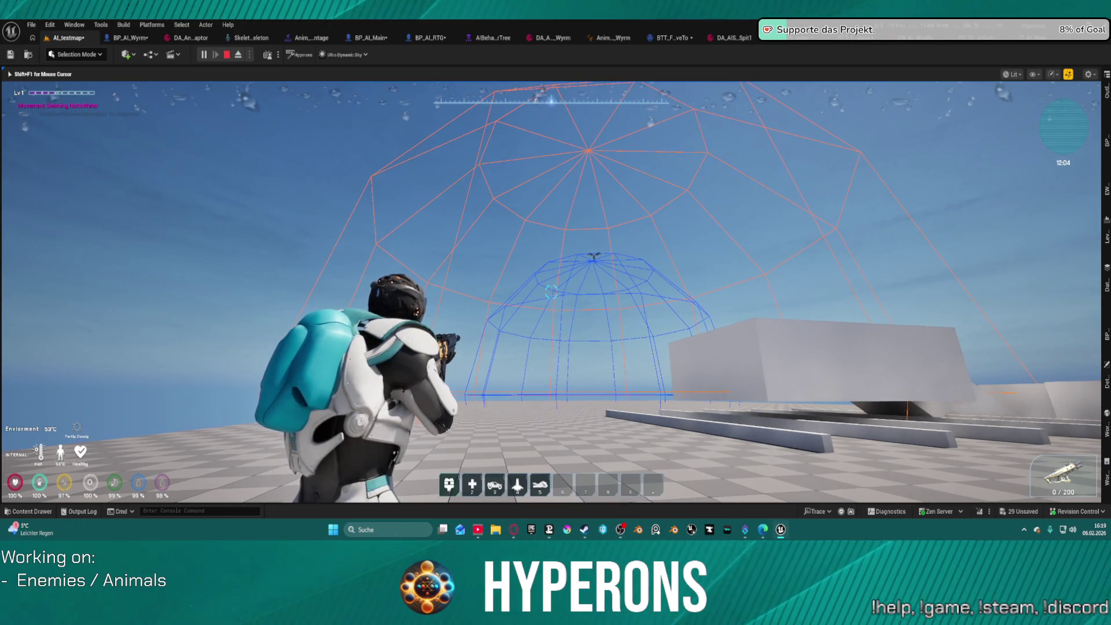
key("w")
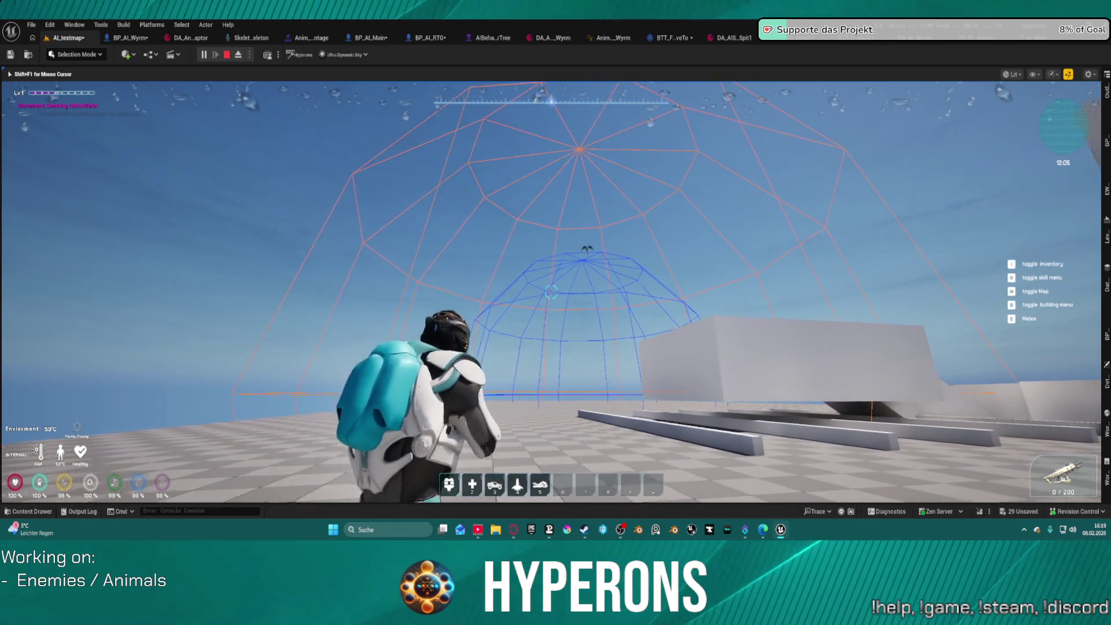
key("space")
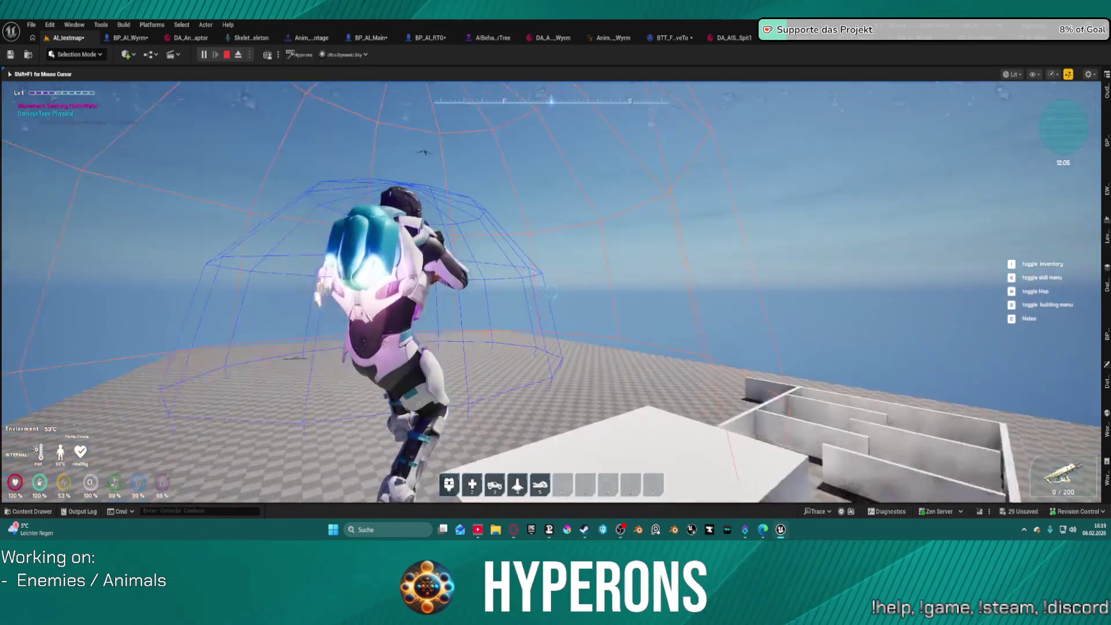
key("w")
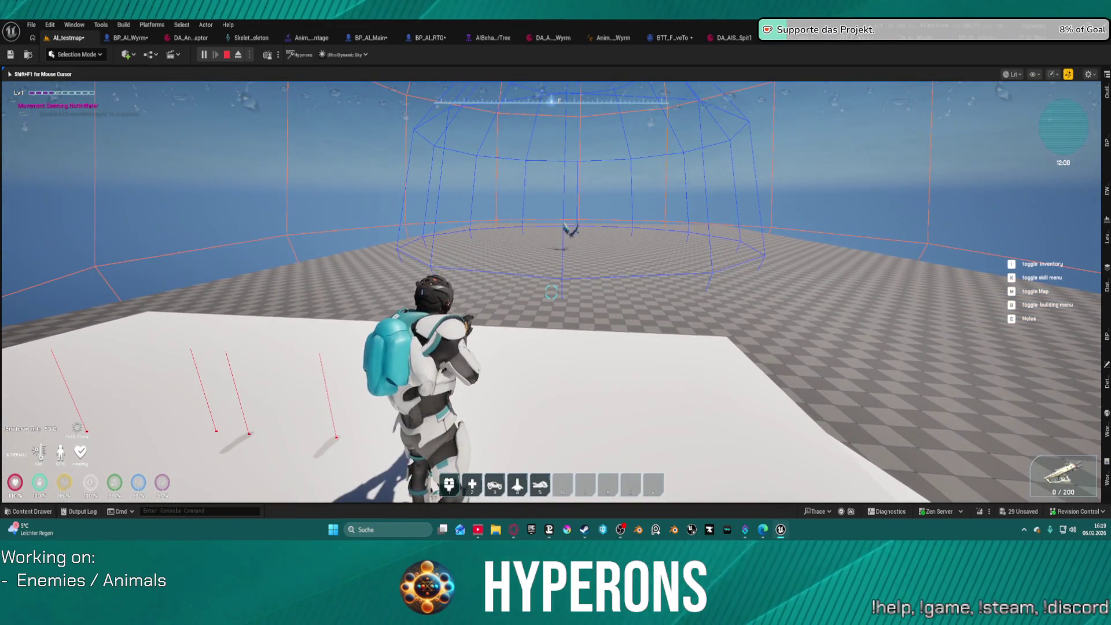
Step: Release the mouse from the game and close the behavior tree editor
key("super")
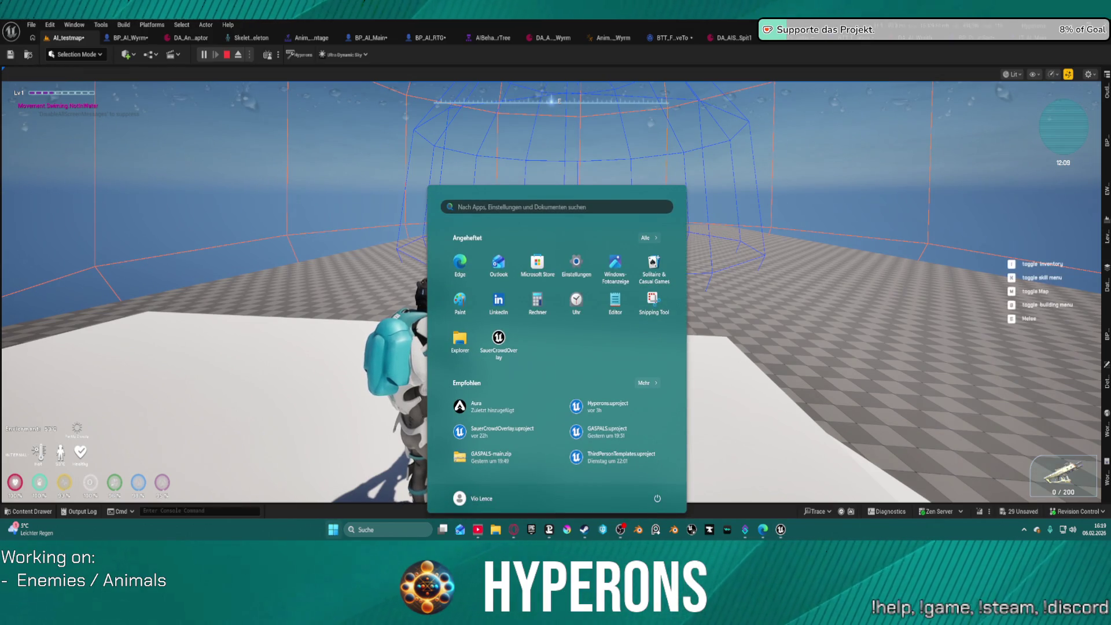
key("super")
left_click(692, 139)
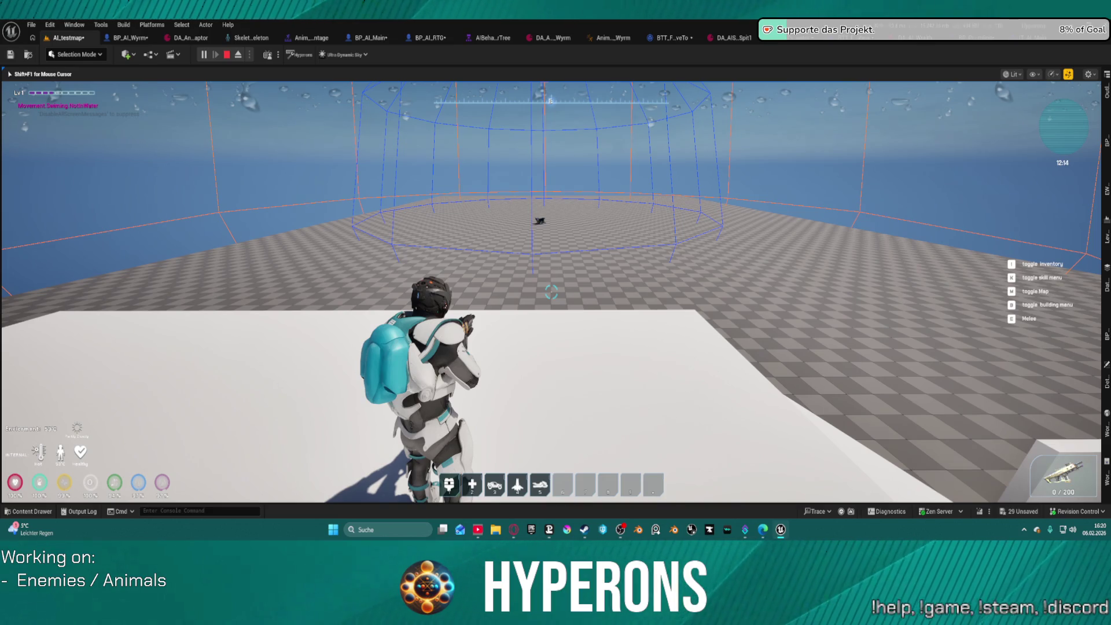
key("super")
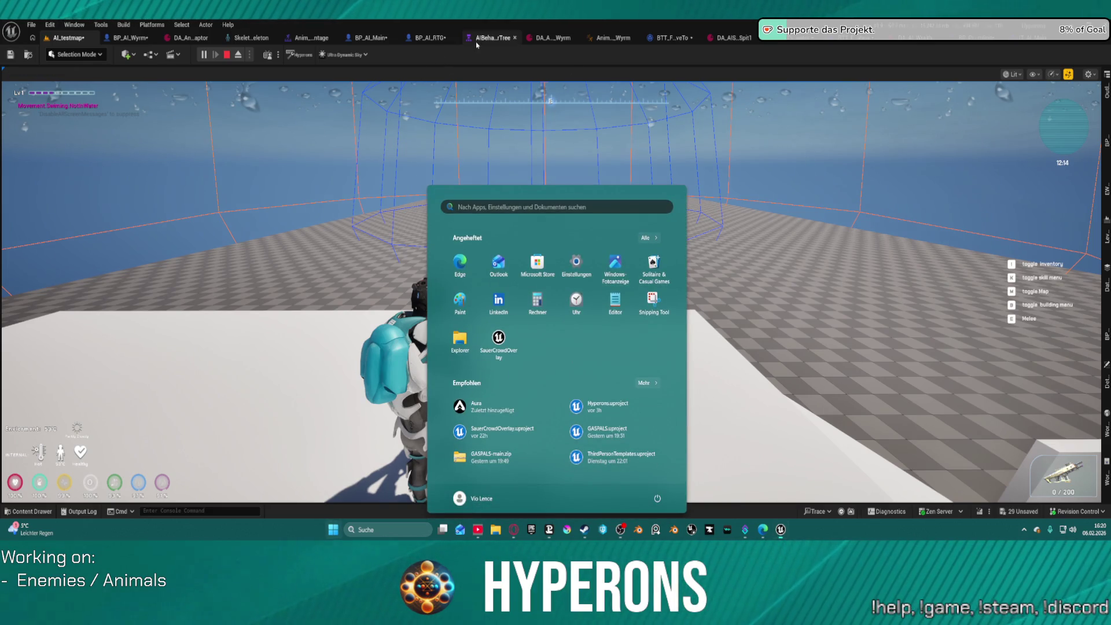
left_click(514, 37)
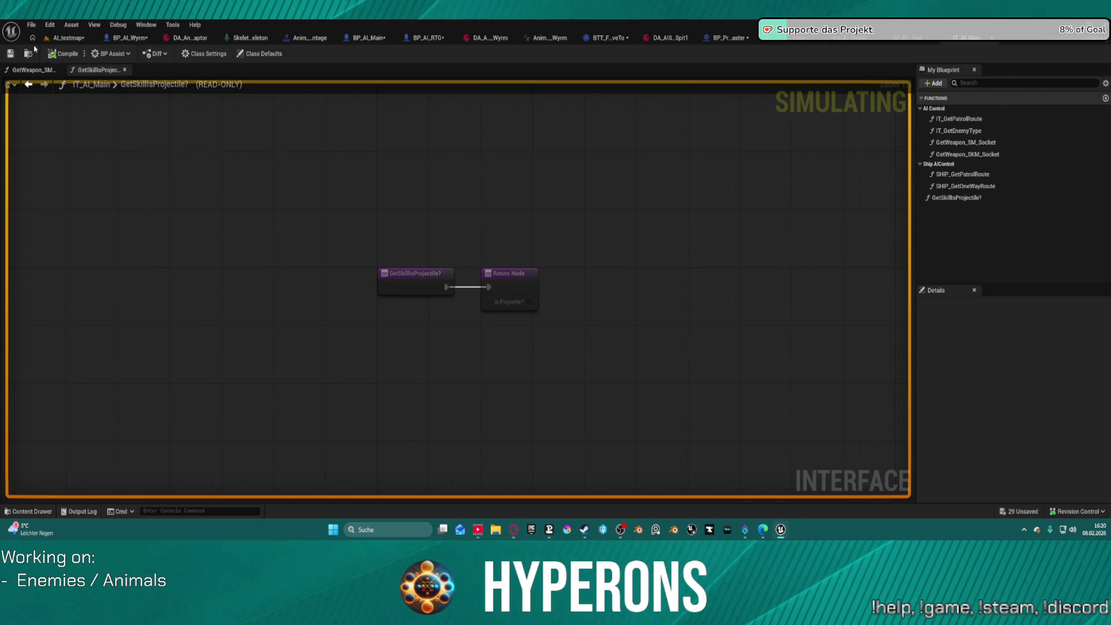
Step: Return to the running AI_testmap session and watch the wyrm fly inside the smaller home-radius dome
left_click(65, 38)
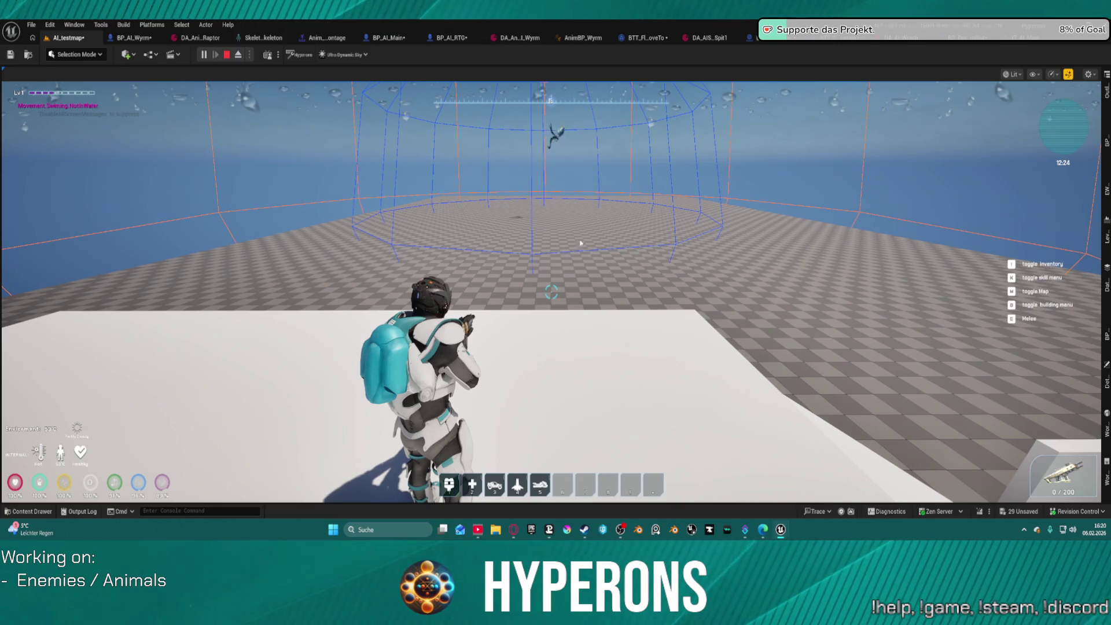
left_click(633, 231)
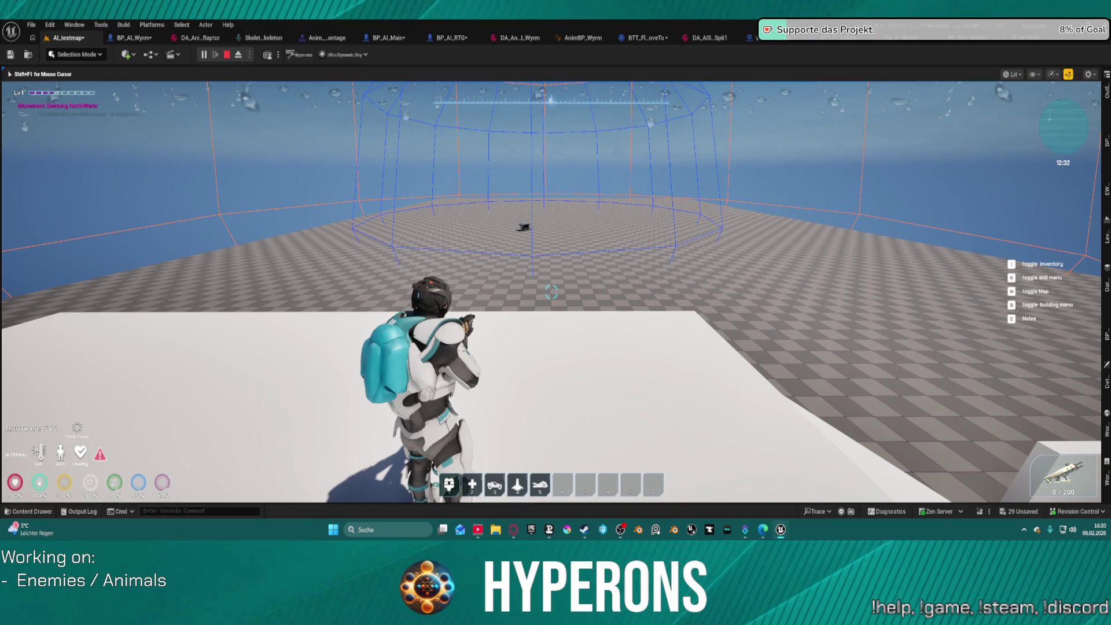
key("super")
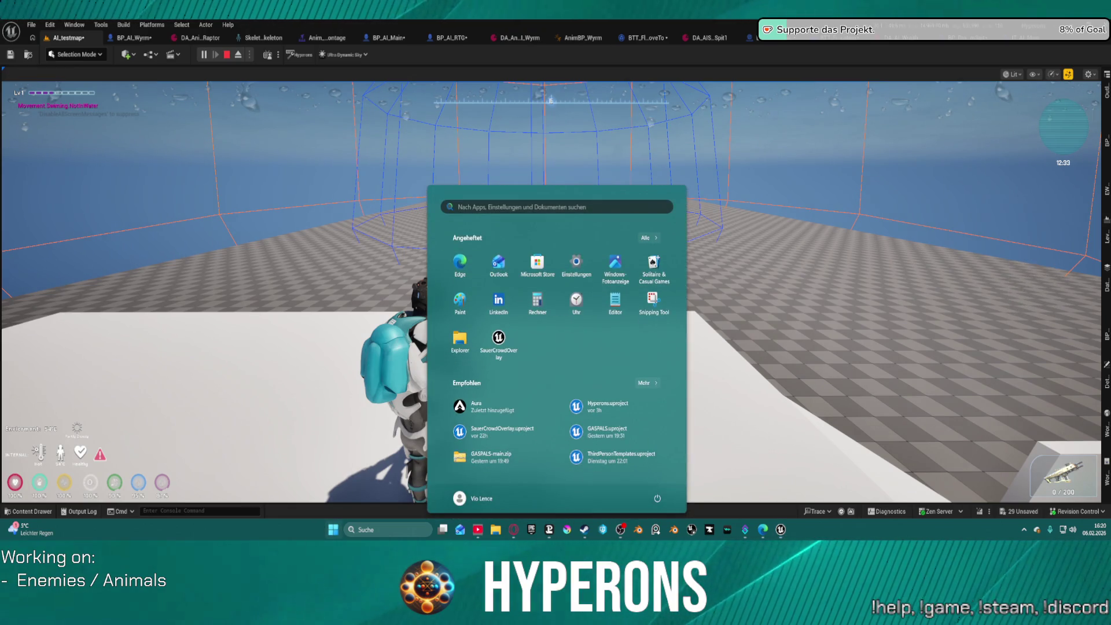
key("Escape")
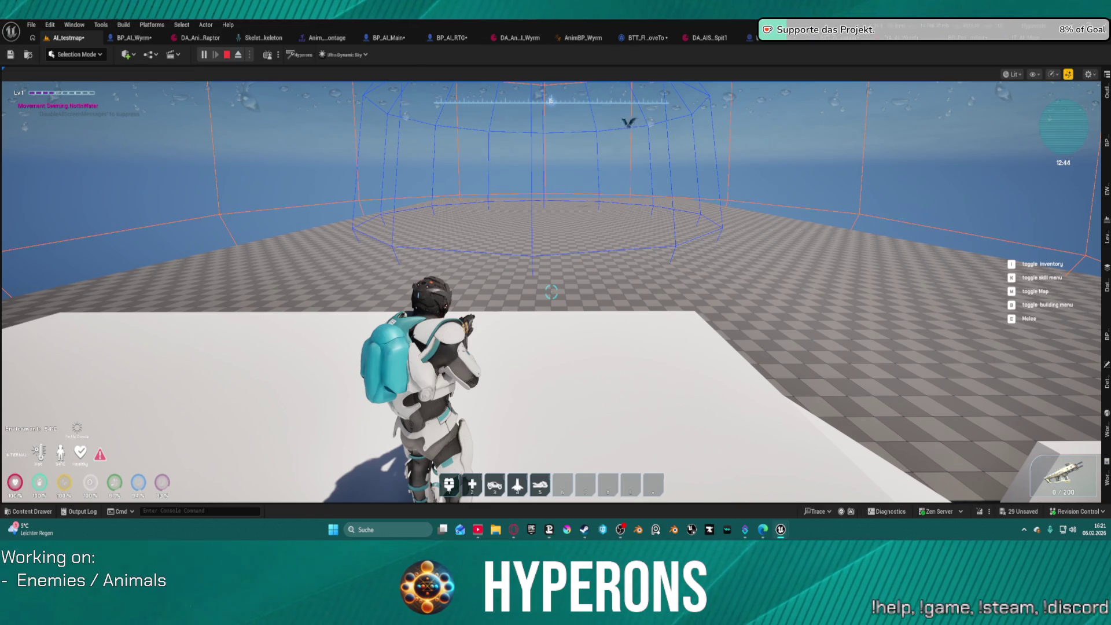
left_click(707, 215)
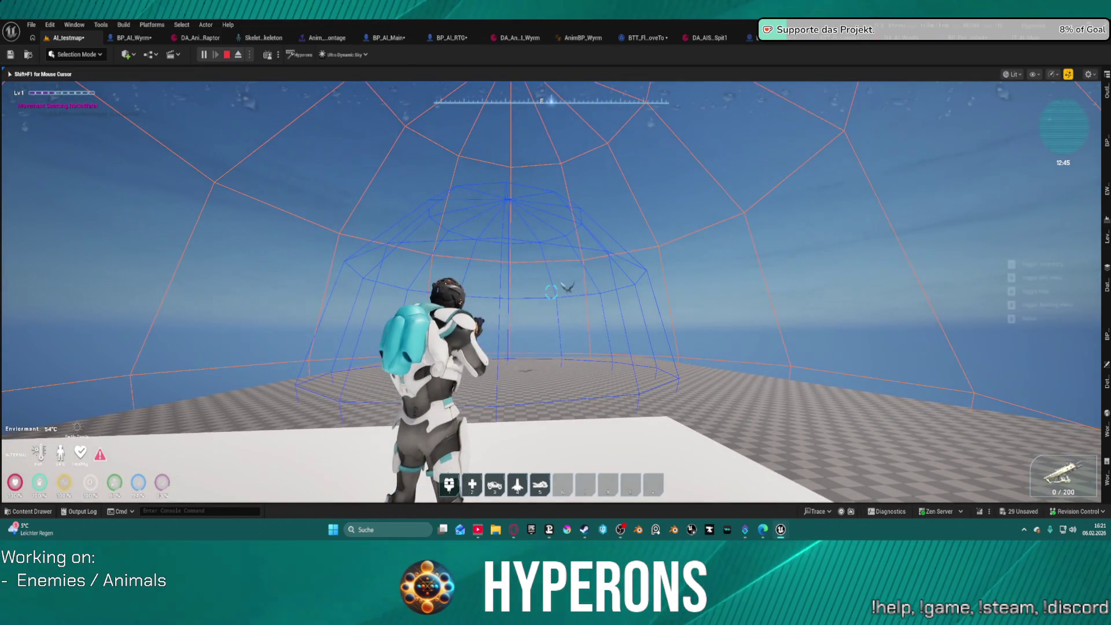
Step: Jump and sprint toward the roaming wyrm, then end the play session with Esc
mouse_move(551, 292)
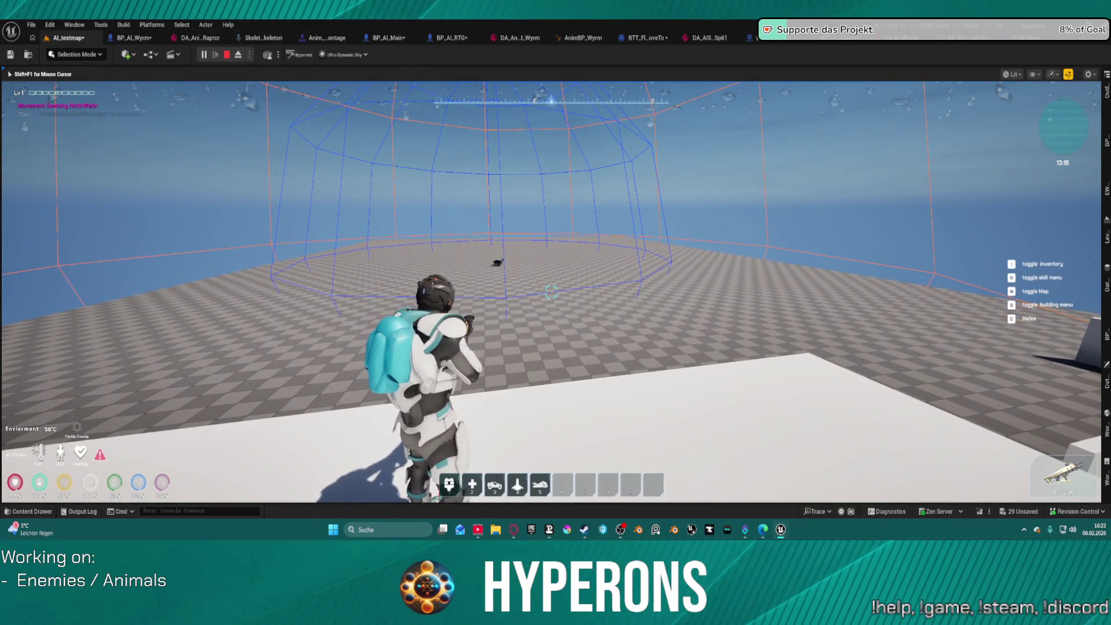
key("space")
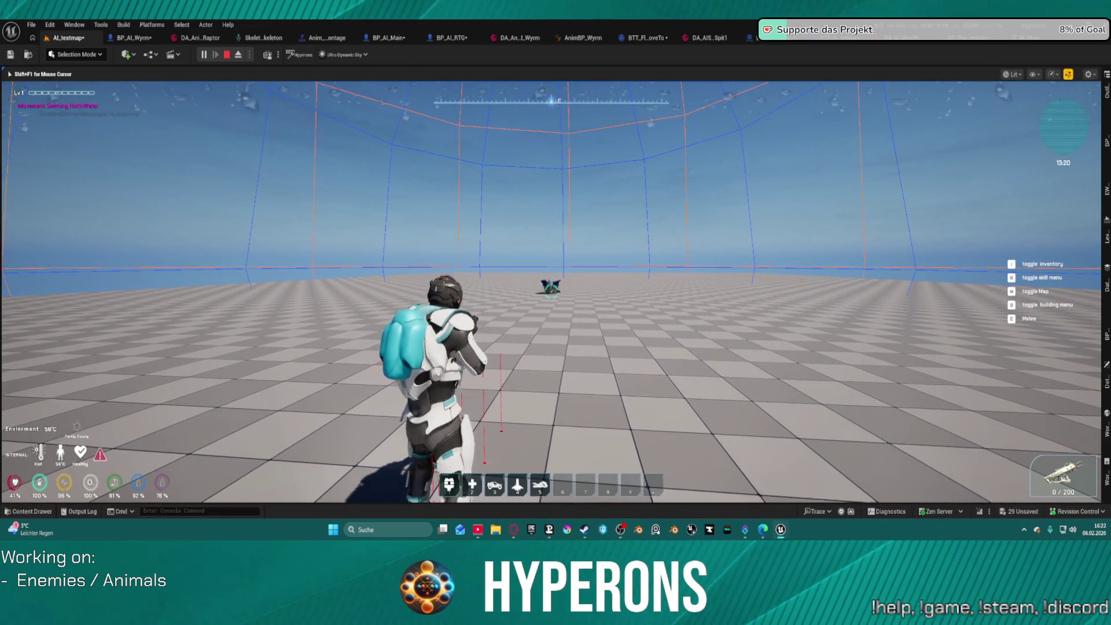
key("shift+w")
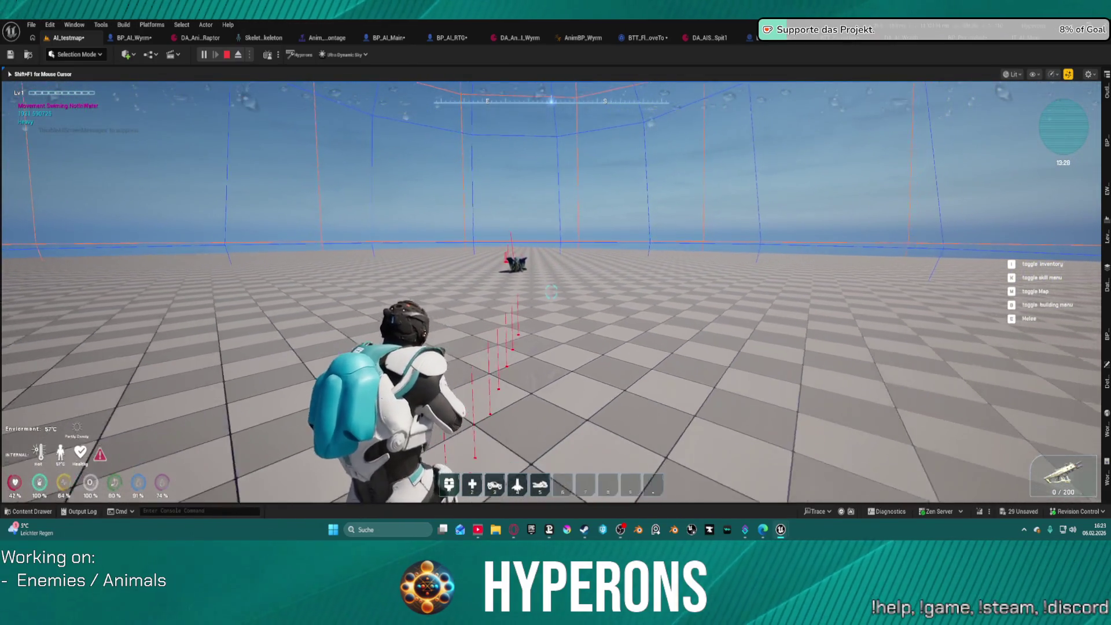
key("Escape")
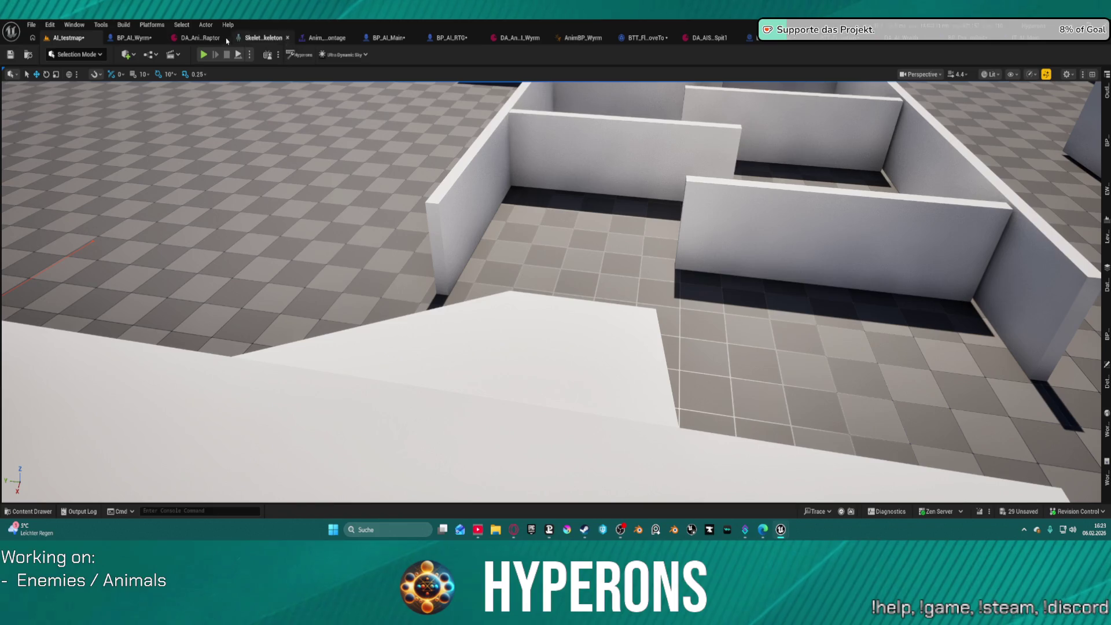
Step: Close the BP_Proj_Master blueprint tab
left_click(1029, 43)
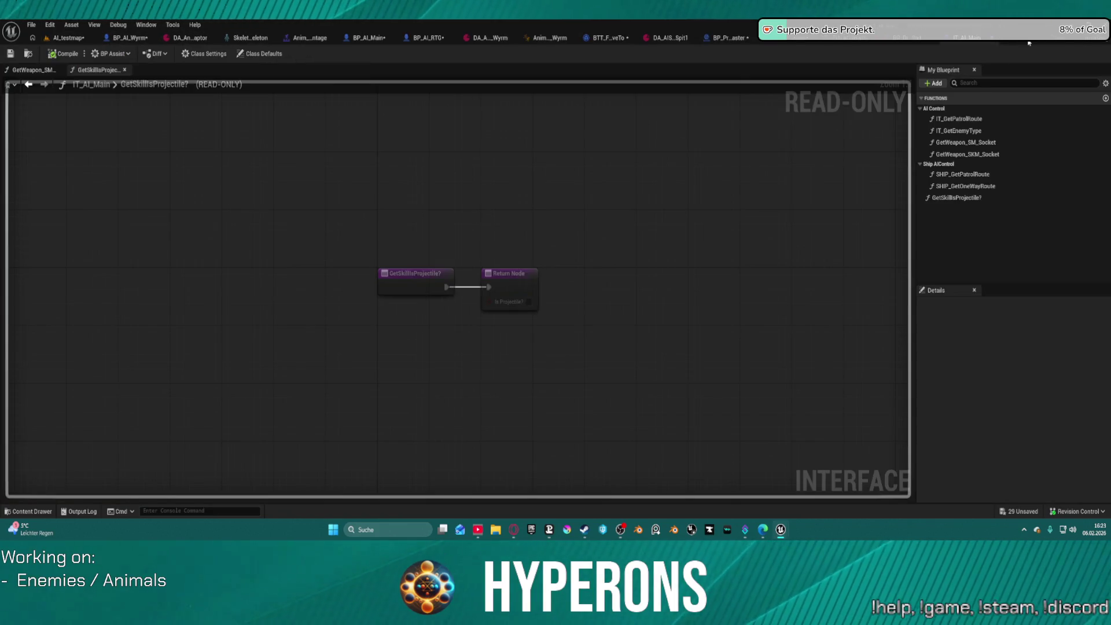
left_click(724, 38)
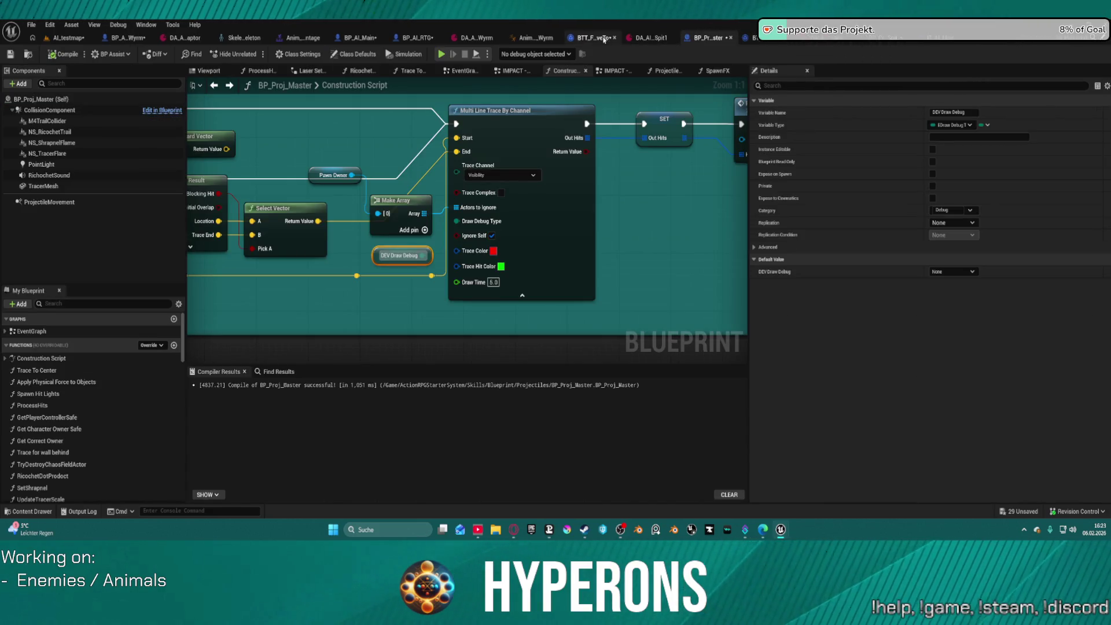
left_click(730, 37)
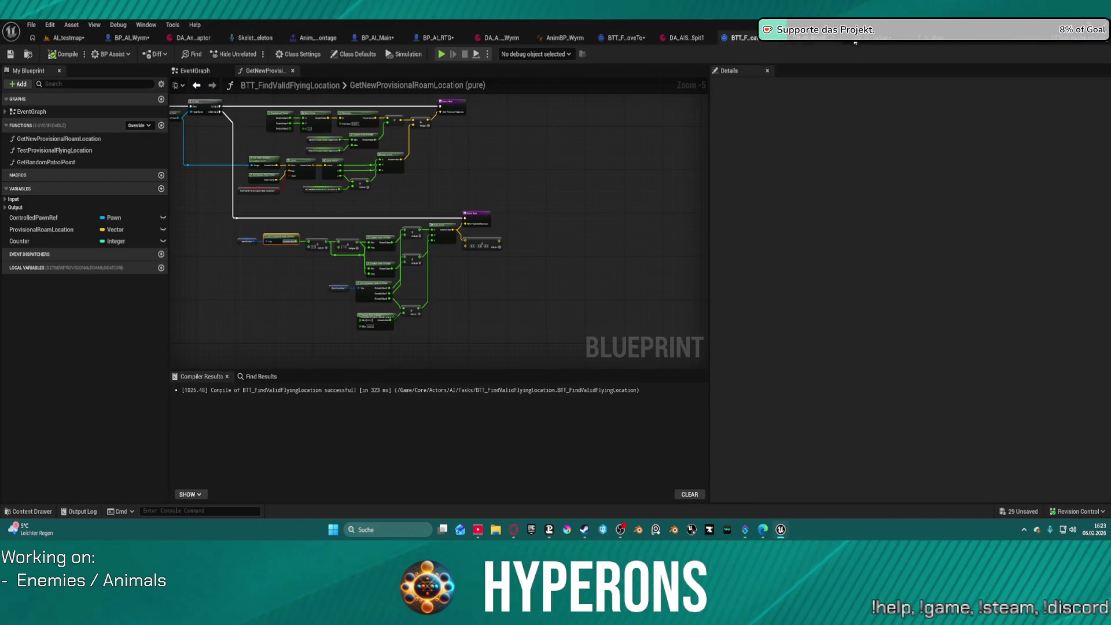
Step: From DA_AIS_Spit1, locate BP_Proj_WyrmSpit in the Content Drawer and open it for editing
left_click(686, 37)
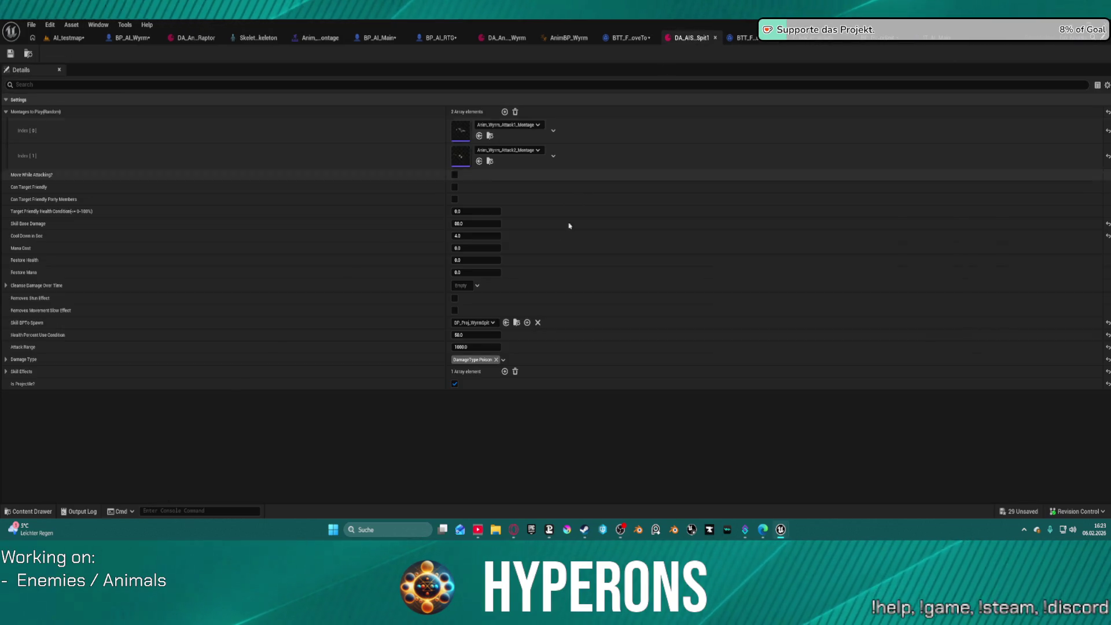
left_click(517, 323)
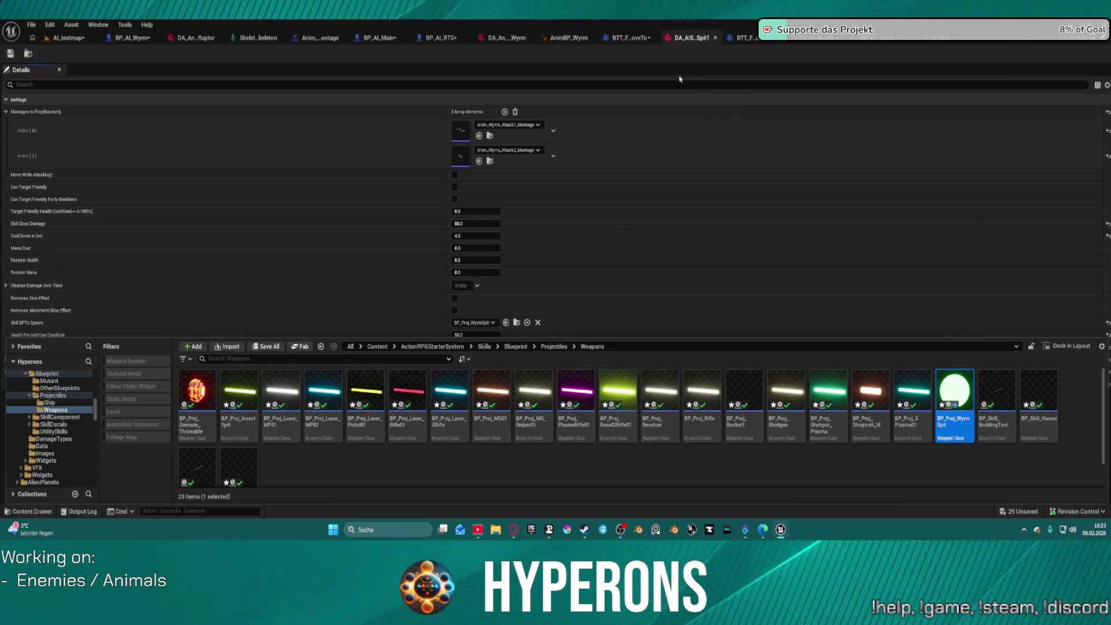
right_click(955, 437)
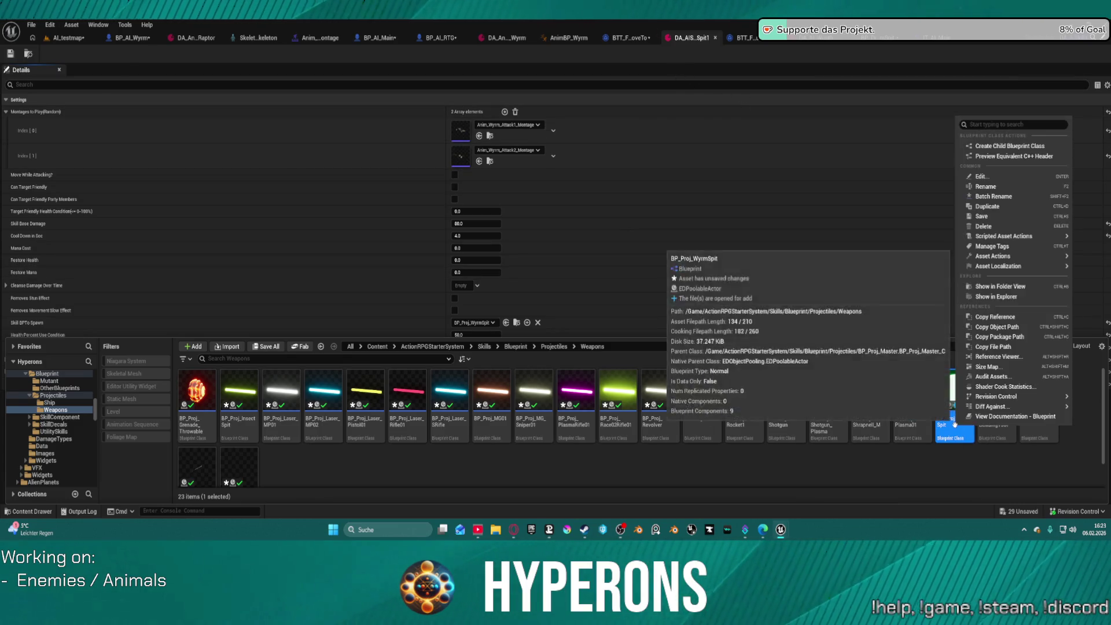
left_click(978, 178)
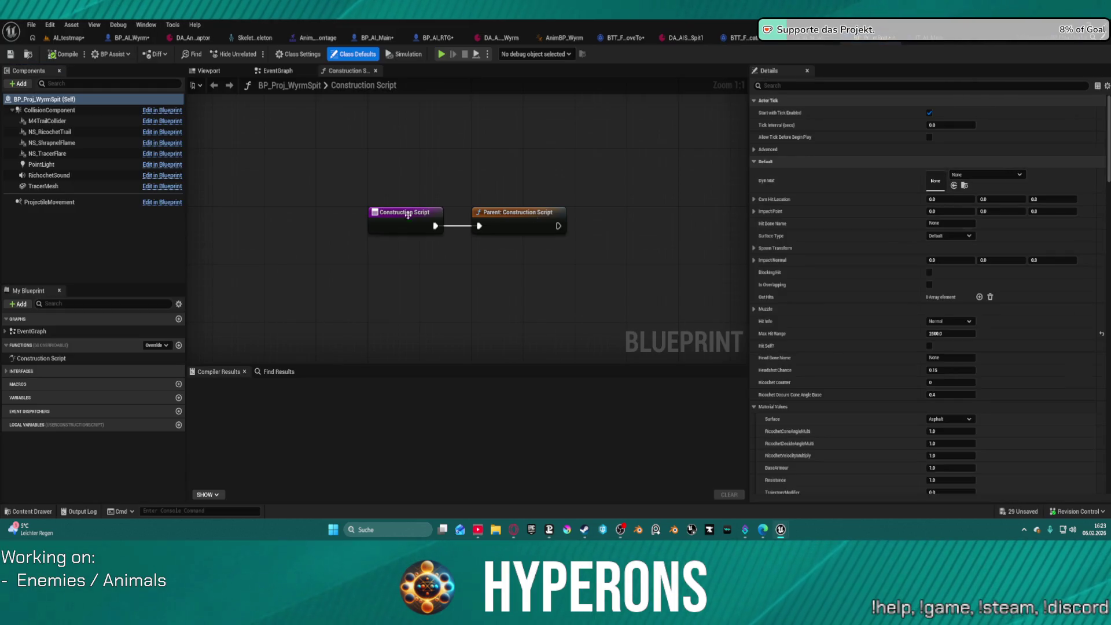
Step: Inspect the spit projectile's event graph, 3D components and RichochetSound component
left_click(276, 71)
left_click(209, 71)
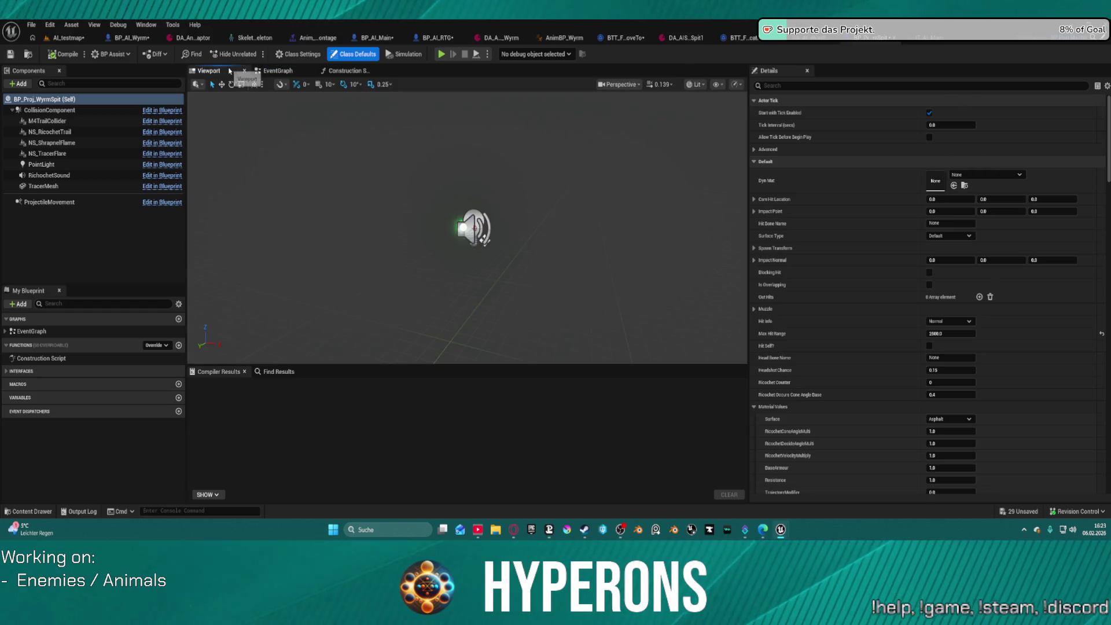
mouse_move(460, 201)
left_mouse_down()
mouse_move(489, 202)
mouse_move(422, 203)
mouse_move(290, 238)
left_mouse_up()
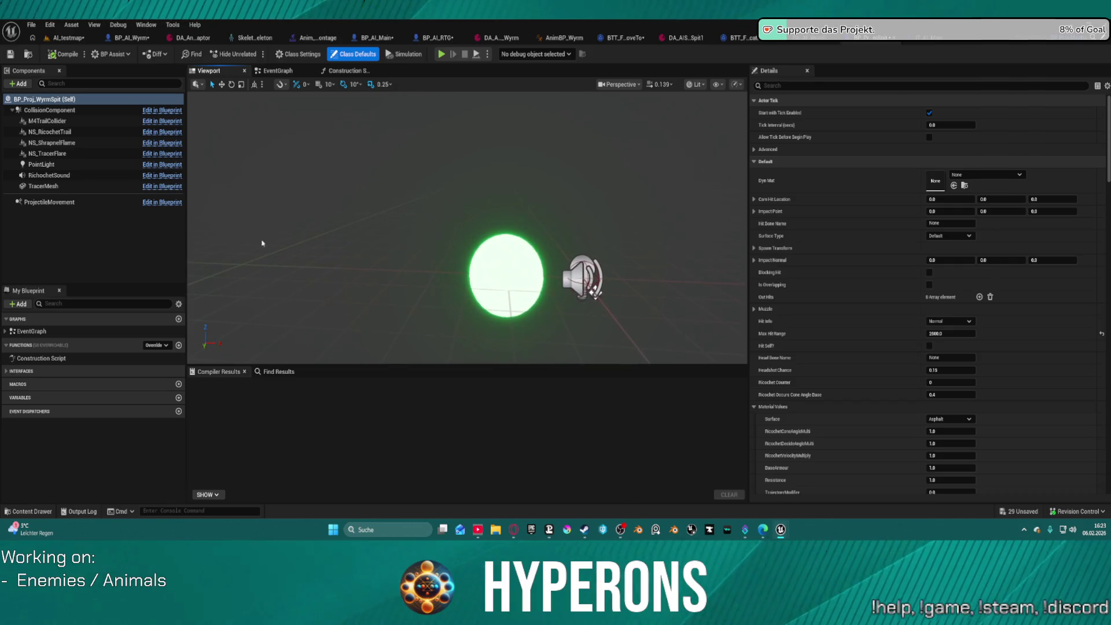
left_click(99, 175)
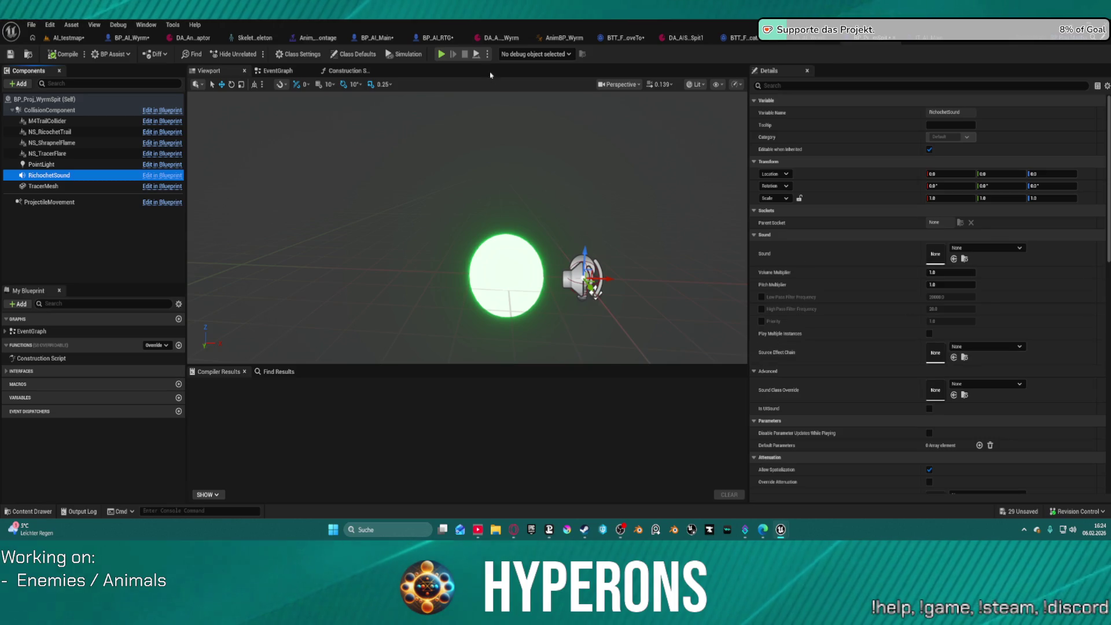
Step: In Class Defaults, change Material Values > Surface from Asphalt to Acid
left_click(353, 54)
scroll(1095, 244, "down", 10)
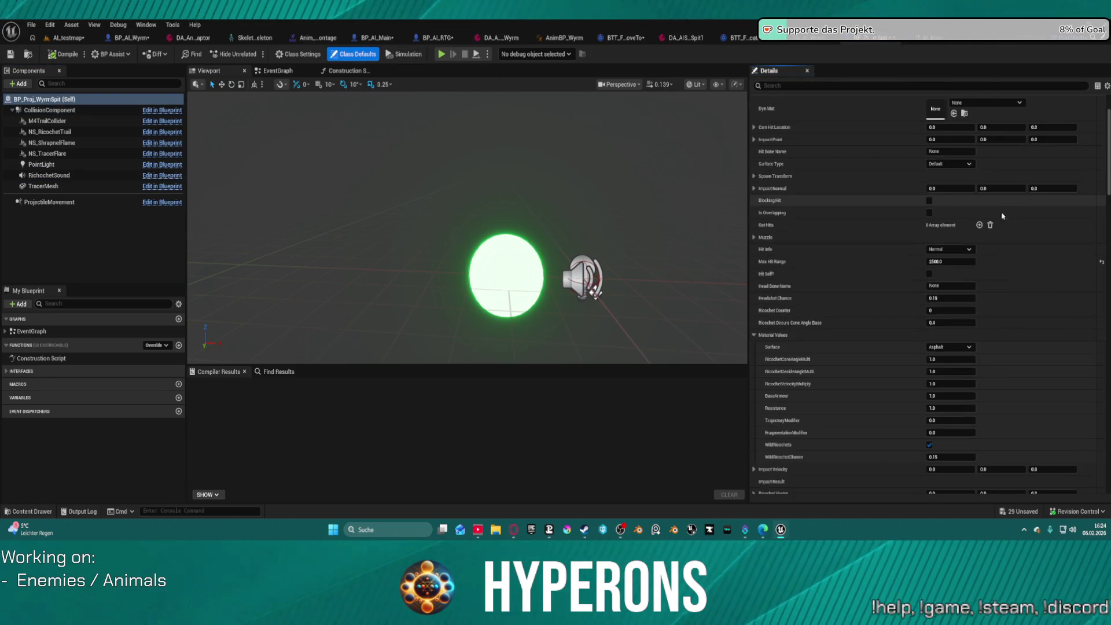
scroll(871, 133, "up", 2)
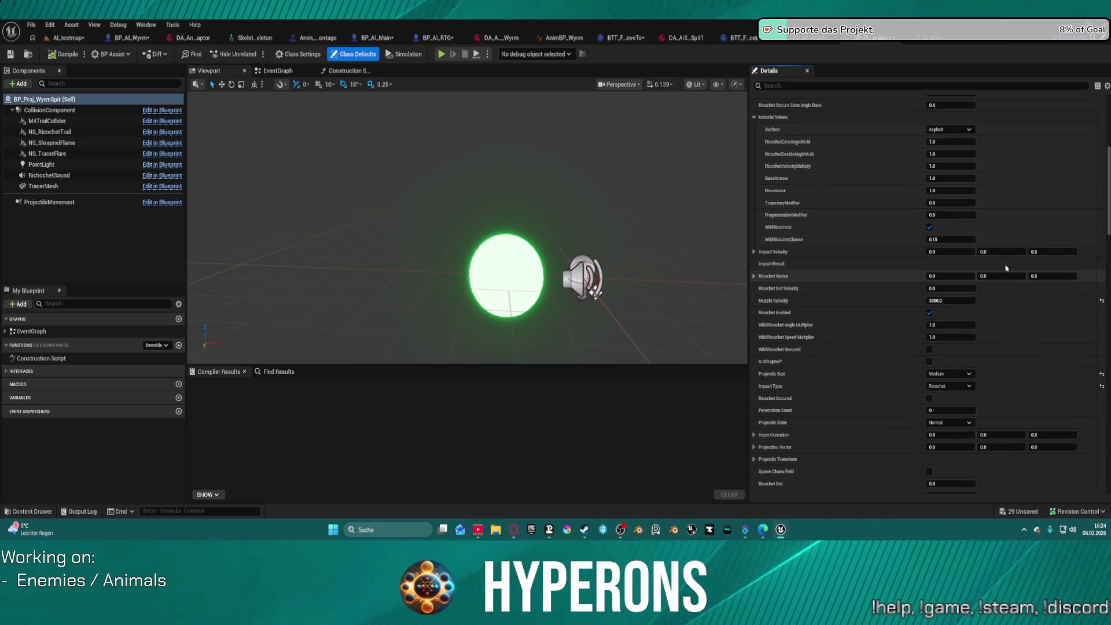
scroll(871, 133, "up", 6)
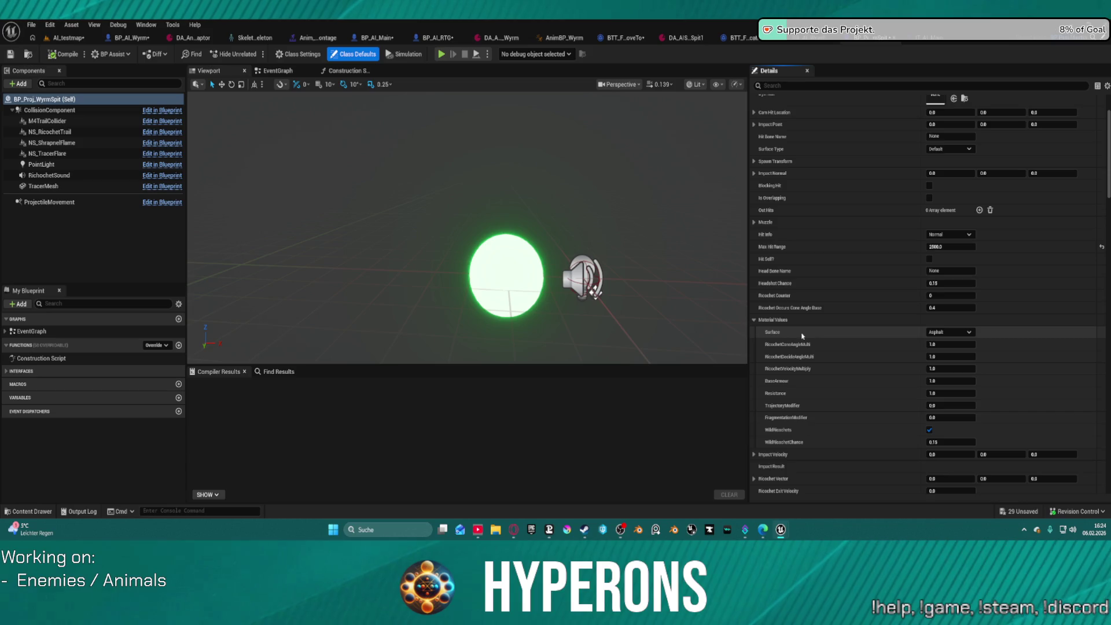
left_click(958, 339)
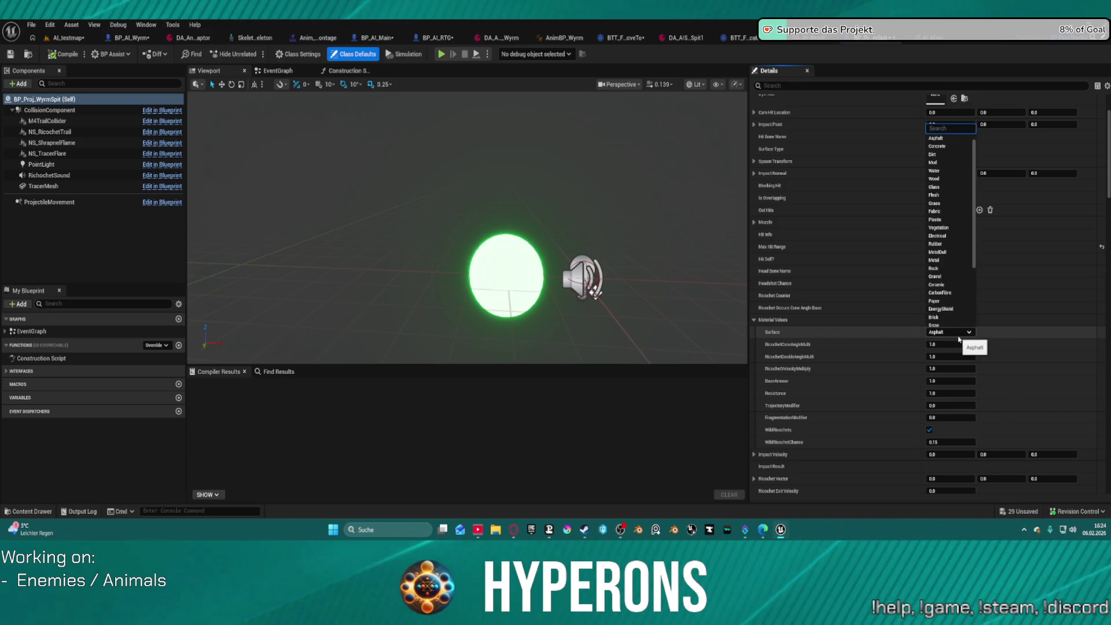
scroll(958, 243, "down", 4)
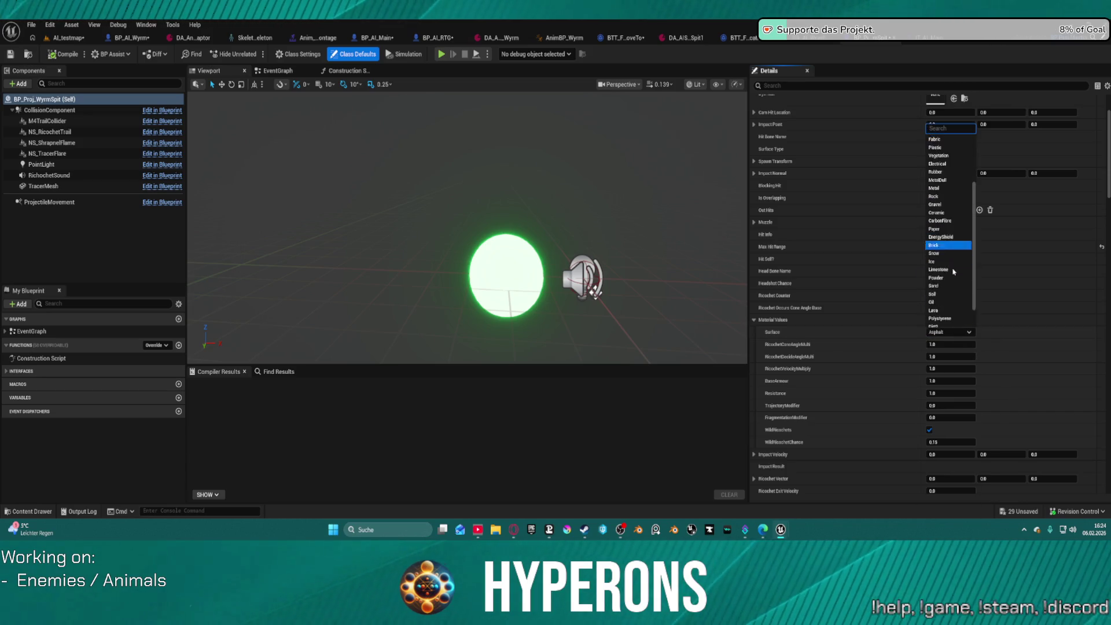
left_click(955, 323)
scroll(1026, 359, "down", 3)
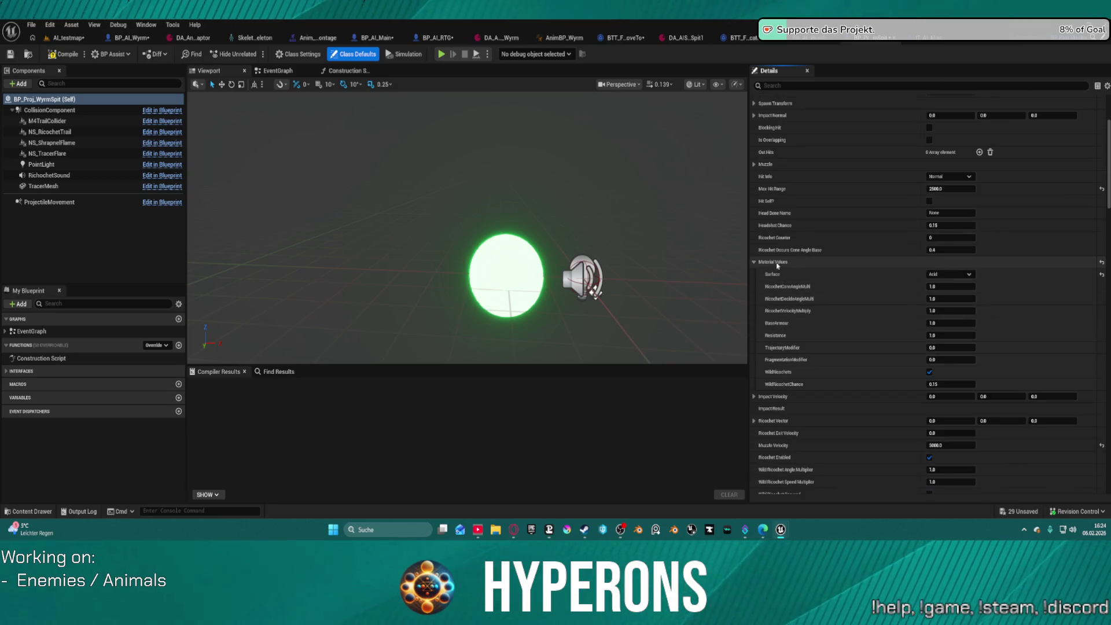
left_click(755, 263)
Step: Review the projectile's SFX and VFX defaults, including the shot sound asset choices
scroll(867, 284, "down", 3)
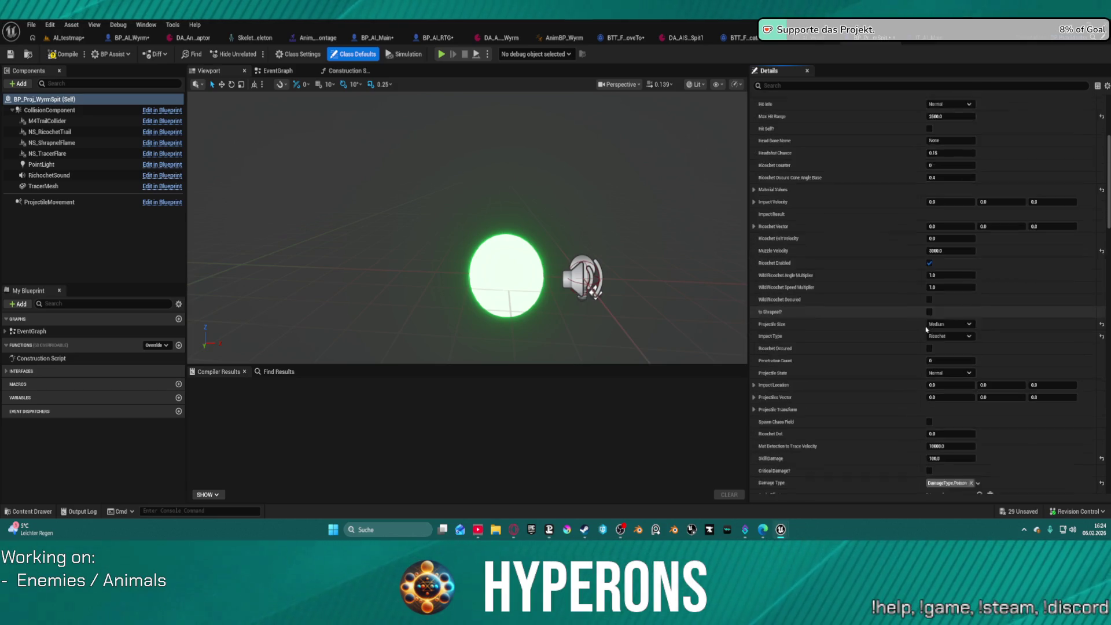
scroll(955, 330, "down", 5)
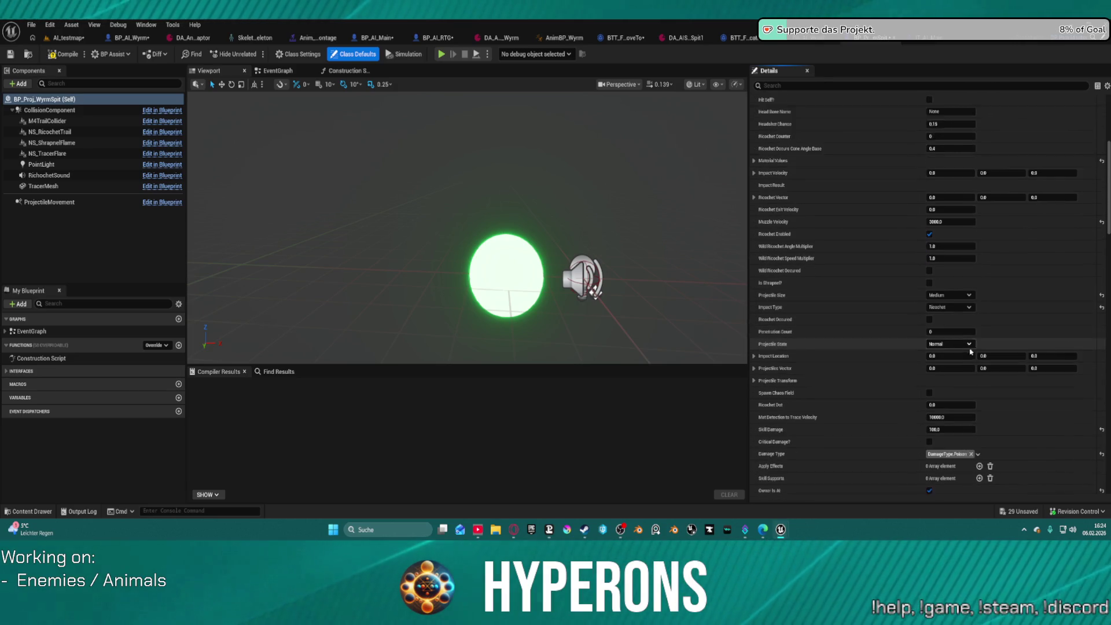
scroll(946, 339, "down", 10)
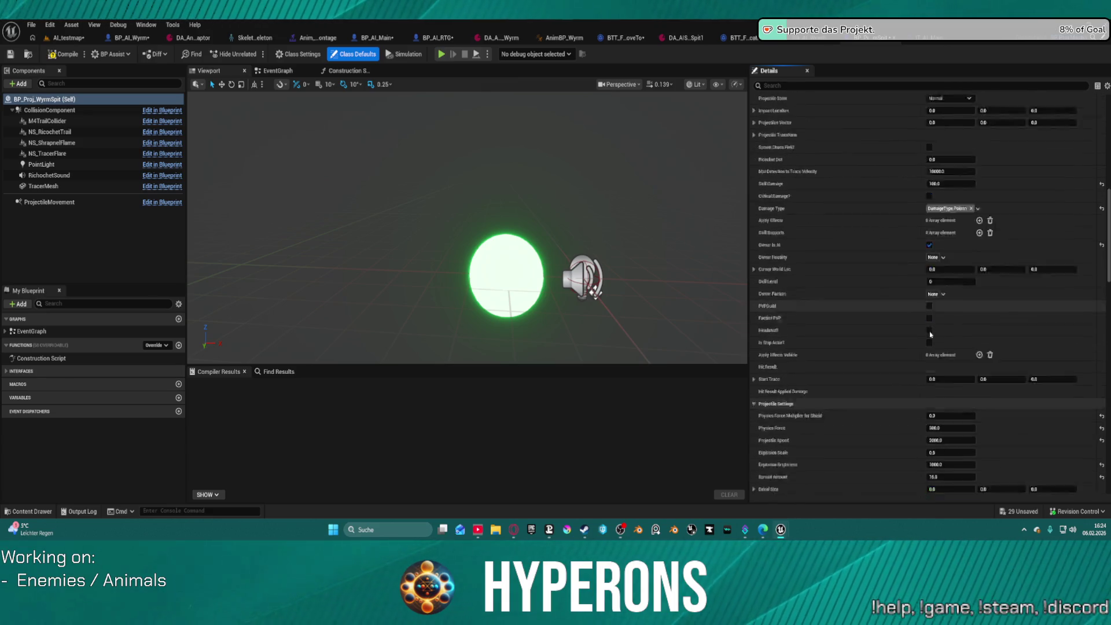
scroll(939, 399, "down", 5)
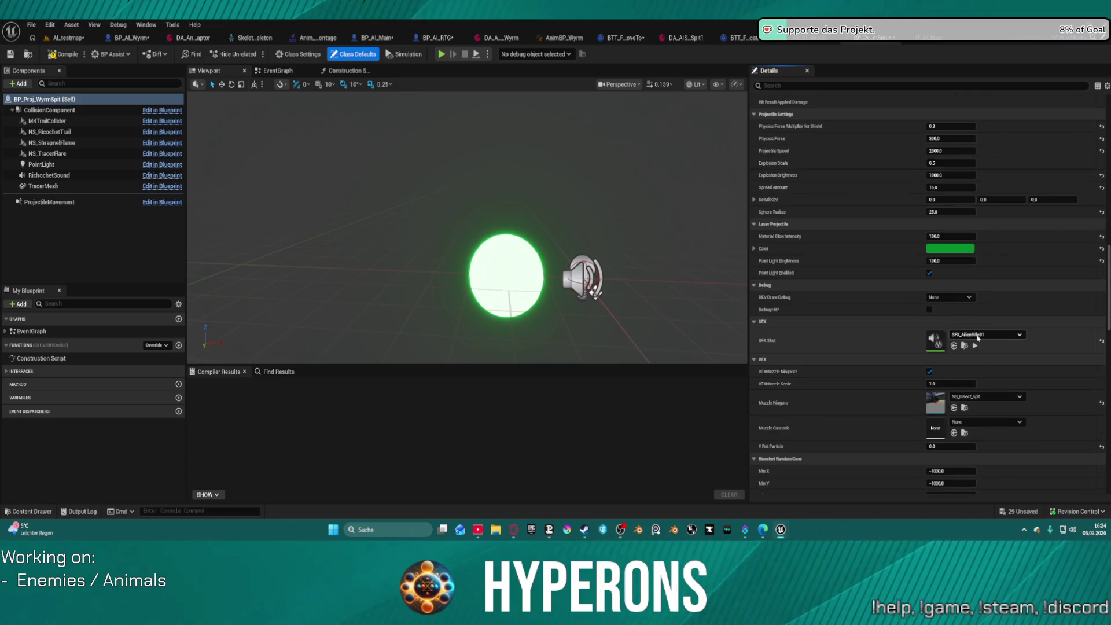
left_click(978, 334)
key("Escape")
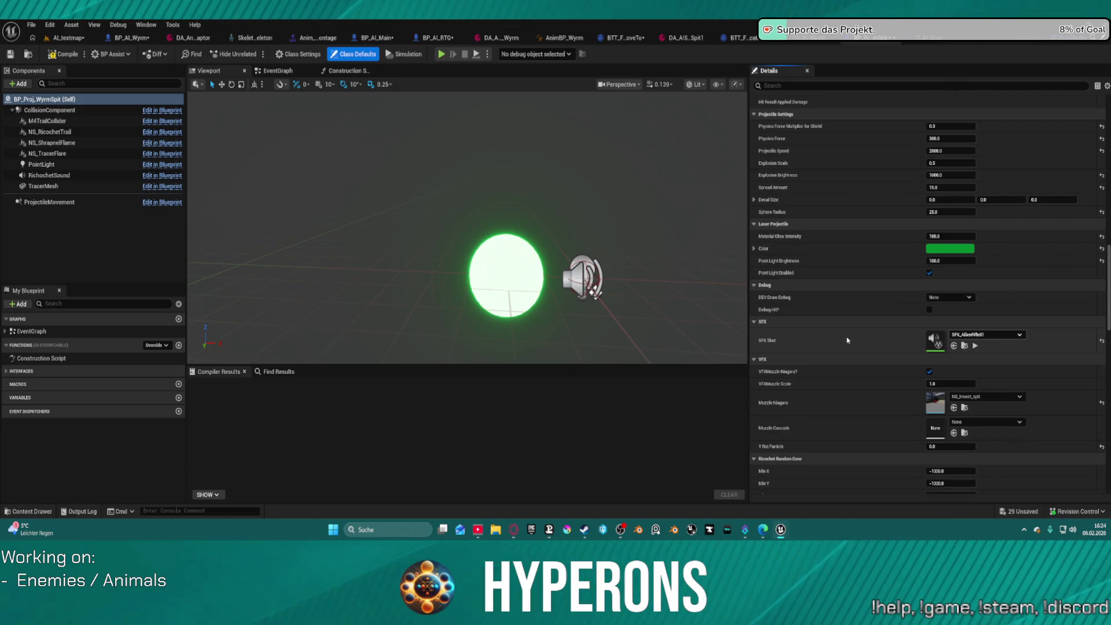
left_click(28, 511)
scroll(65, 442, "down", 3)
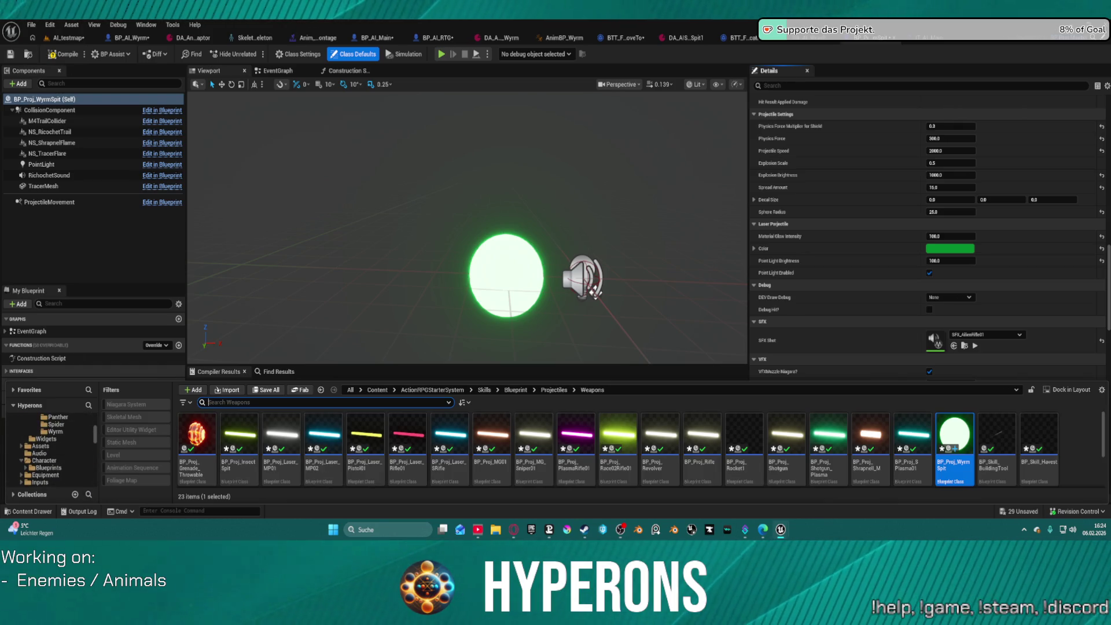
key("ctrl+space")
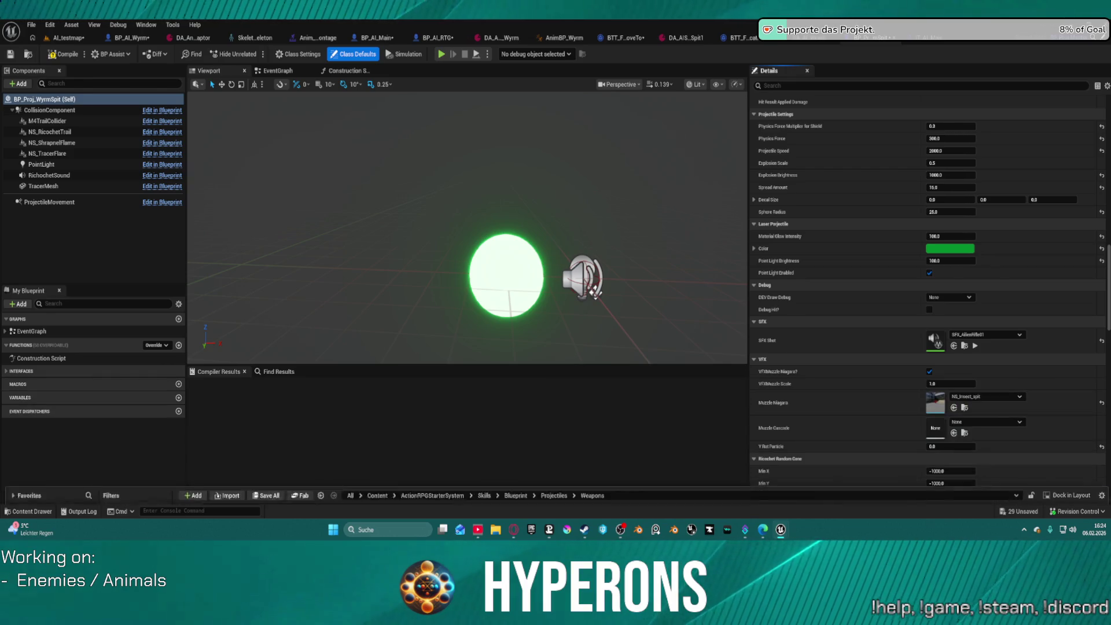
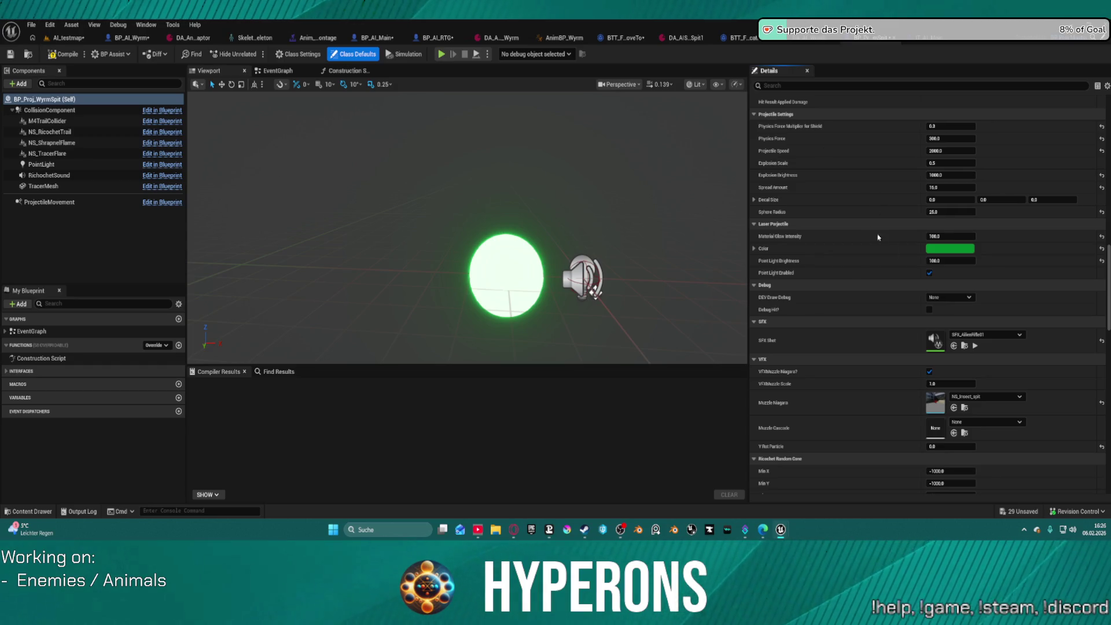
Step: Assign SFX_WyrmSpit as the projectile's shot sound and begin editing the VFX Muzzle Scale value
left_click(954, 346)
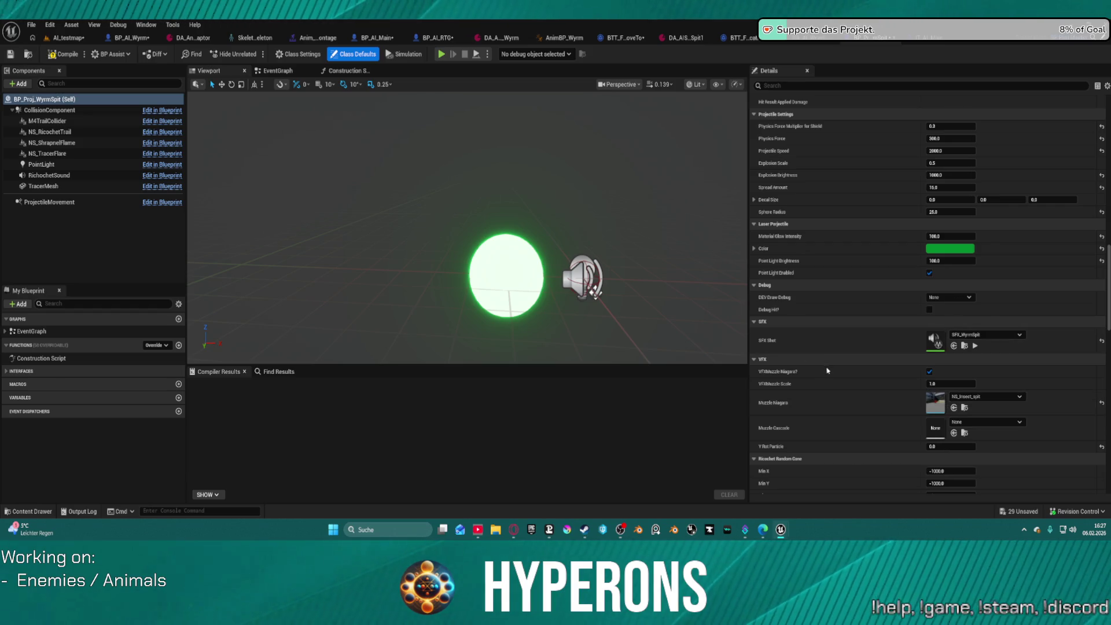
left_click(953, 384)
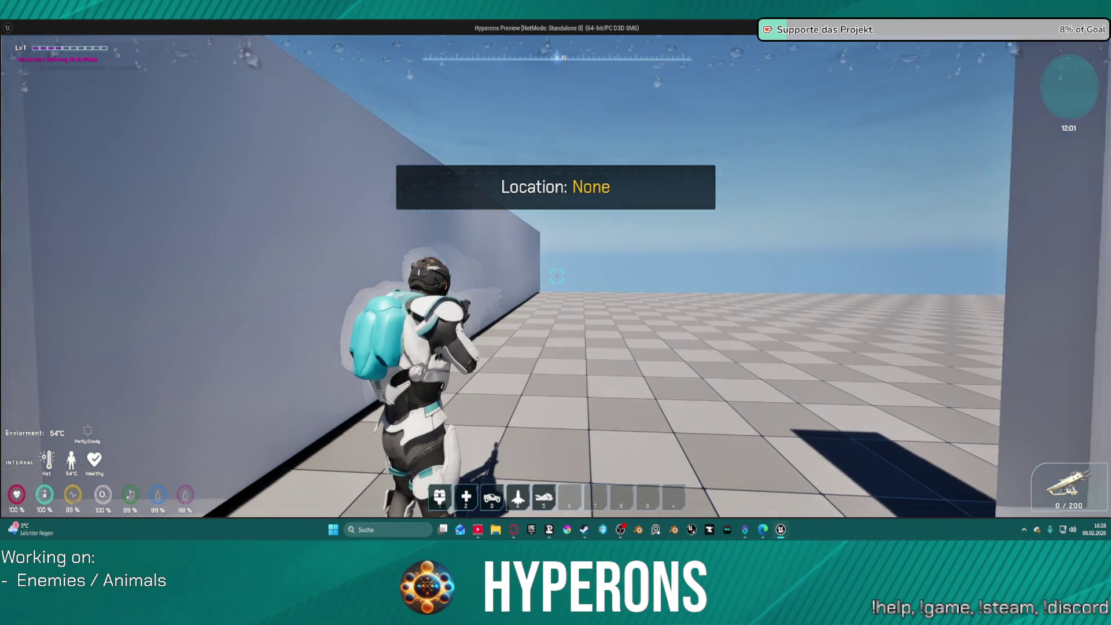
Step: Run down the corridor and jump past the low walls into the wyrm's detection dome
key("w")
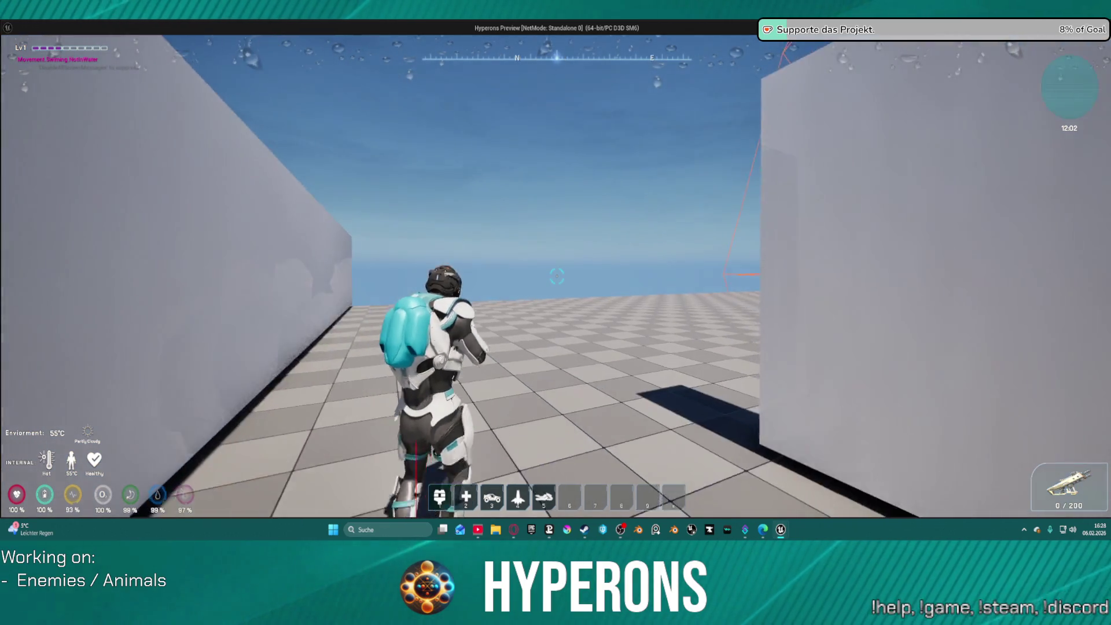
key("w")
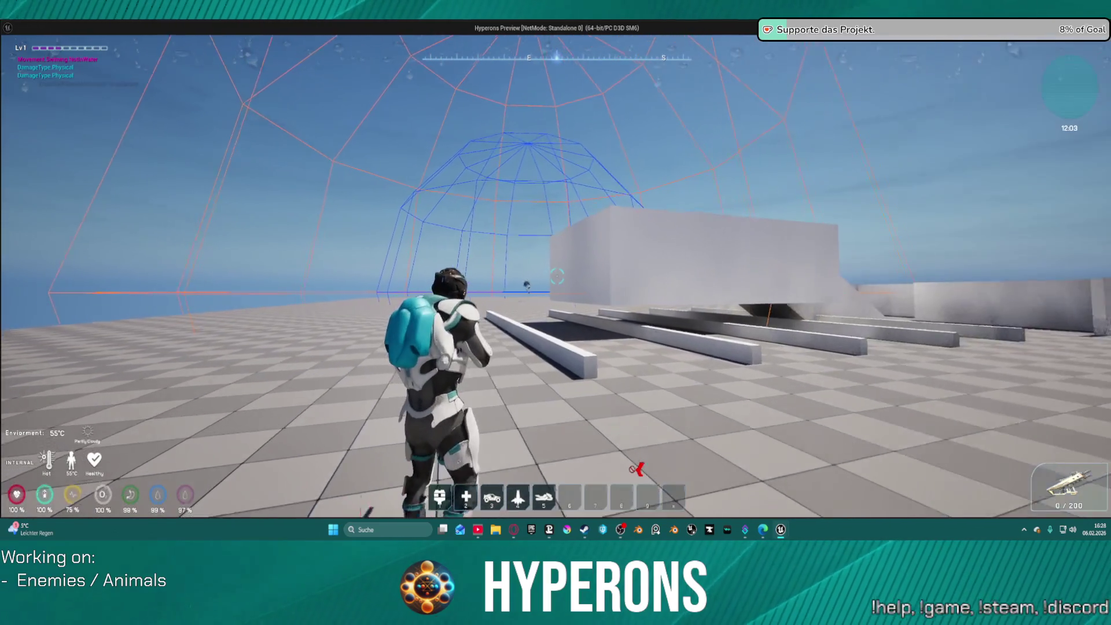
key("w")
key("space")
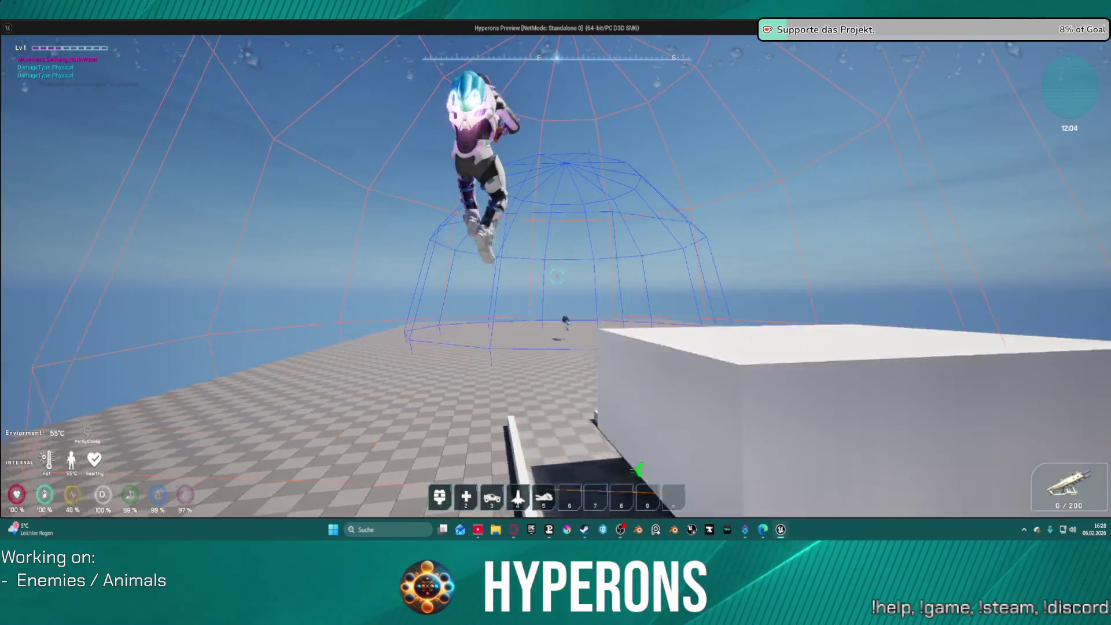
key("w")
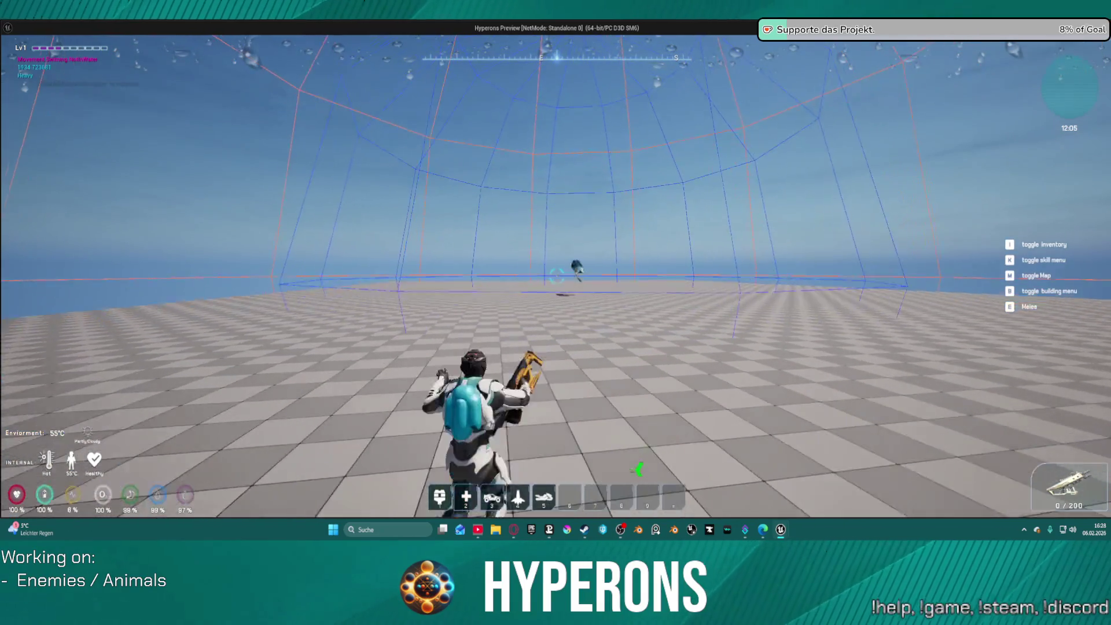
Step: Aim and reload the rifle, then shoot up at the flying wyrm
right_click(557, 277)
key("r")
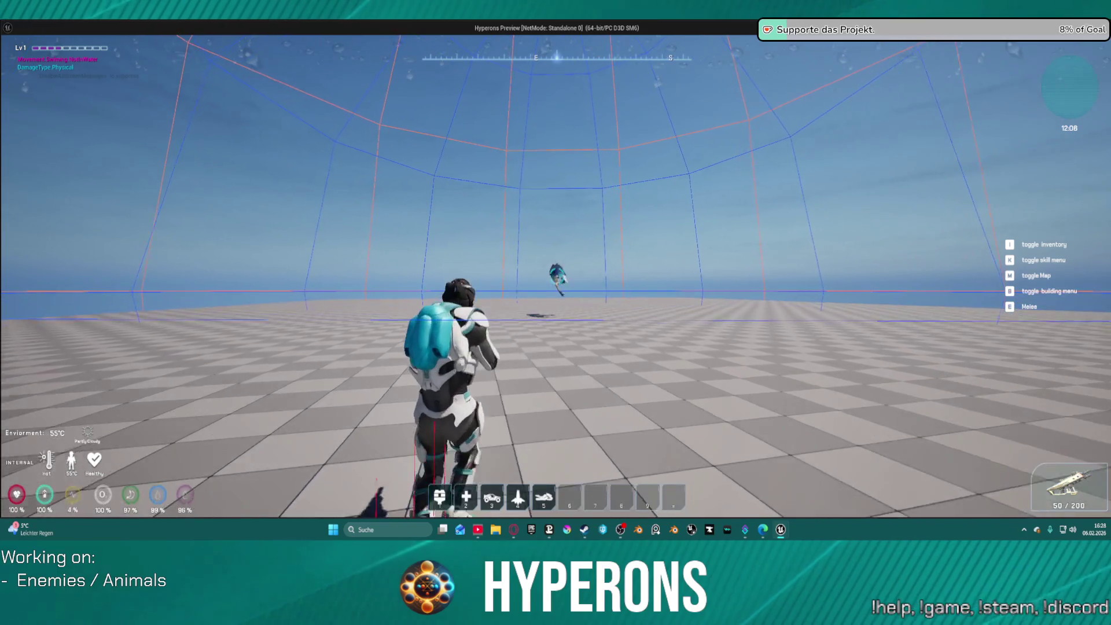
left_click(556, 276)
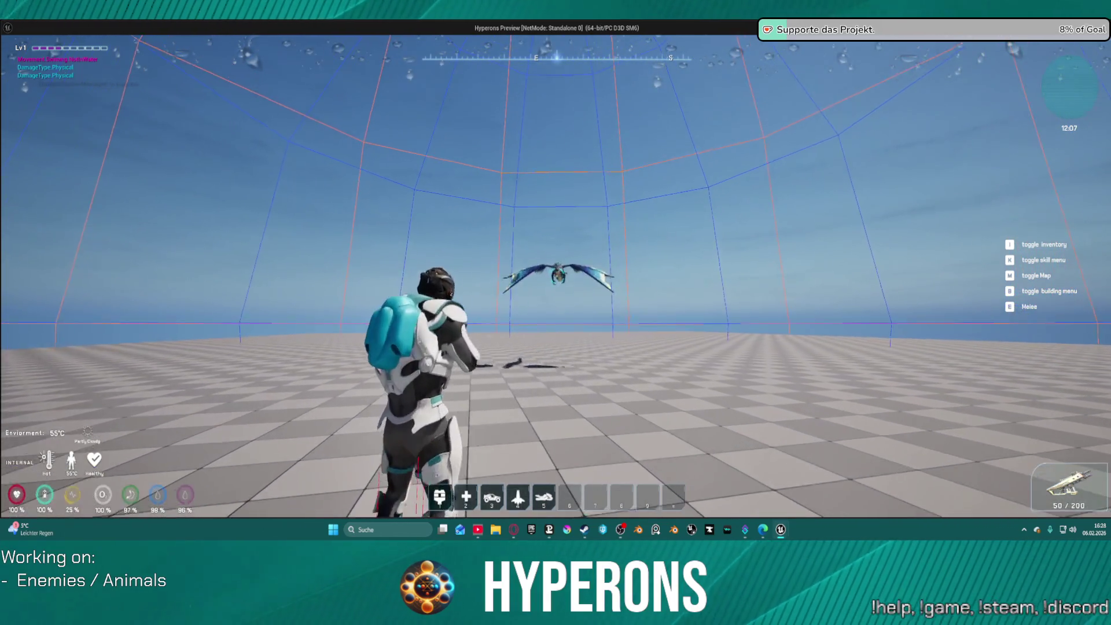
right_click(557, 276)
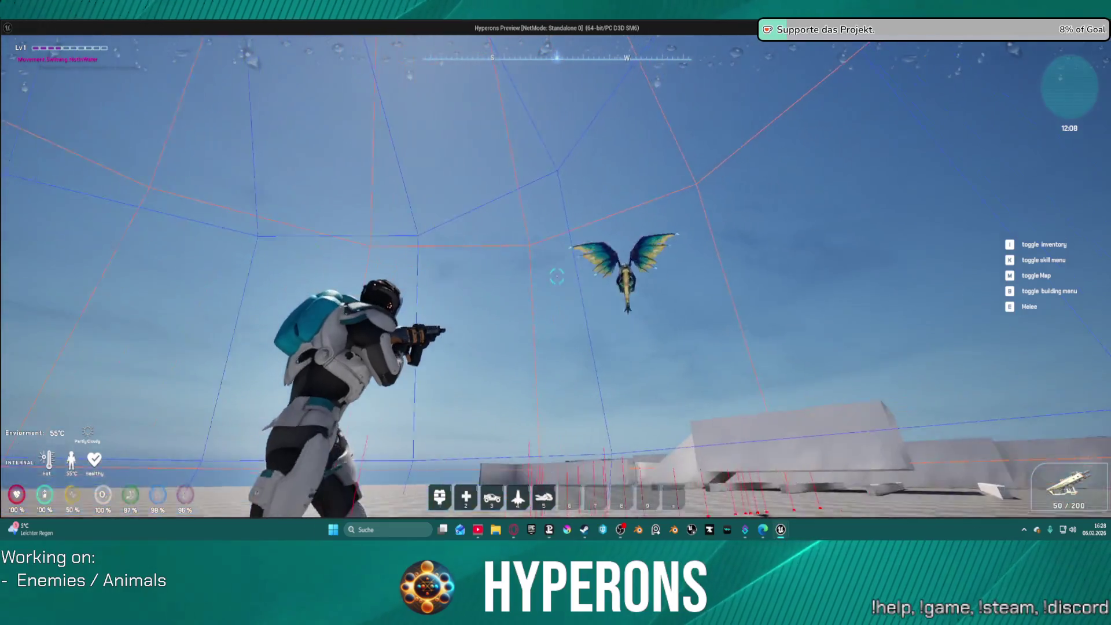
left_click(557, 276)
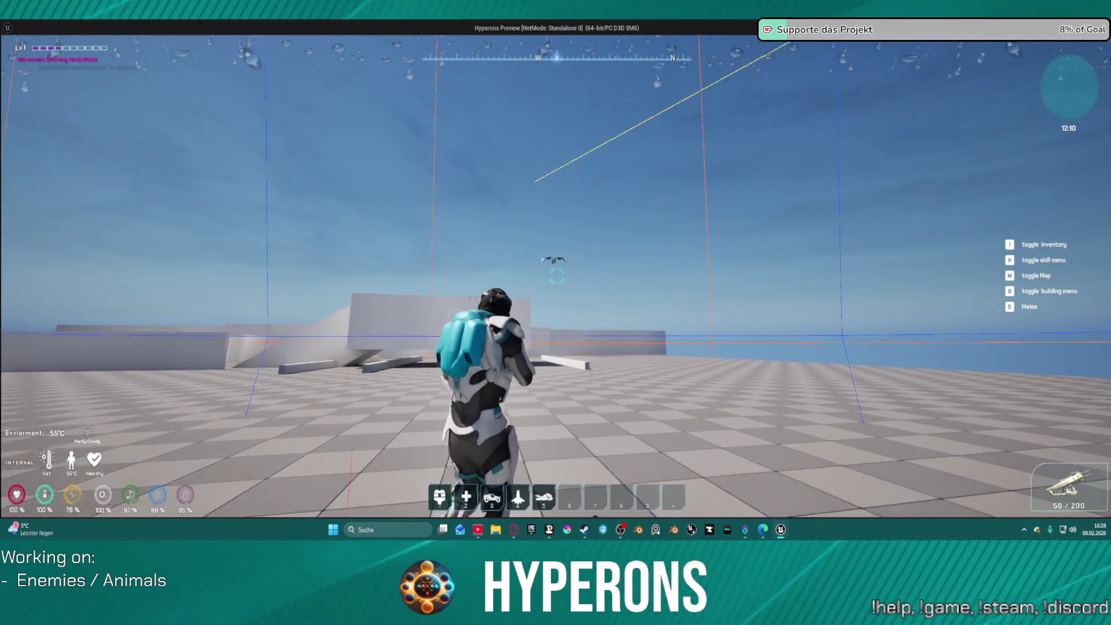
Step: Jump over the wall and climb onto the platform
key("space")
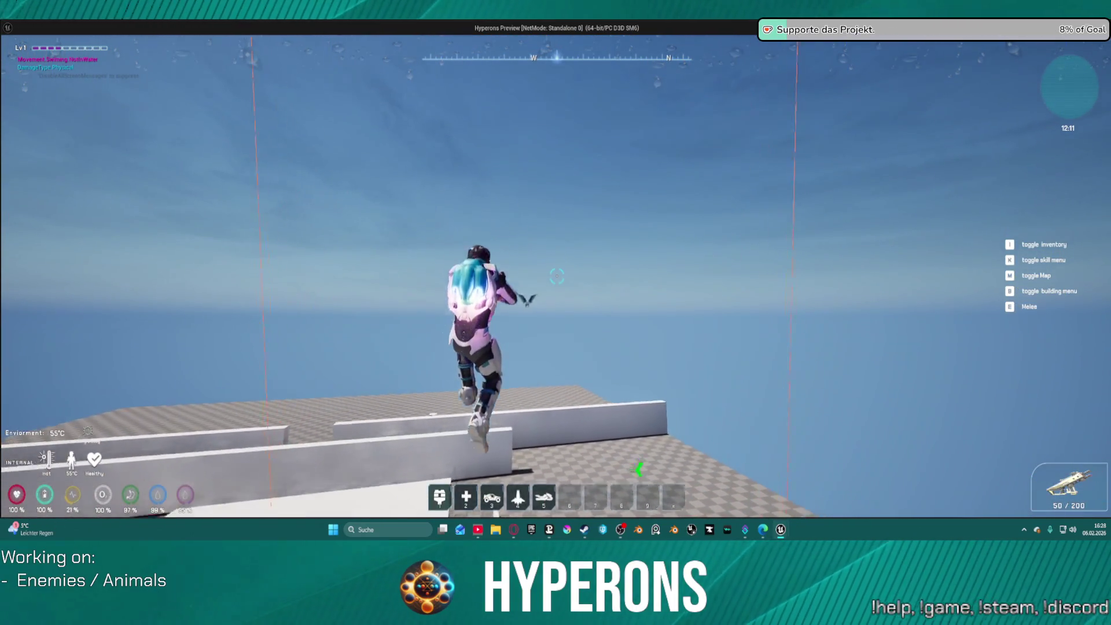
key("space")
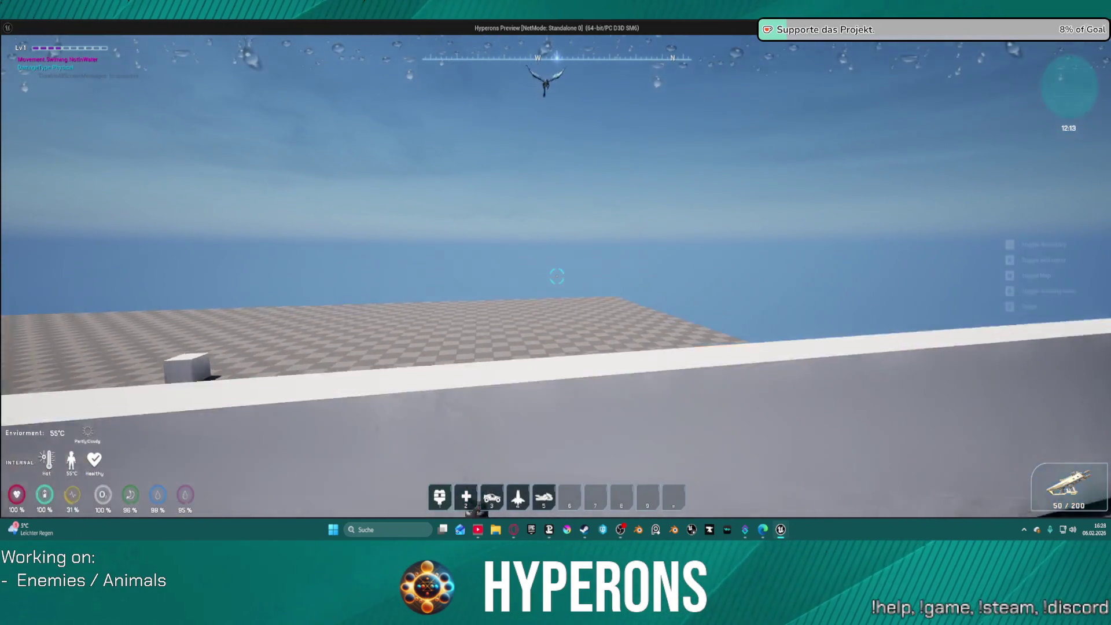
key("space")
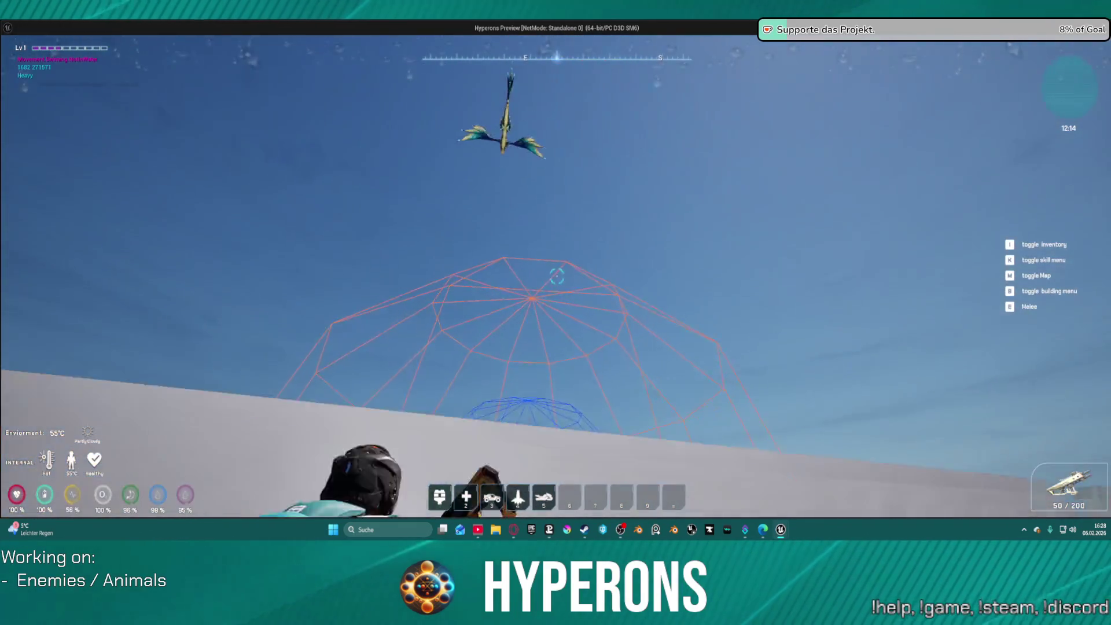
key("space")
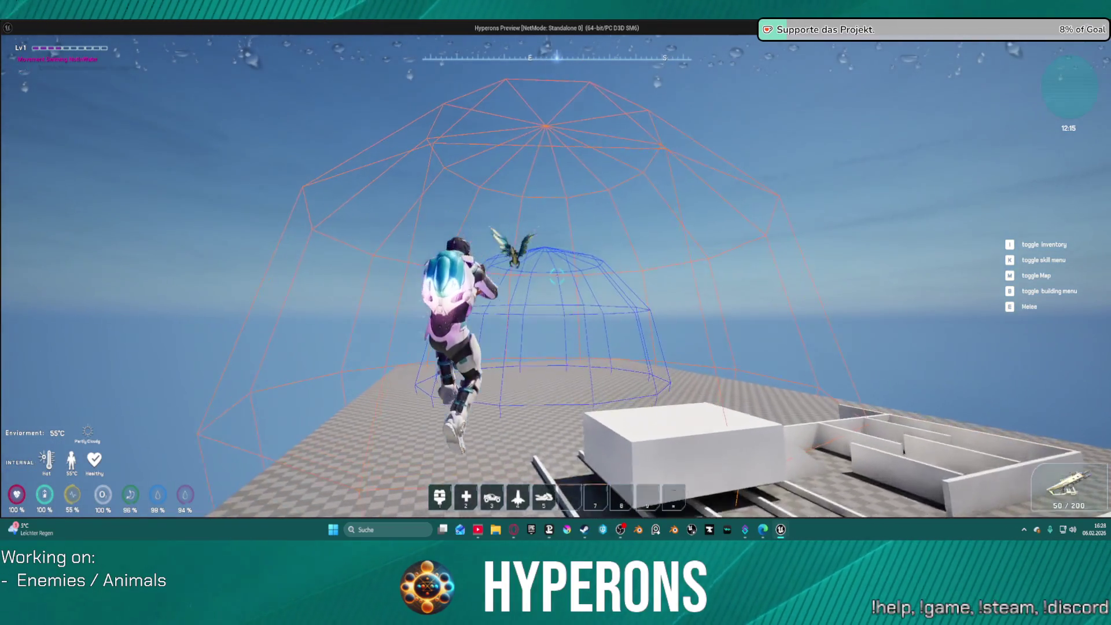
key("e")
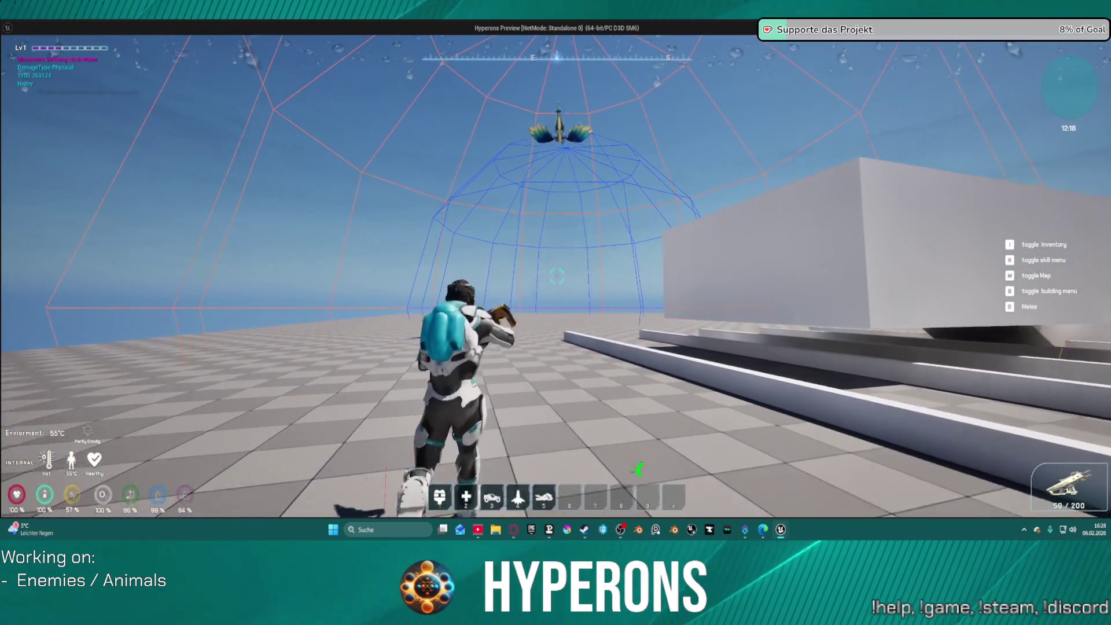
Step: Advance into the blue dome and line up on the grounded wyrm
key("w")
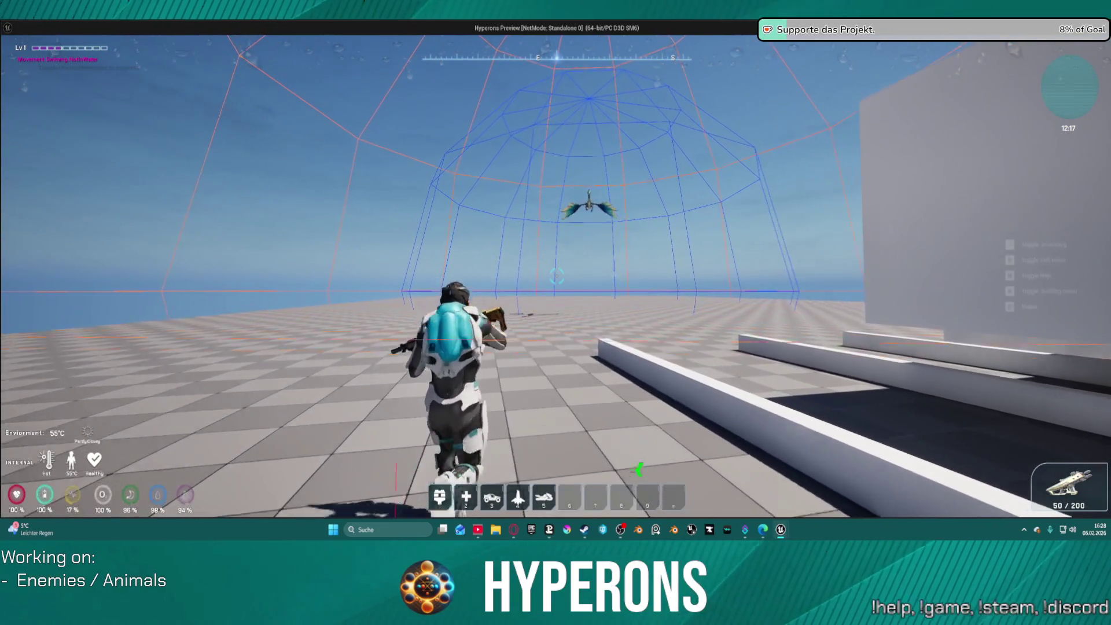
key("w")
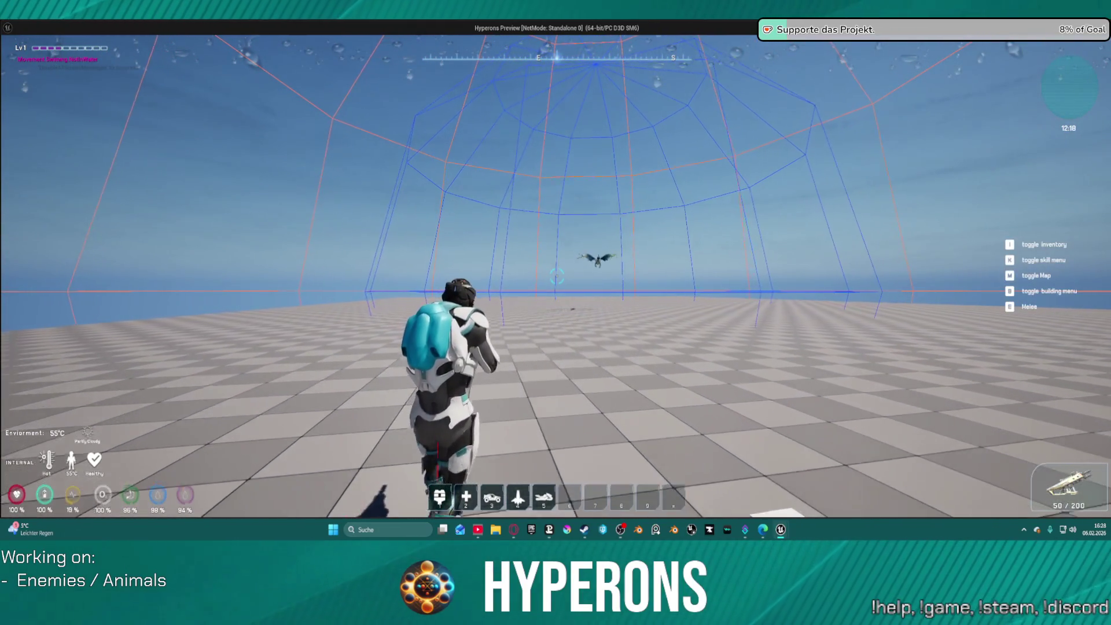
key("w")
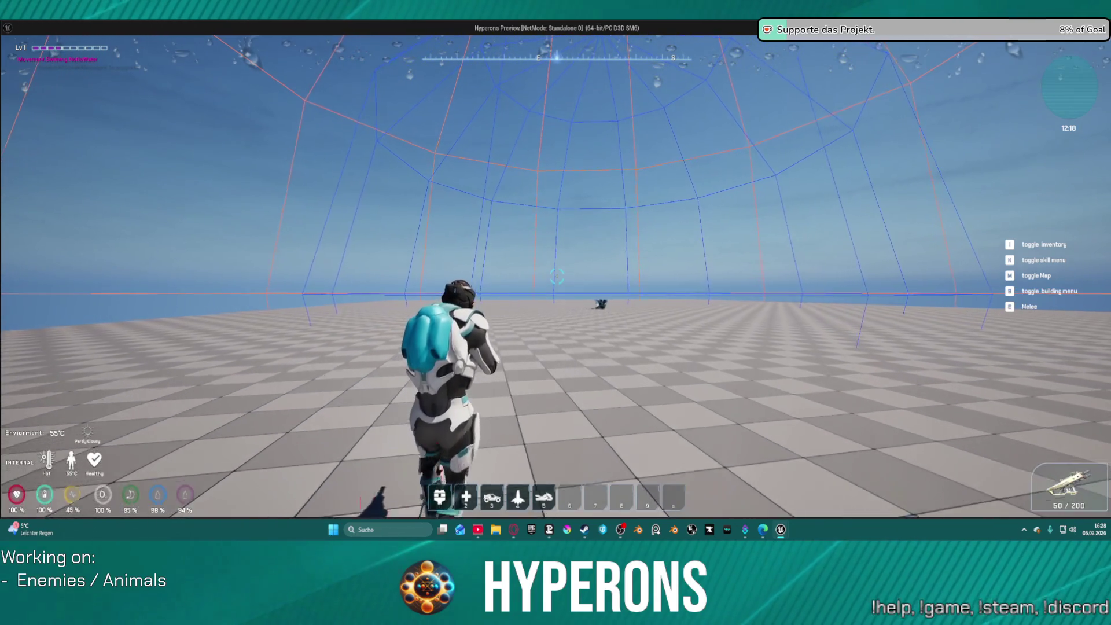
key("w")
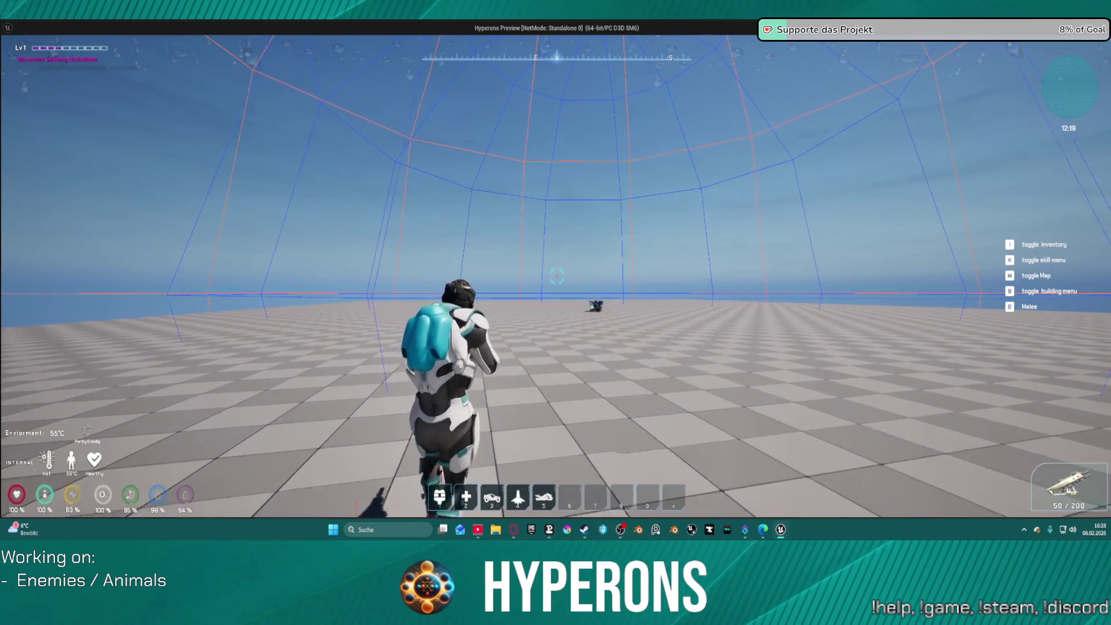
key("w")
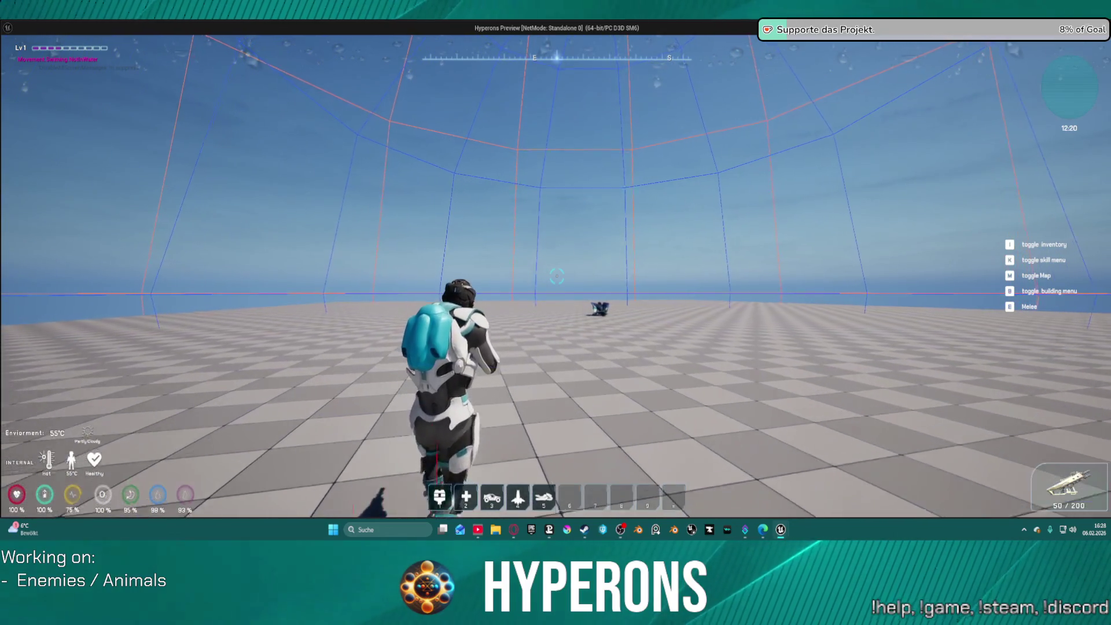
key("w")
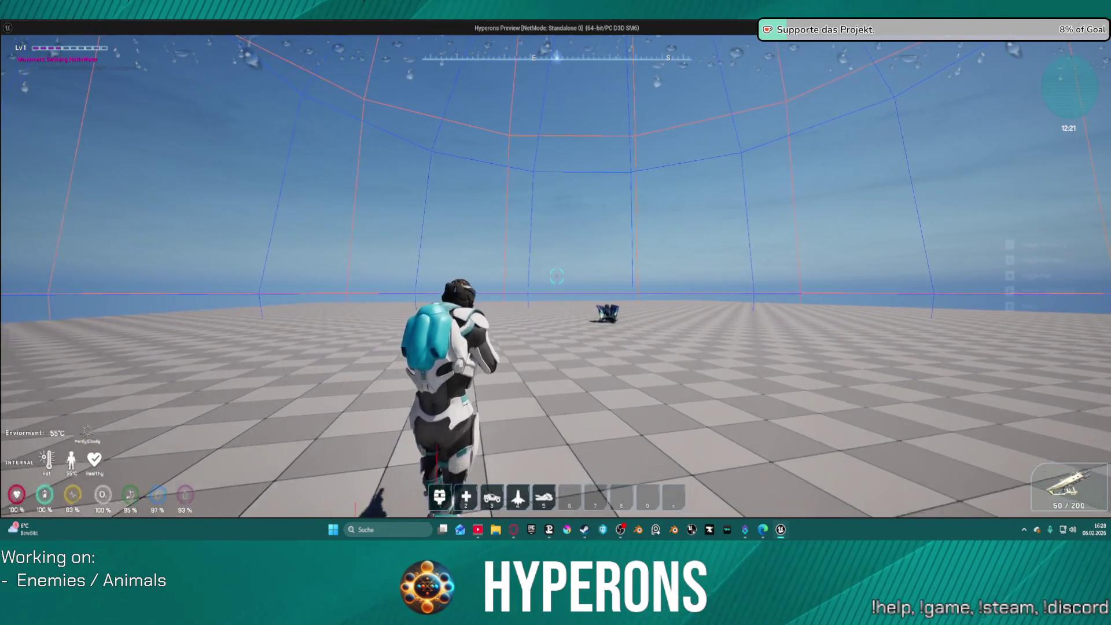
key("w")
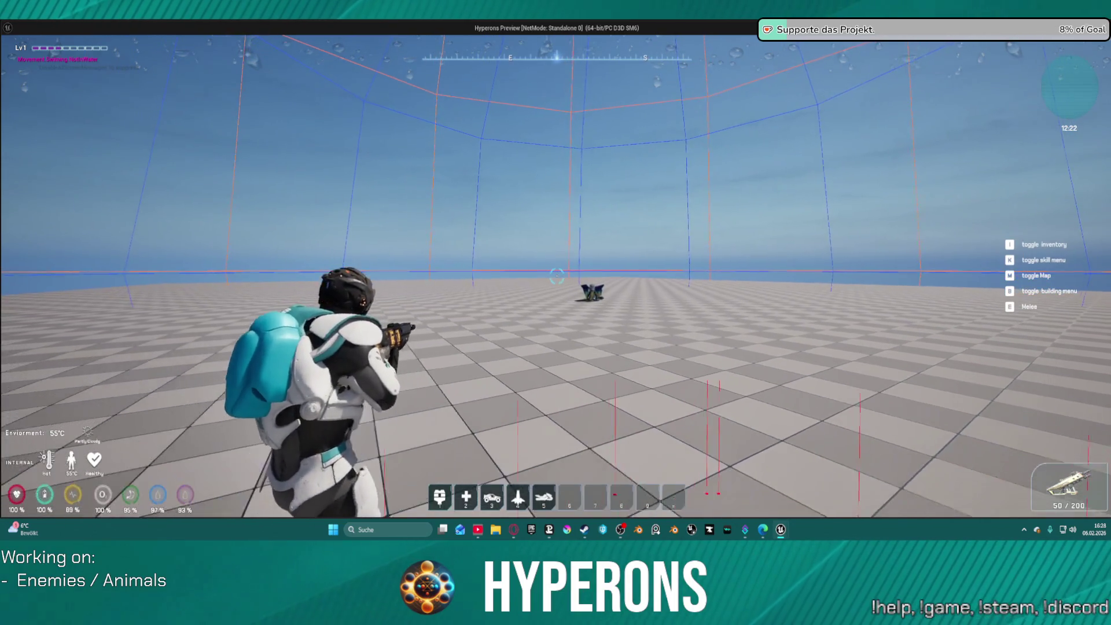
key("w")
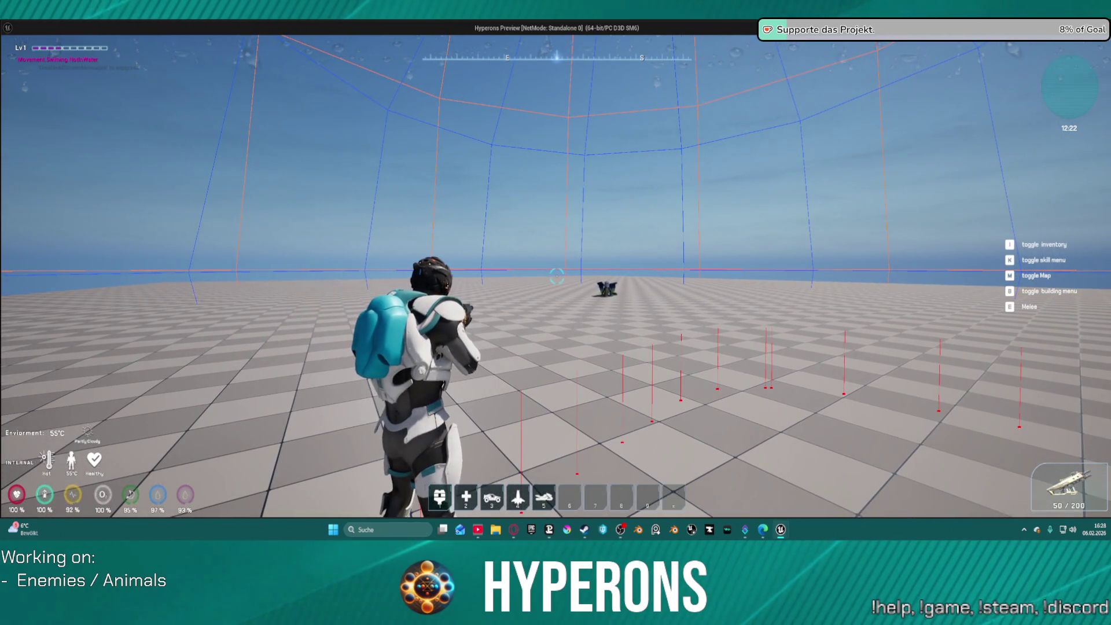
key("w")
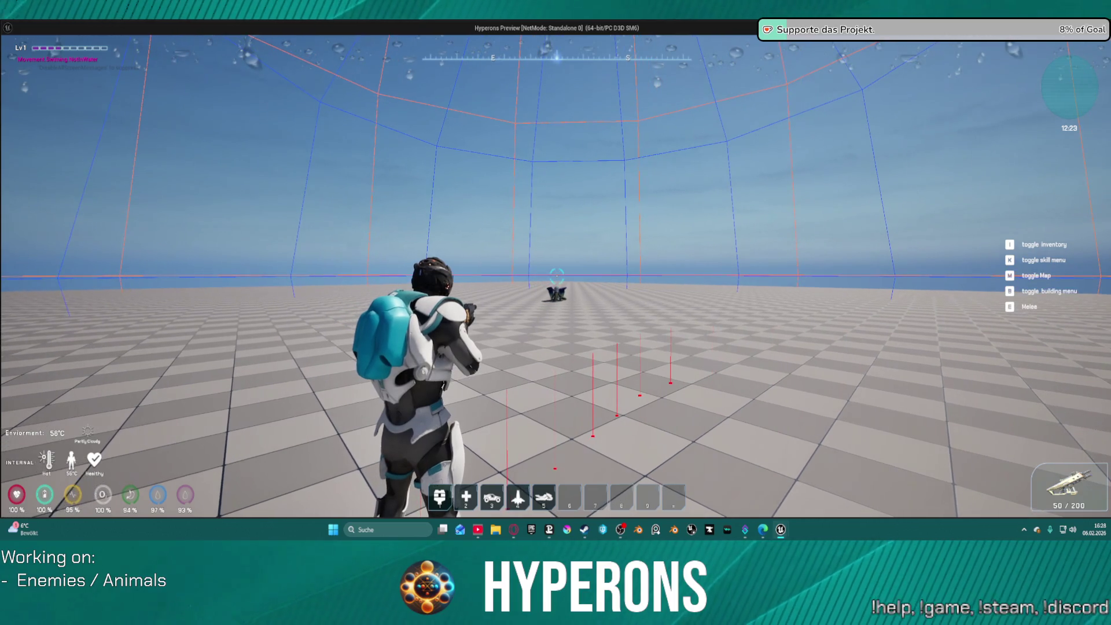
Step: Fire at the wyrm until it dies, then end the play test
left_click(556, 277)
left_click(557, 276)
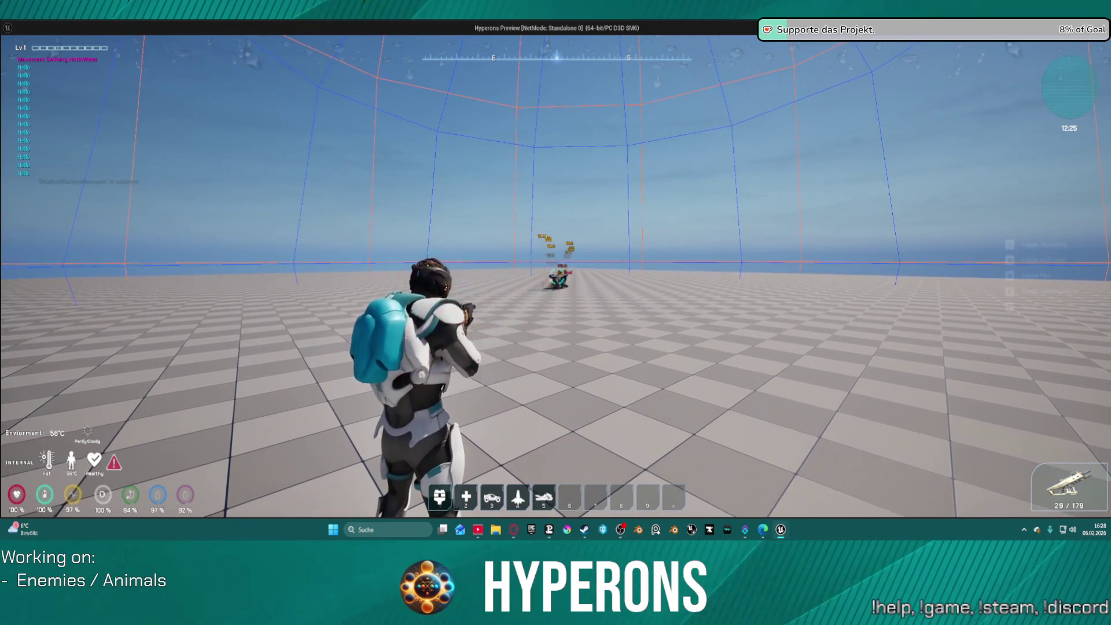
left_click(556, 277)
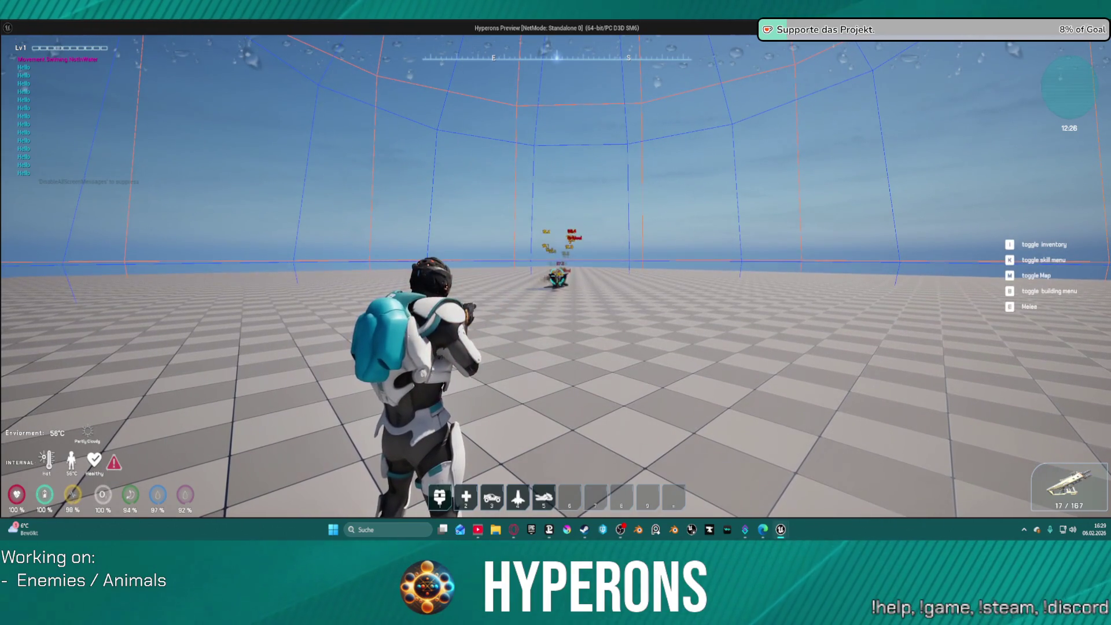
left_click(556, 276)
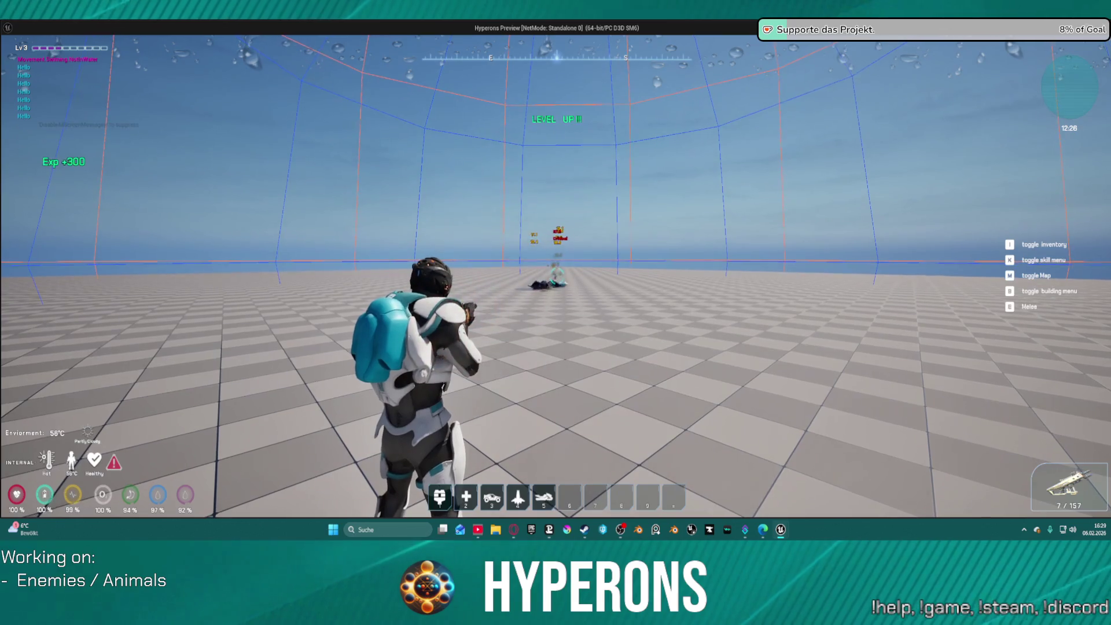
key("Escape")
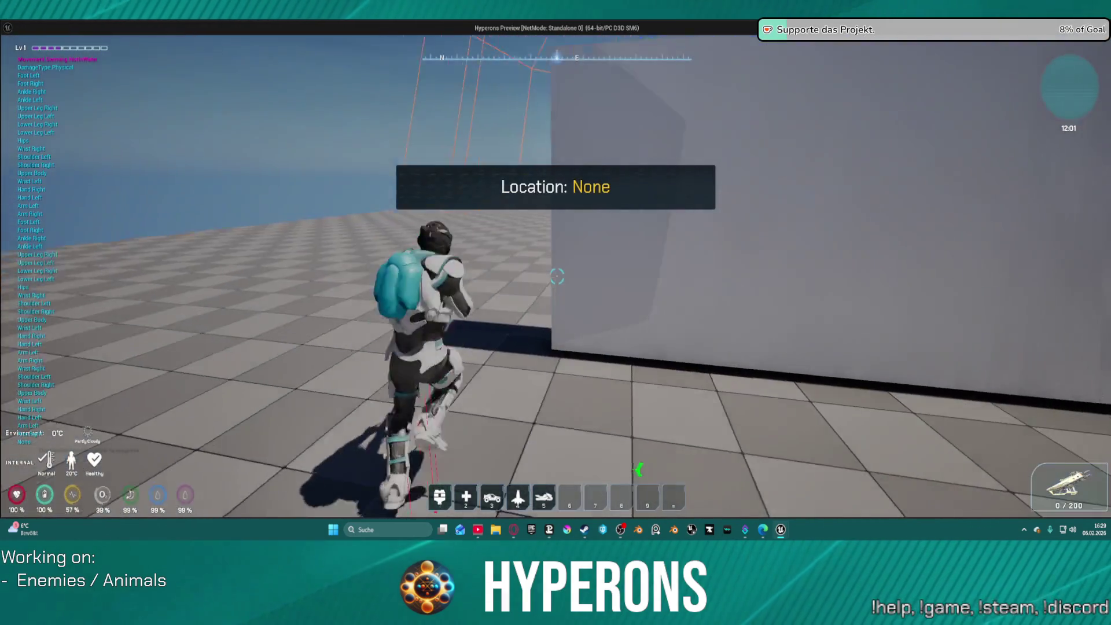
Step: In a fresh session, run, jump and spawn a vehicle, then return to BP_Proj_WyrmSpit
key("space")
key("w")
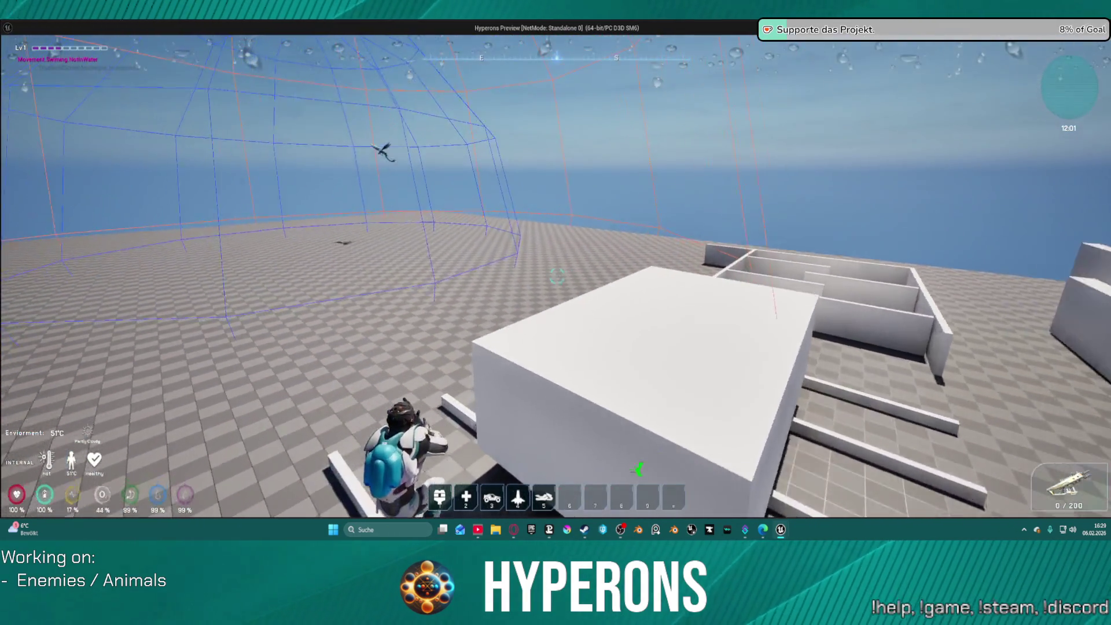
key("space")
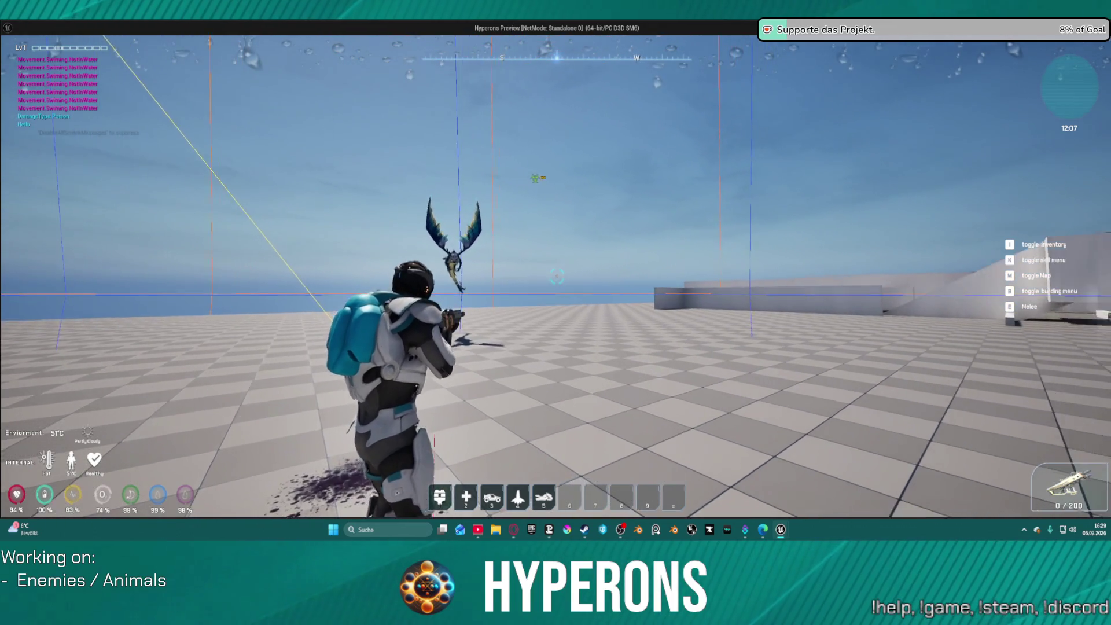
key("3")
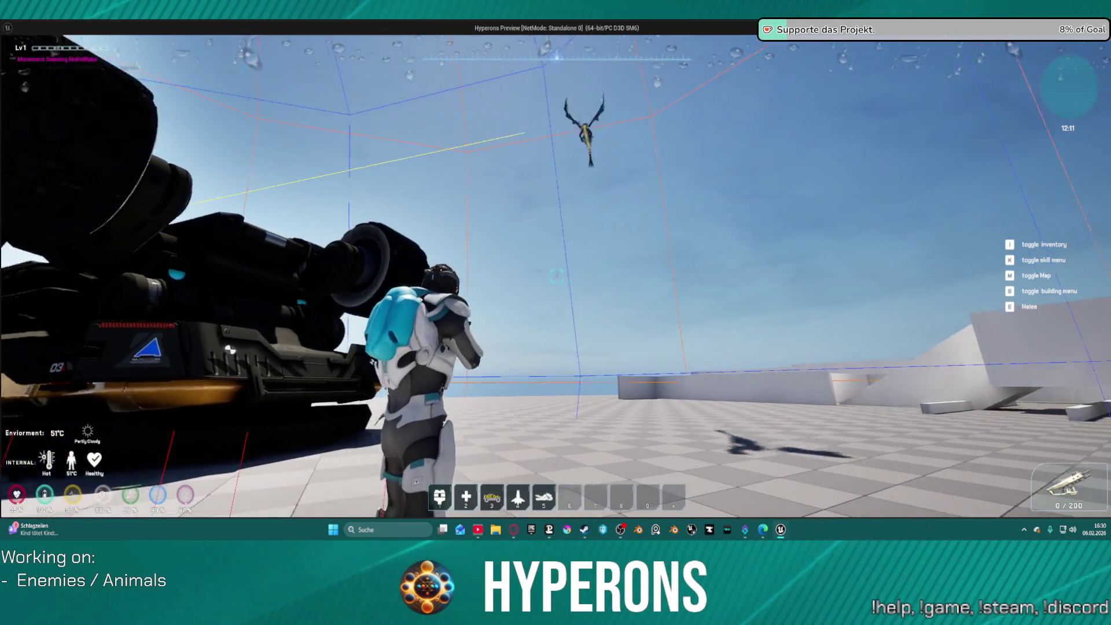
key("alt+Tab")
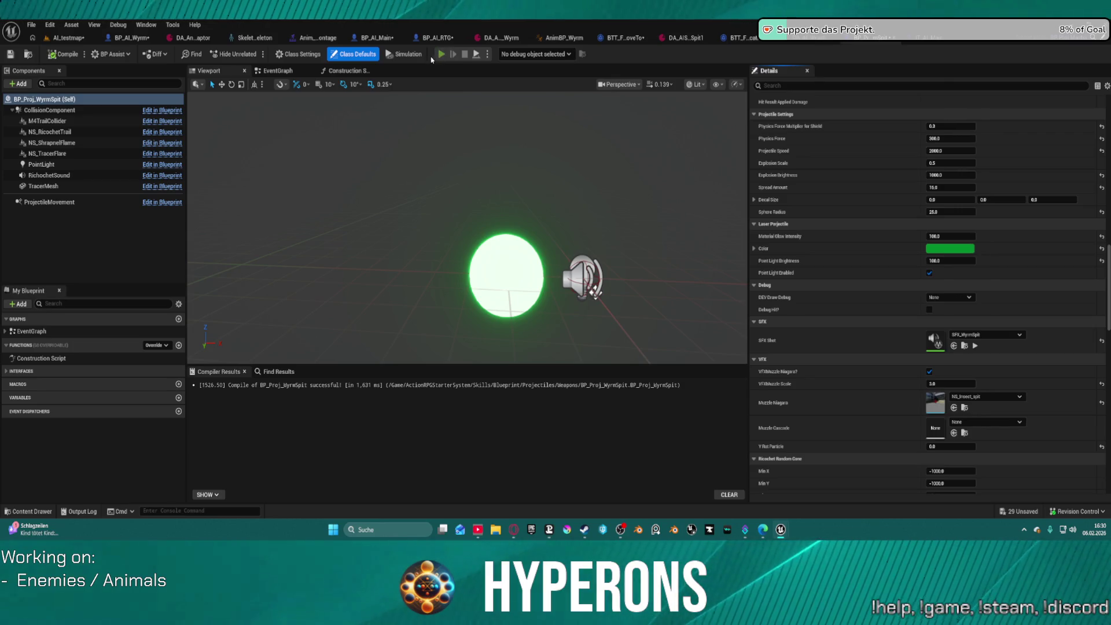
key("alt+Tab")
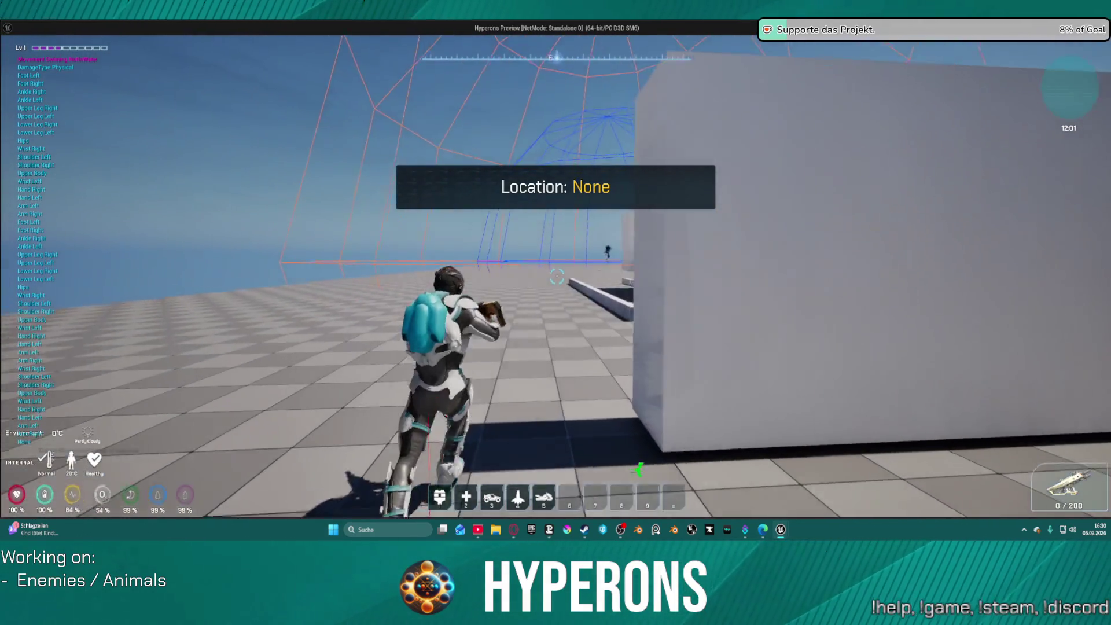
key("space")
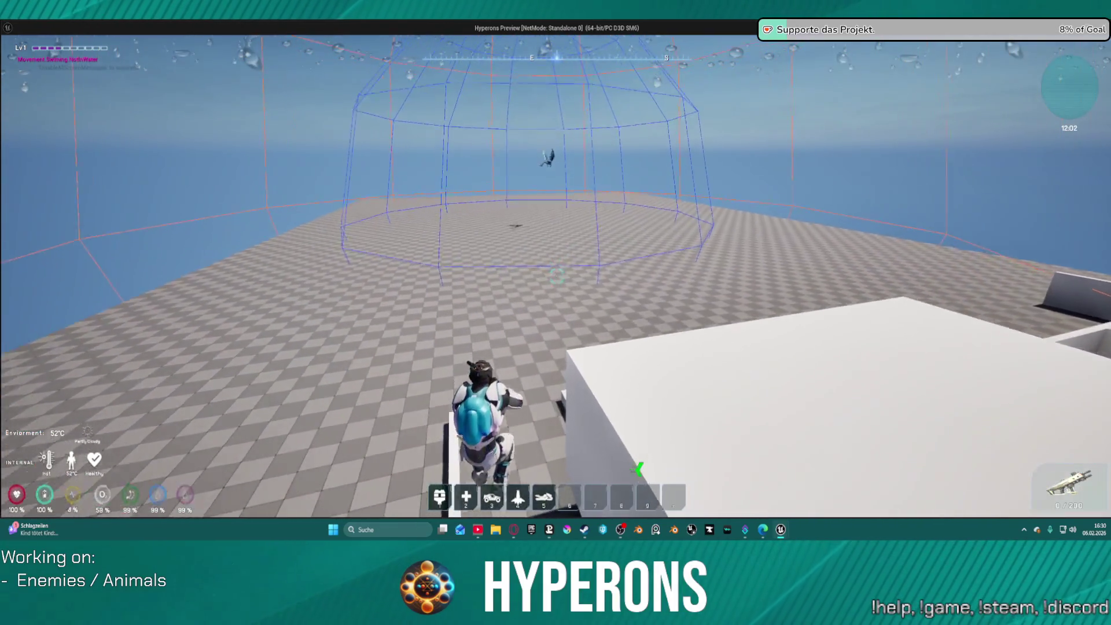
key("w")
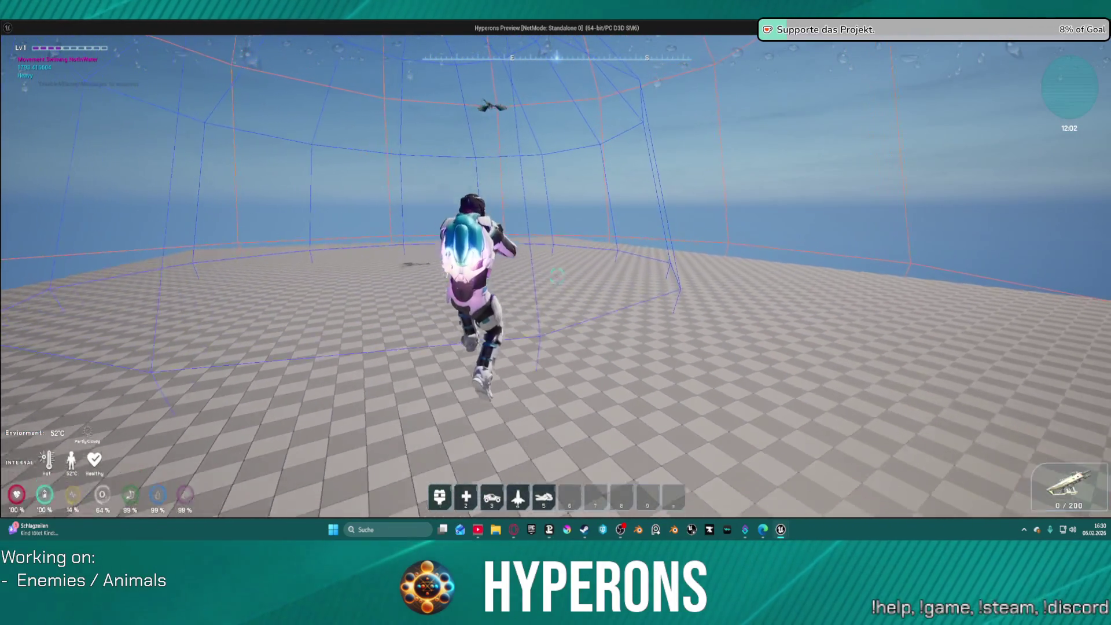
key("w")
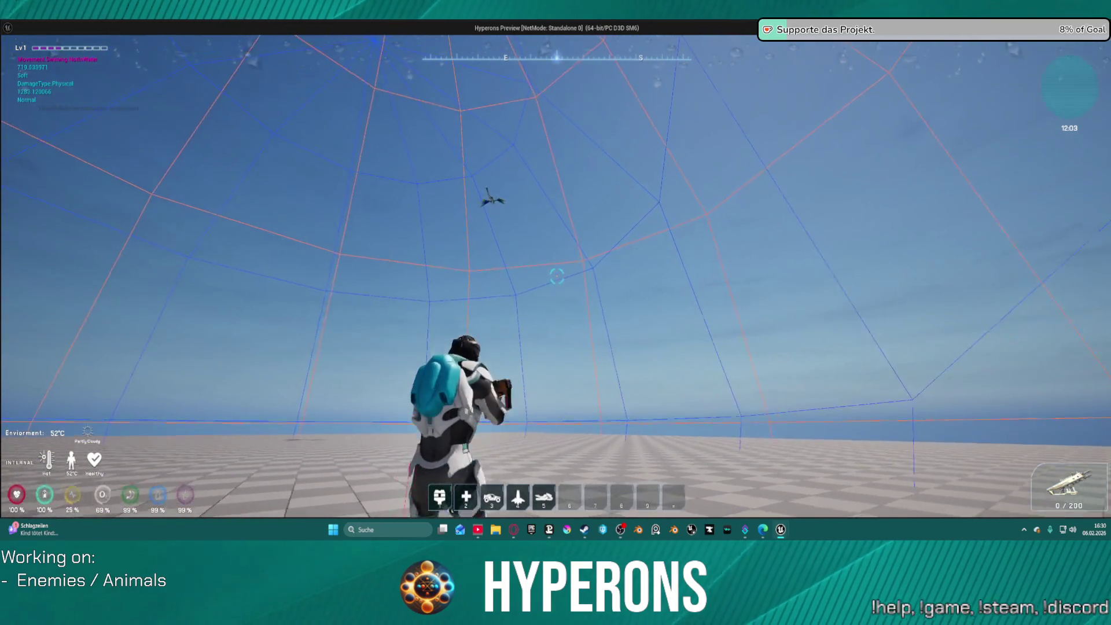
key("w")
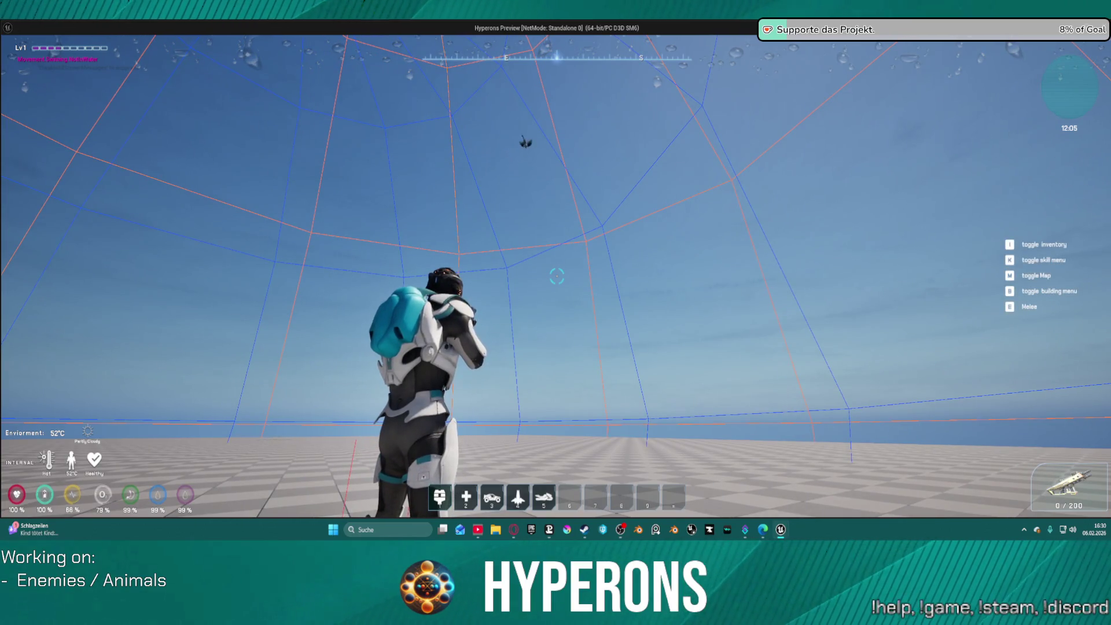
key("w")
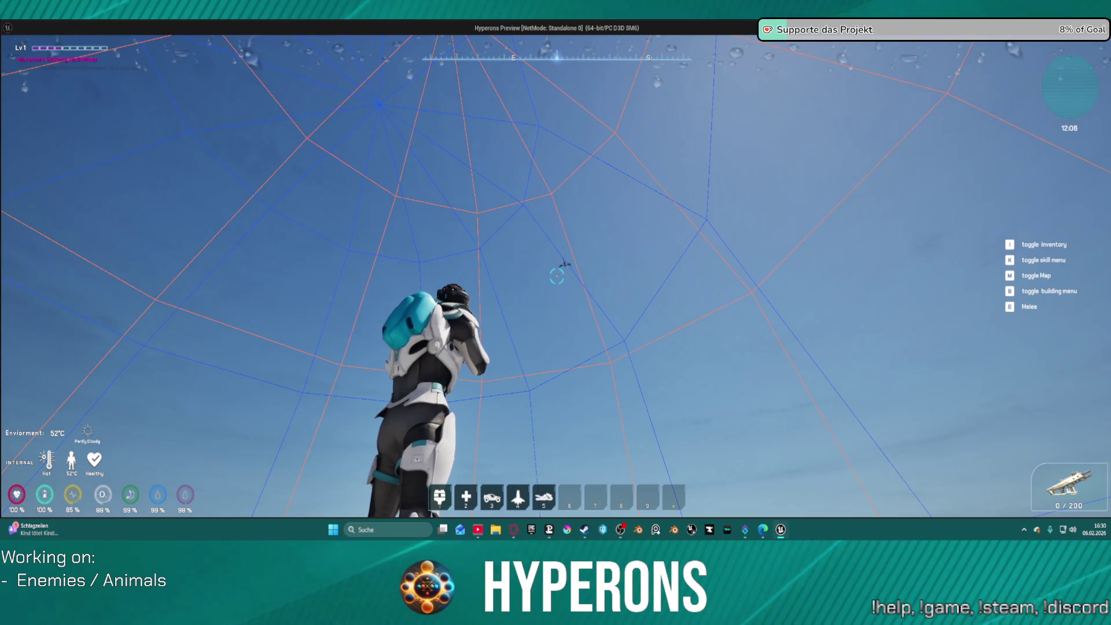
key("w")
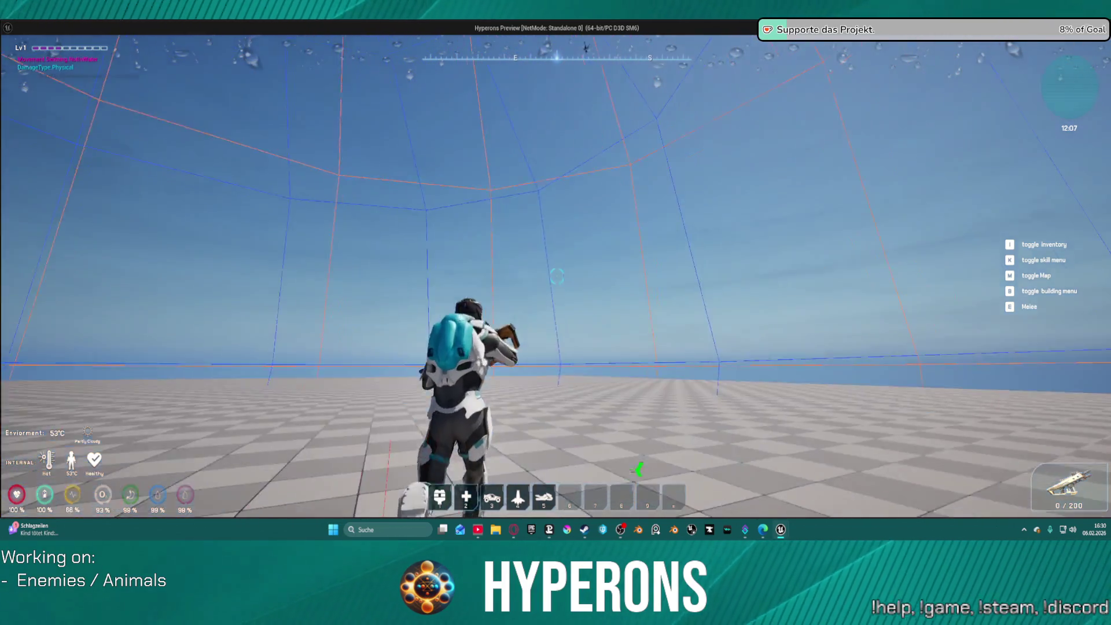
key("w")
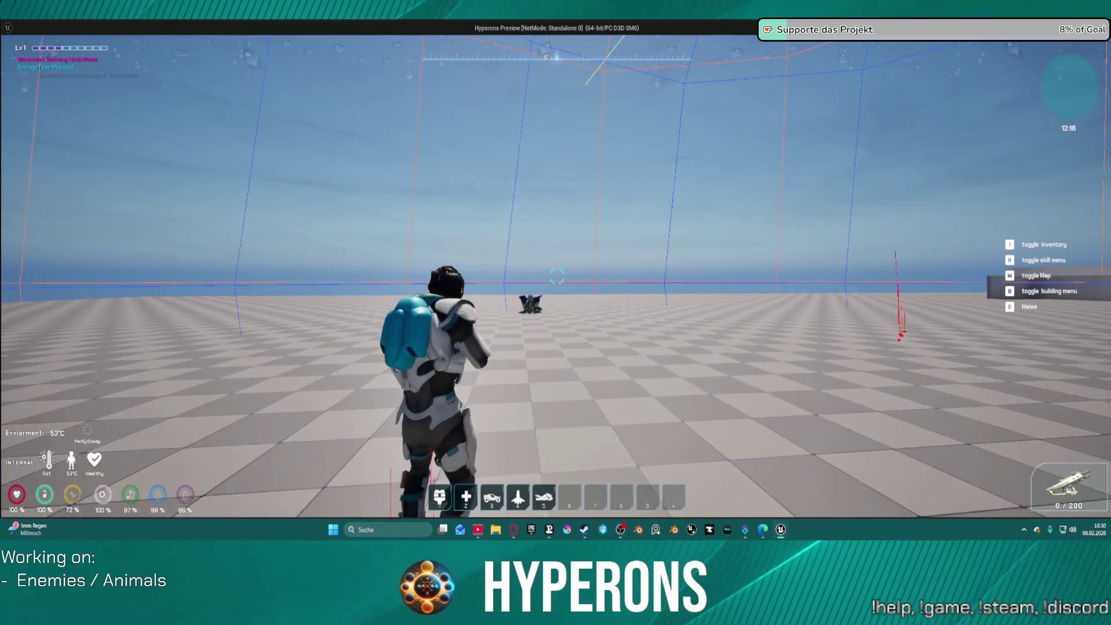
key("w")
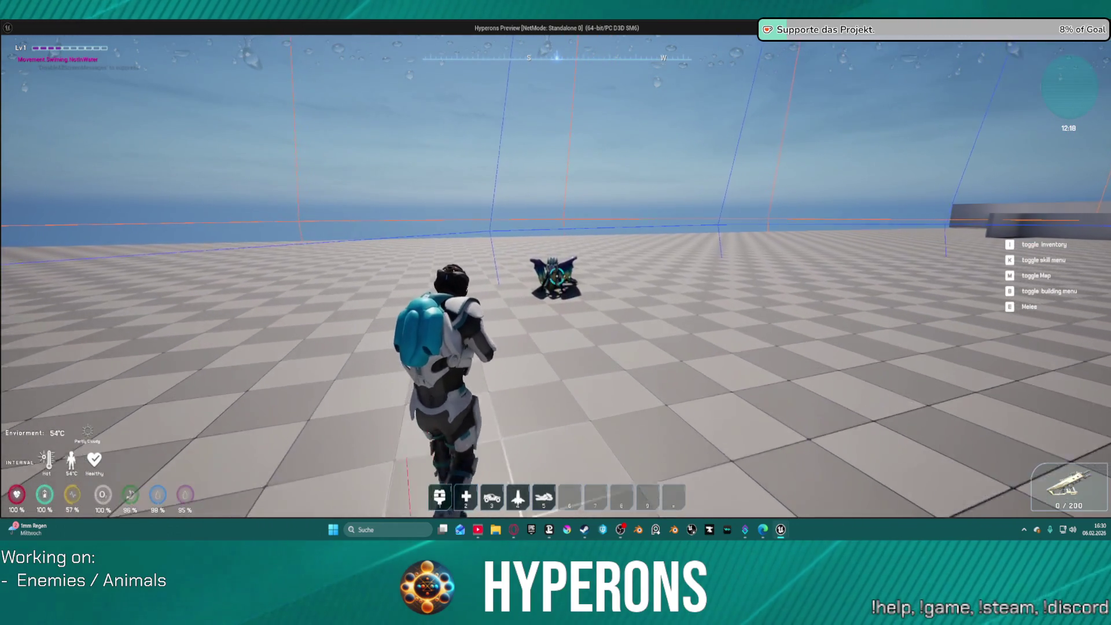
key("alt+Tab")
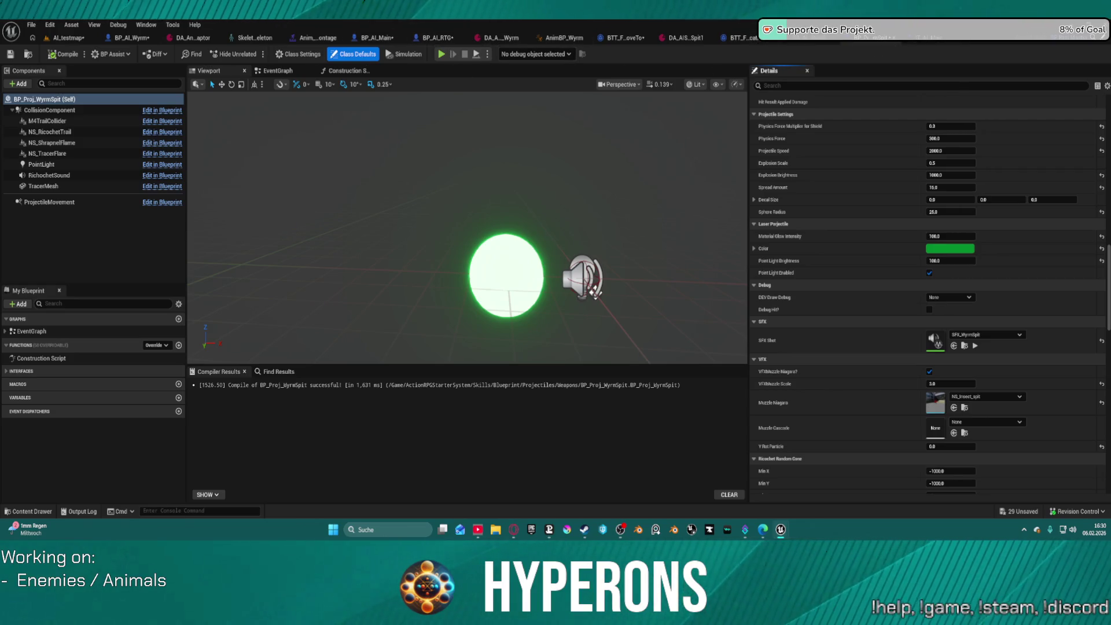
Step: Move AIBehaviorTree's Blackboard Based Condition from Landing to the top Selector, review the chase branches, then return to AI_testmap
left_click(455, 36)
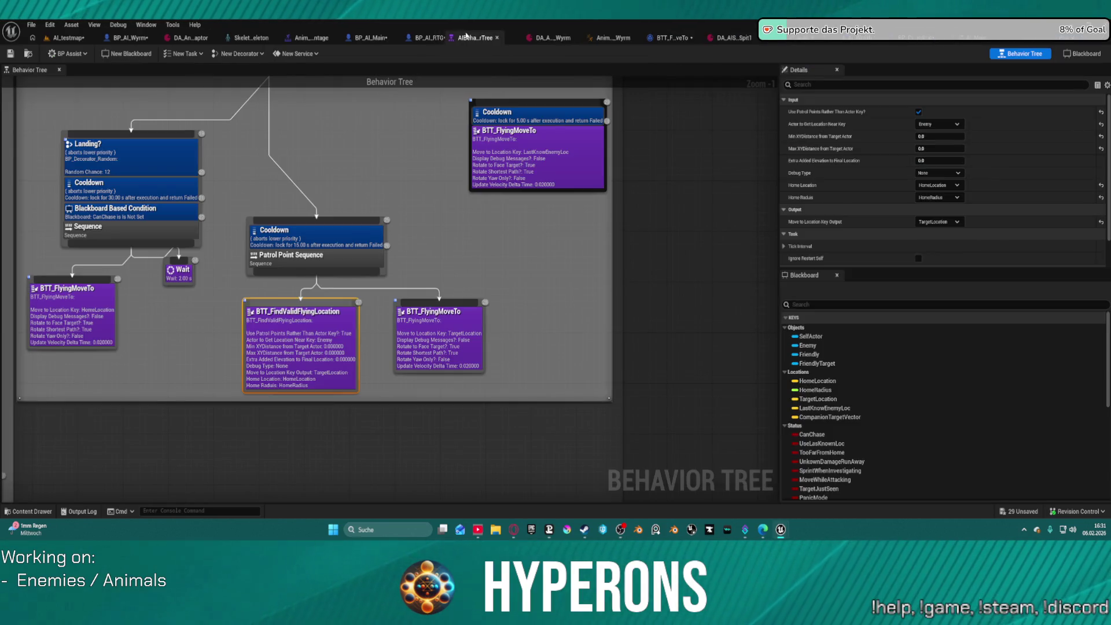
mouse_move(364, 172)
left_mouse_down()
mouse_move(550, 255)
mouse_move(575, 285)
left_mouse_up()
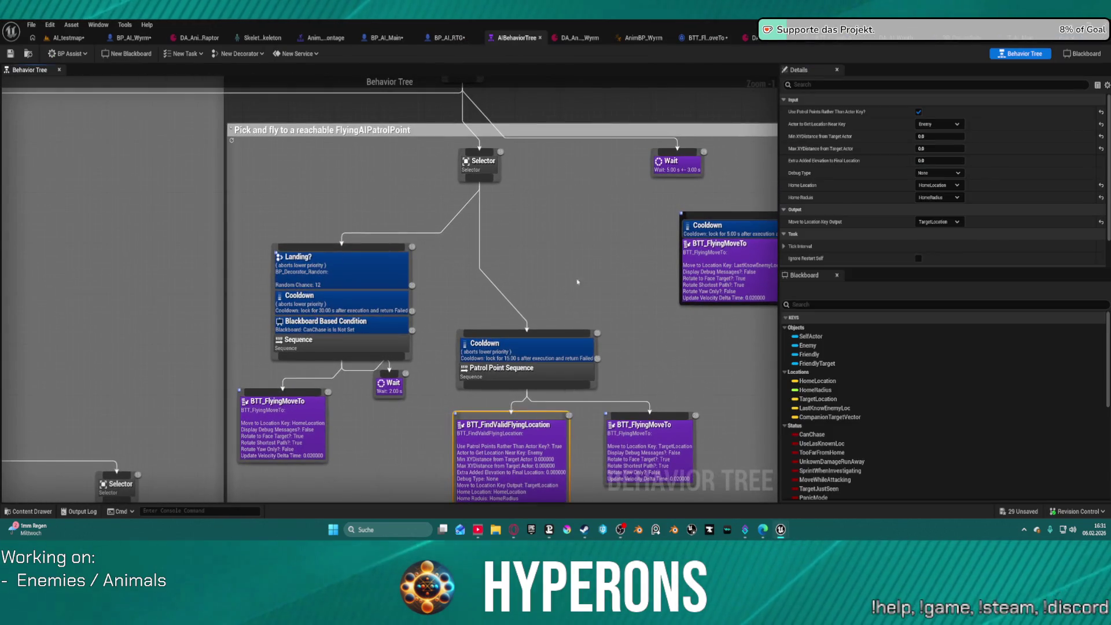
mouse_move(353, 328)
left_mouse_down()
mouse_move(497, 199)
mouse_move(481, 171)
left_mouse_up()
mouse_move(634, 276)
left_mouse_down()
mouse_move(437, 240)
mouse_move(509, 240)
mouse_move(745, 286)
mouse_move(776, 347)
left_mouse_up()
mouse_move(492, 289)
left_mouse_down()
mouse_move(706, 249)
mouse_move(753, 224)
mouse_move(695, 191)
mouse_move(551, 257)
mouse_move(590, 279)
mouse_move(874, 283)
mouse_move(711, 284)
mouse_move(843, 284)
mouse_move(898, 244)
left_mouse_up()
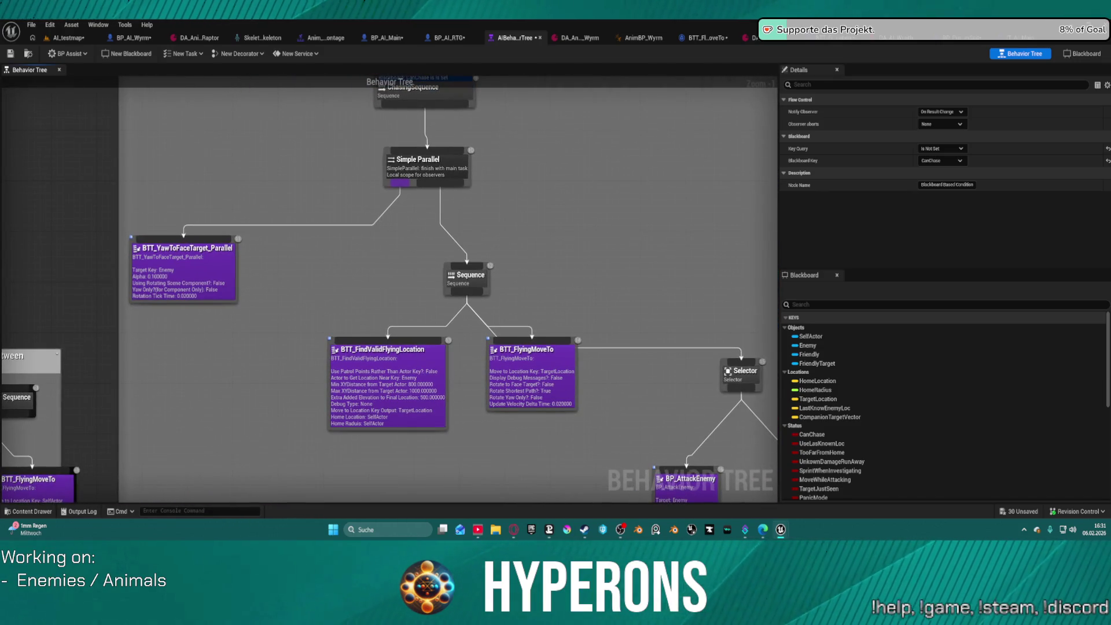
mouse_move(898, 244)
left_mouse_down()
mouse_move(840, 244)
mouse_move(443, 101)
mouse_move(463, 120)
left_mouse_up()
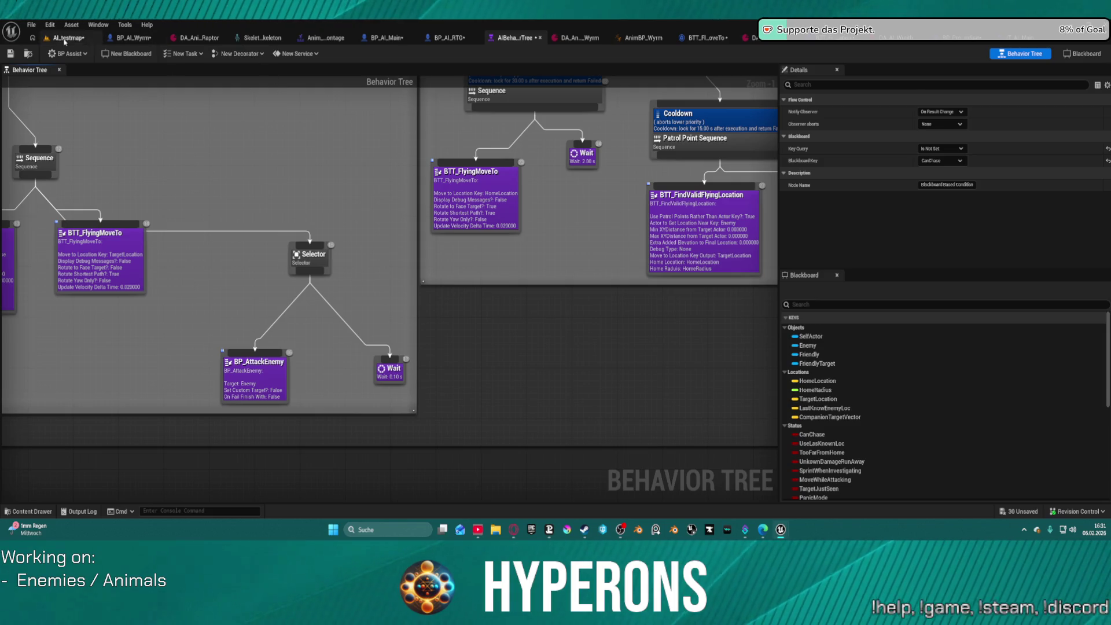
left_click(65, 38)
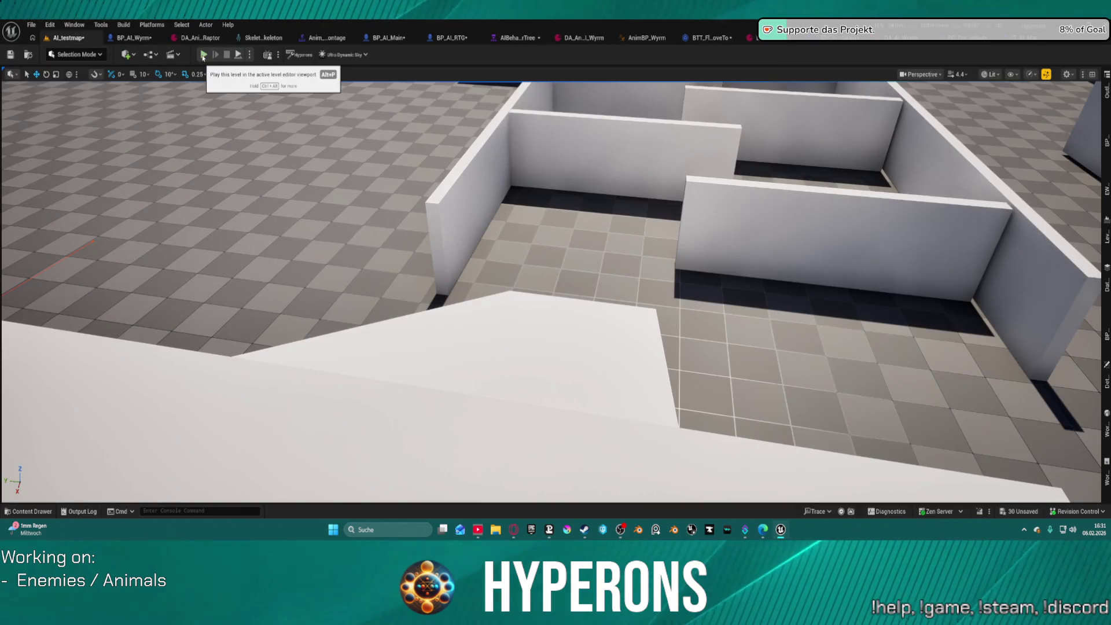
key("alt+p")
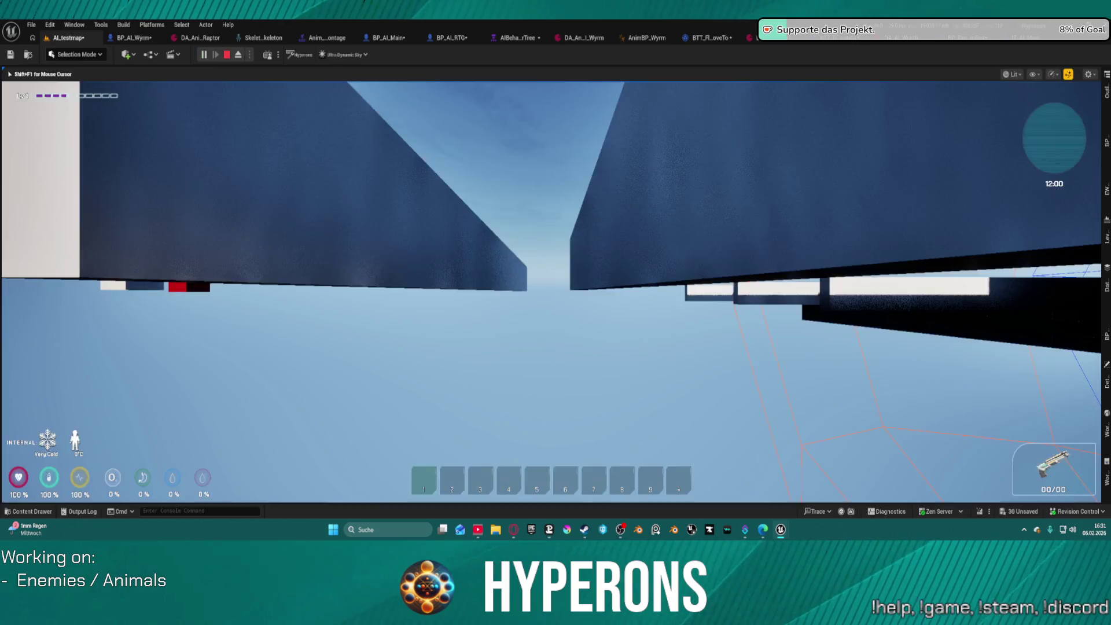
key("w")
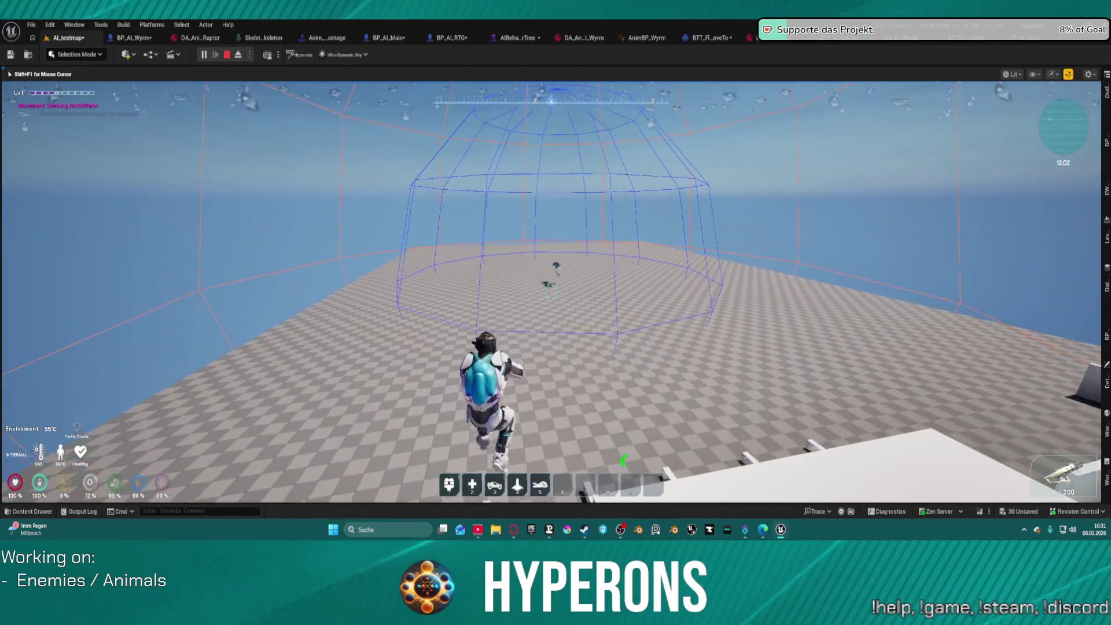
key("space")
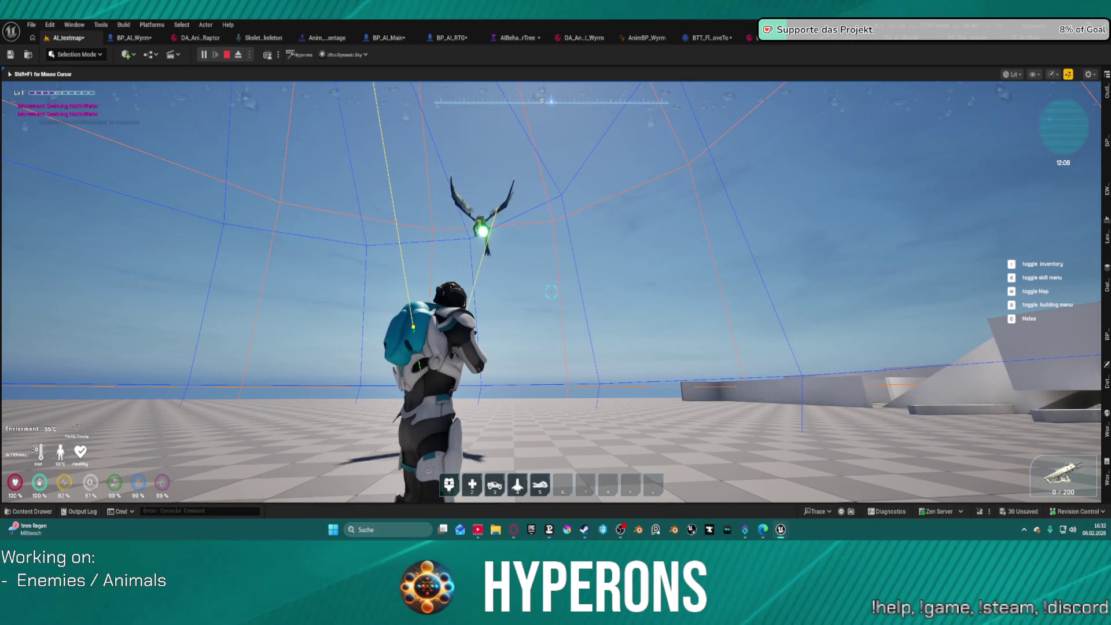
key("Escape")
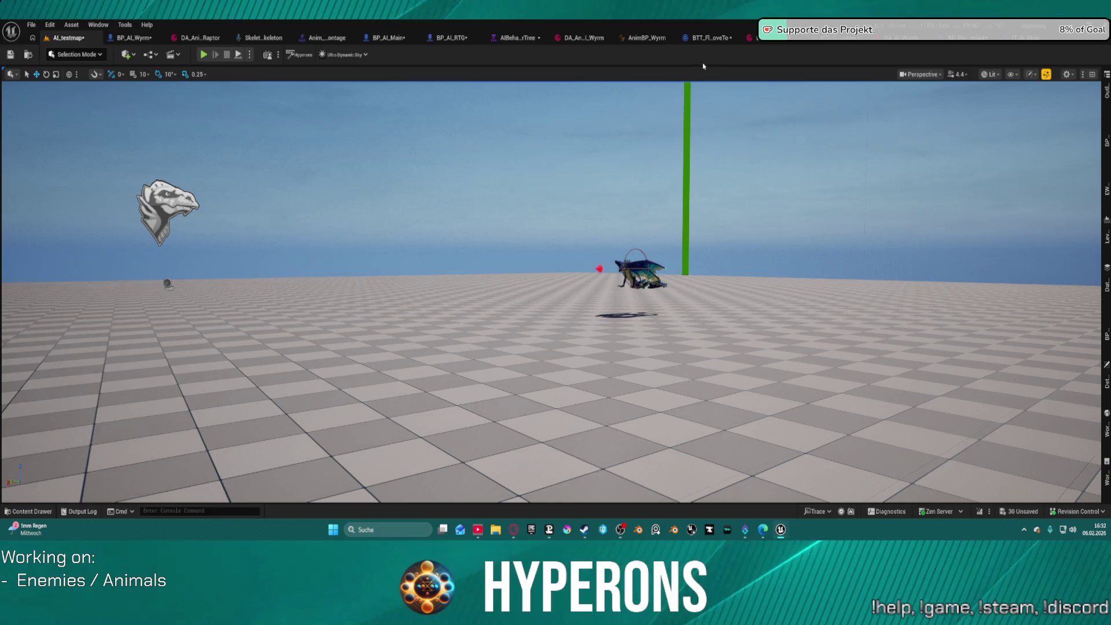
left_click(964, 39)
left_click(785, 85)
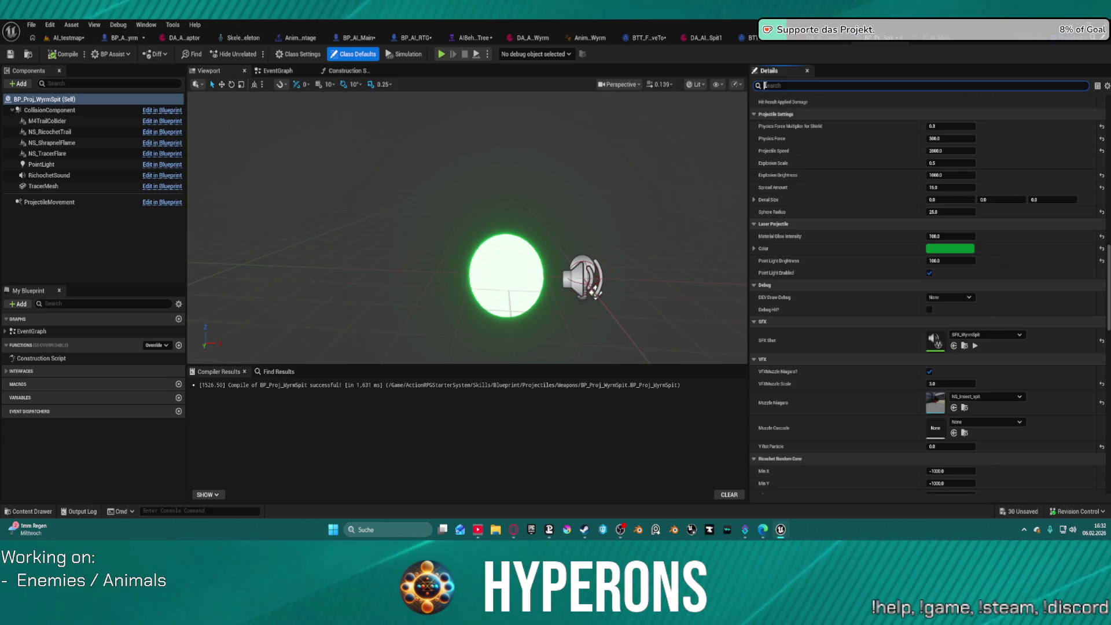
type("li")
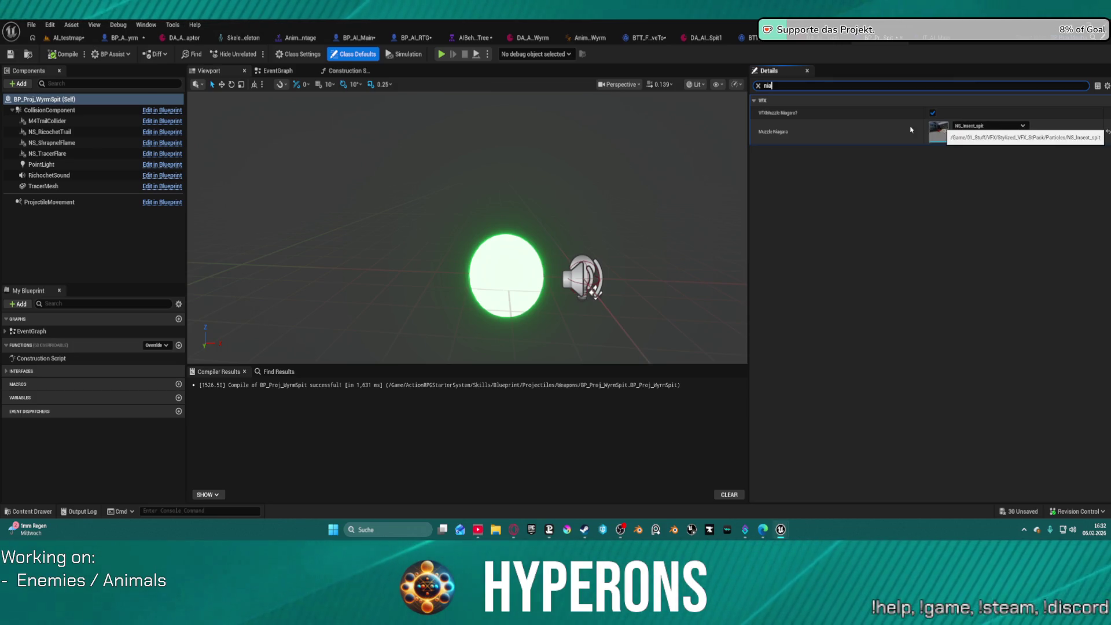
key("ctrl+b")
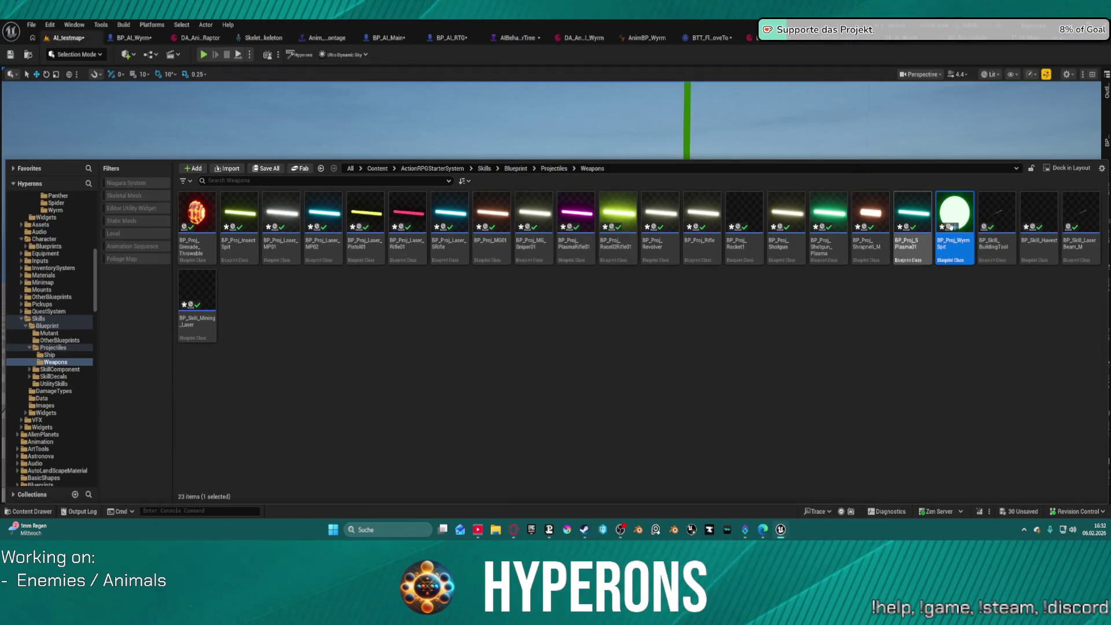
left_click(1007, 42)
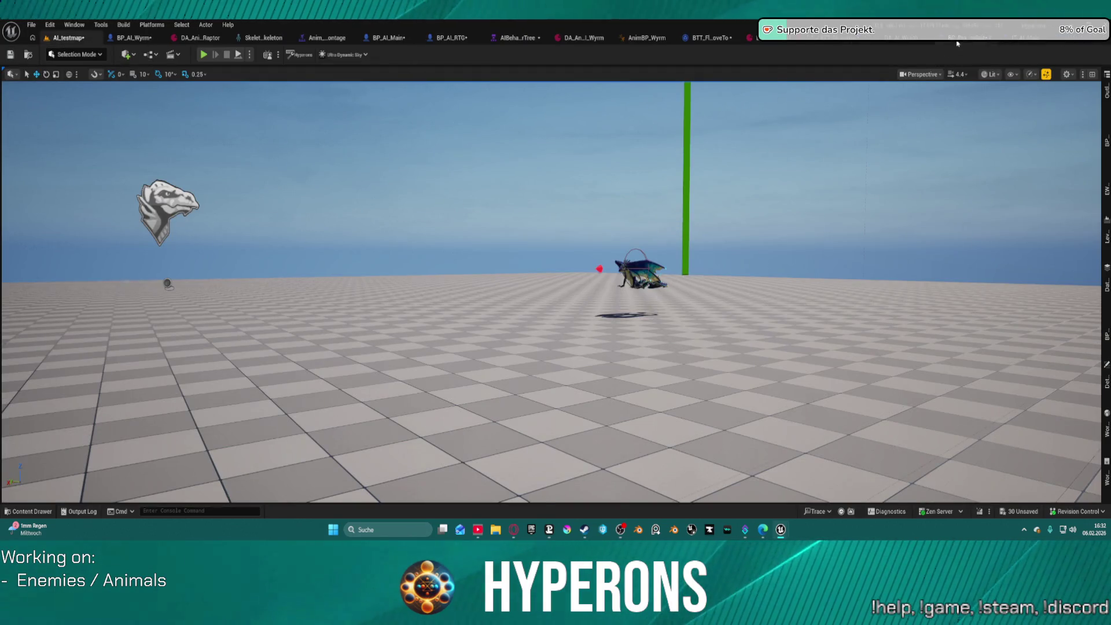
left_click(958, 41)
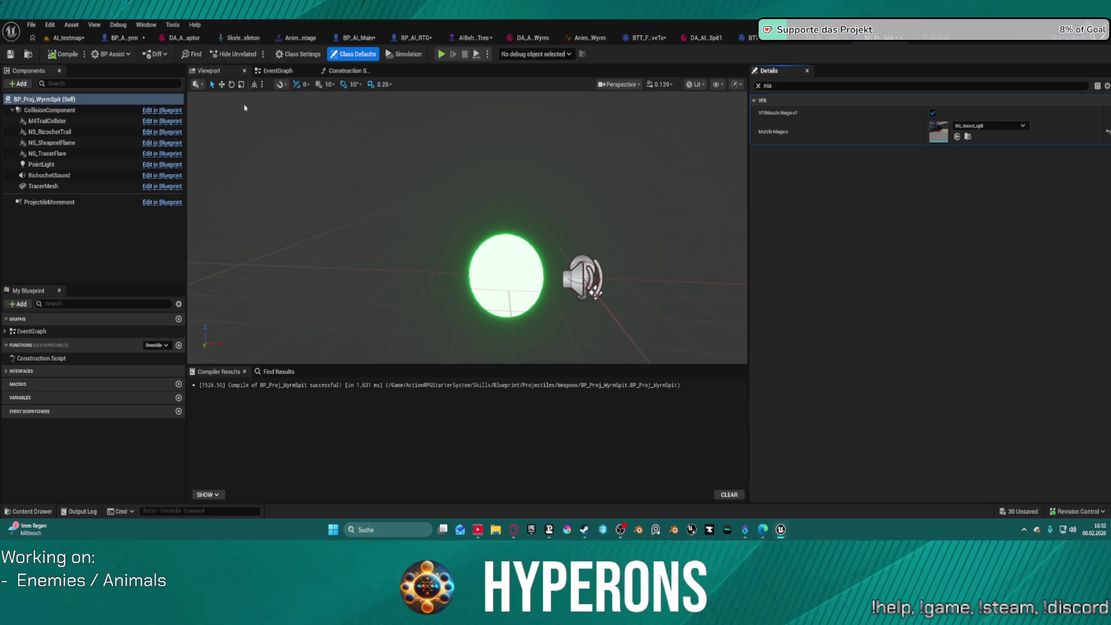
left_click(64, 37)
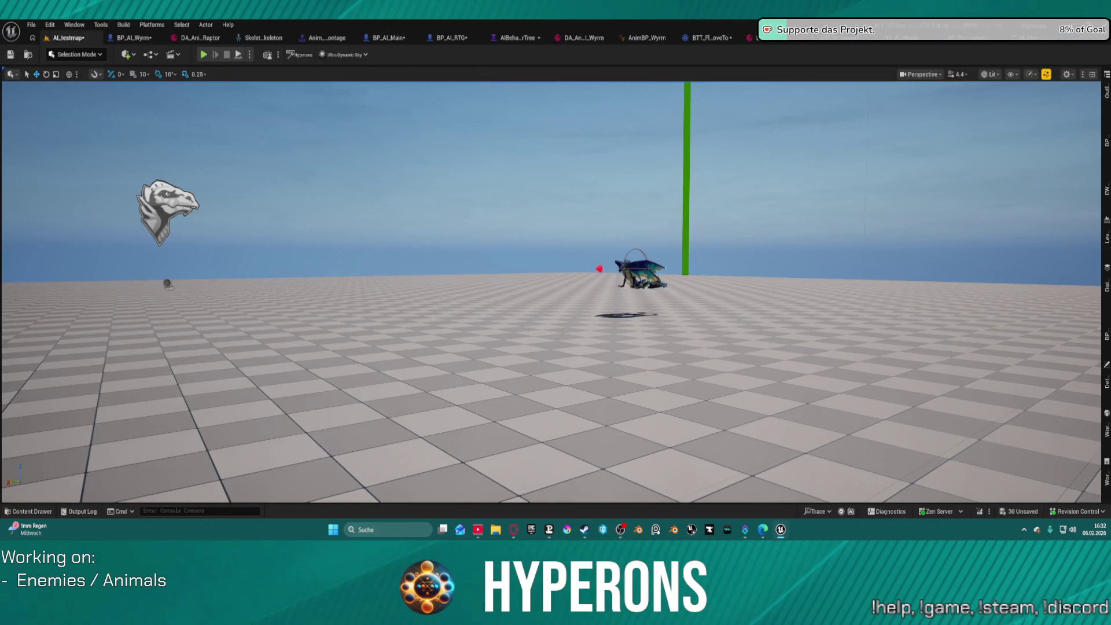
mouse_move(425, 472)
left_mouse_down()
mouse_move(512, 393)
mouse_move(514, 253)
left_mouse_up()
mouse_move(548, 291)
left_mouse_down()
mouse_move(521, 273)
mouse_move(498, 290)
mouse_move(521, 330)
left_mouse_up()
mouse_move(666, 286)
left_mouse_down()
mouse_move(648, 278)
mouse_move(667, 286)
left_mouse_up()
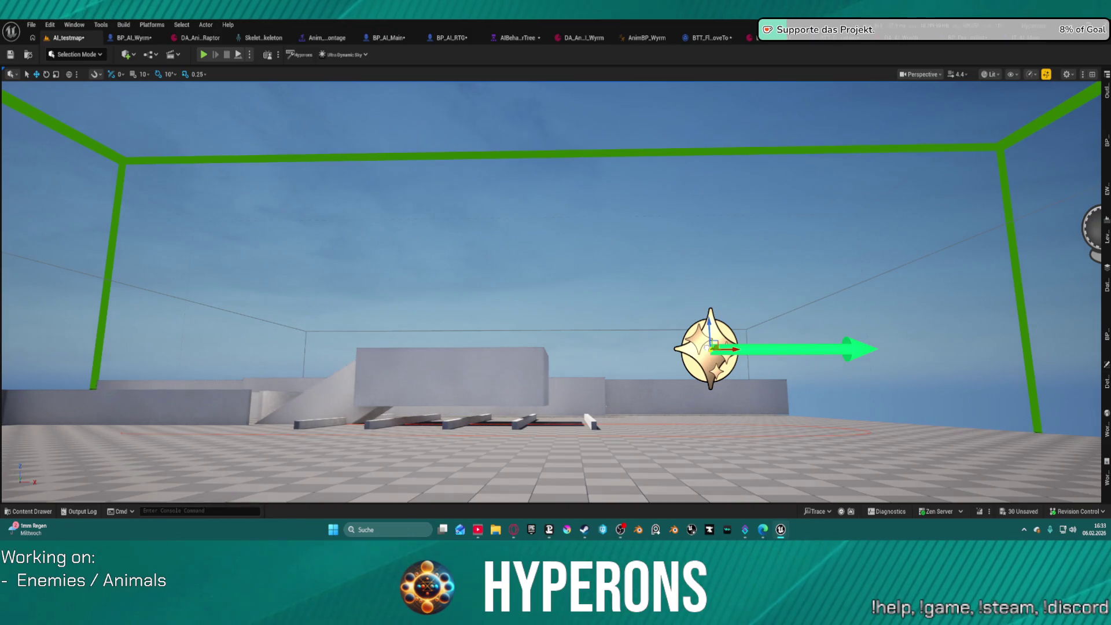
Step: Delete the placed Niagara effect actor from the AI_testmap level
key("Delete")
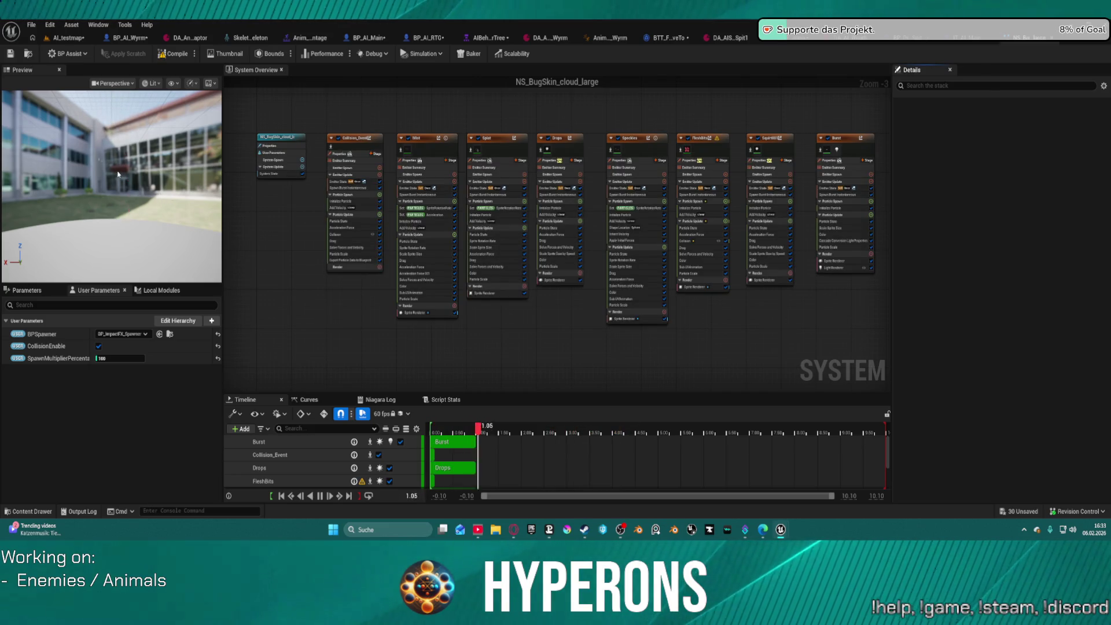
Step: Orbit the NS_AlienGel_impact_Dyn preview around the splash effect and widen the Preview panel
mouse_move(148, 194)
left_mouse_down()
mouse_move(119, 190)
mouse_move(119, 153)
mouse_move(118, 199)
mouse_move(119, 168)
left_mouse_up()
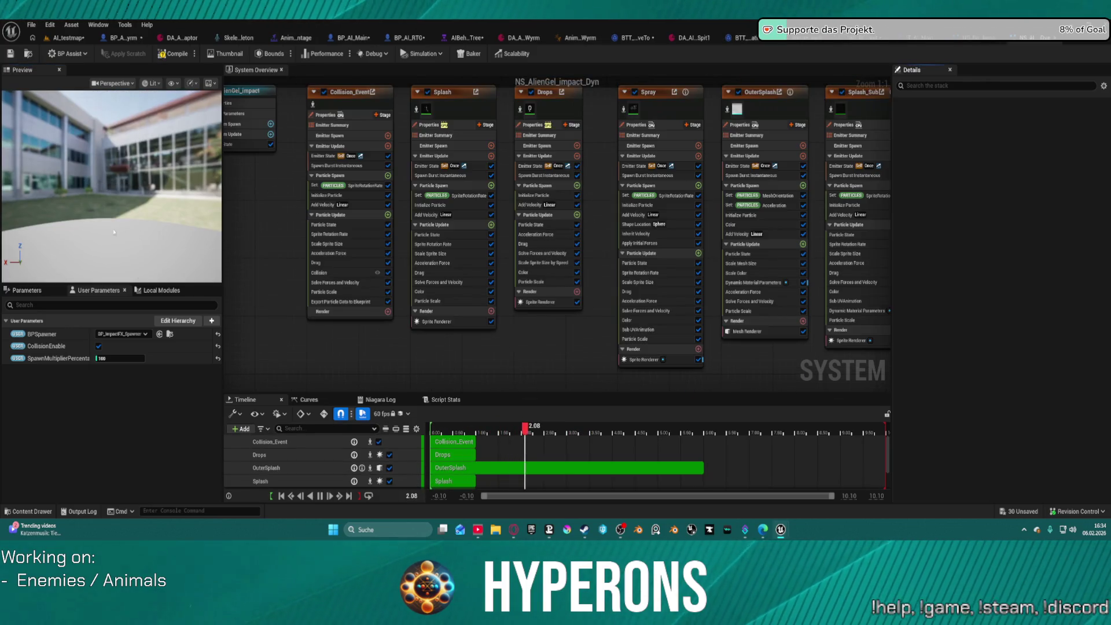
mouse_move(119, 234)
left_mouse_down()
mouse_move(113, 175)
mouse_move(84, 187)
mouse_move(107, 116)
mouse_move(114, 186)
left_mouse_up()
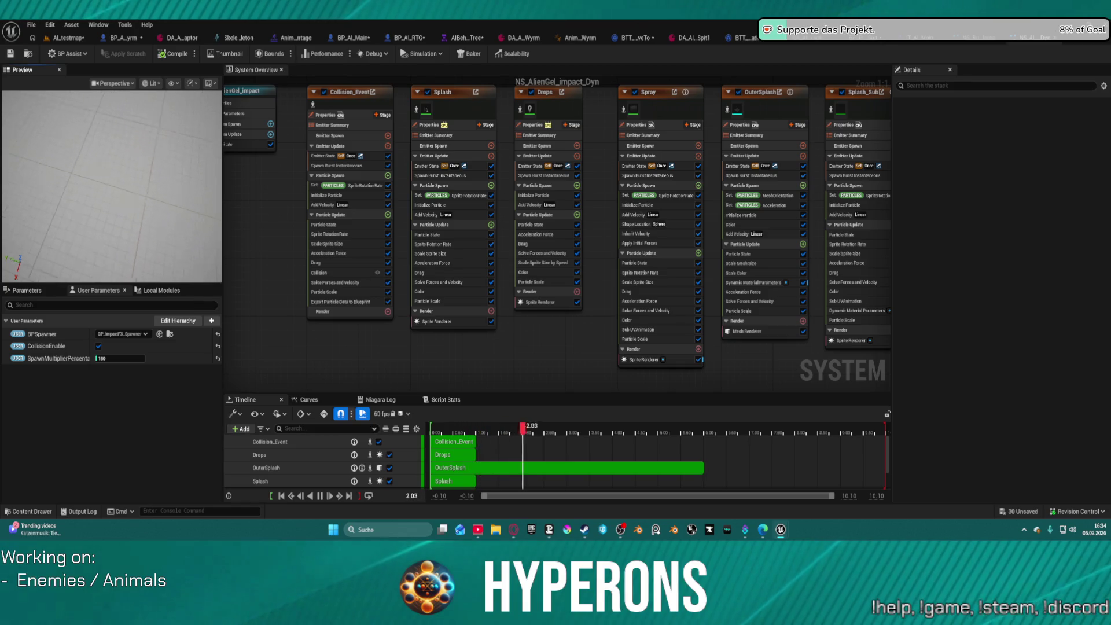
left_click_drag(118, 151, 118, 133)
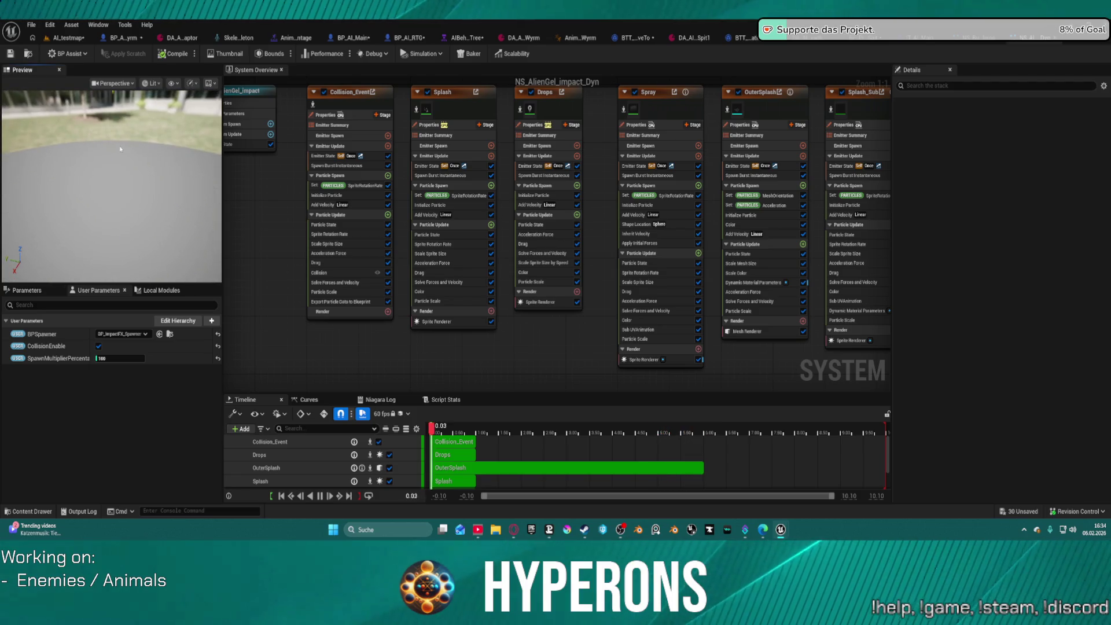
left_click_drag(118, 173, 118, 183)
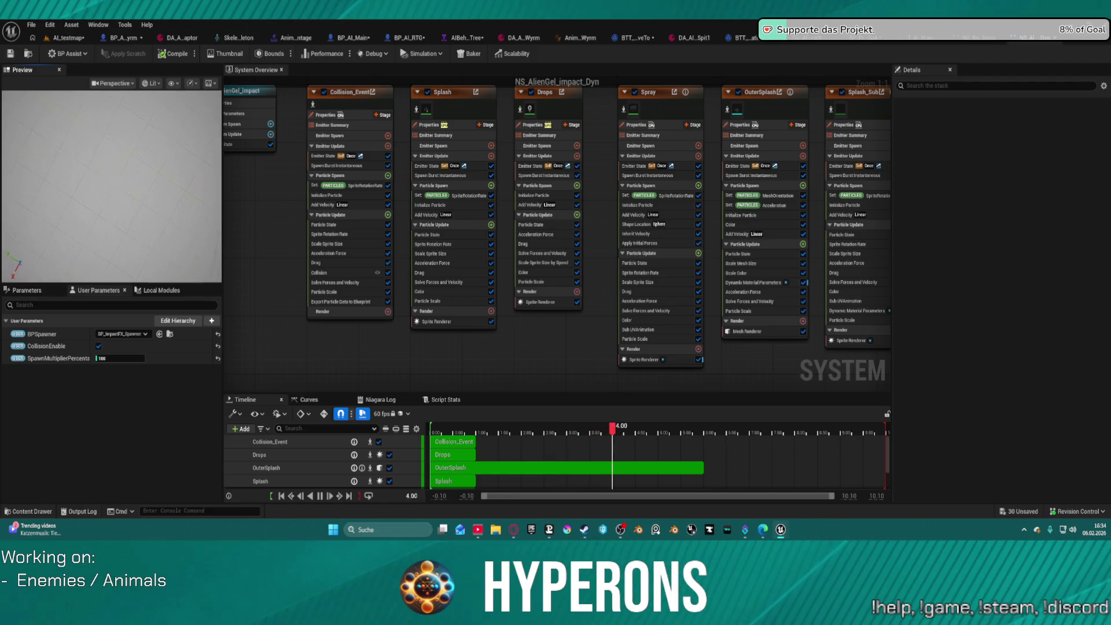
mouse_move(119, 150)
left_mouse_down()
mouse_move(117, 119)
mouse_move(115, 139)
left_mouse_up()
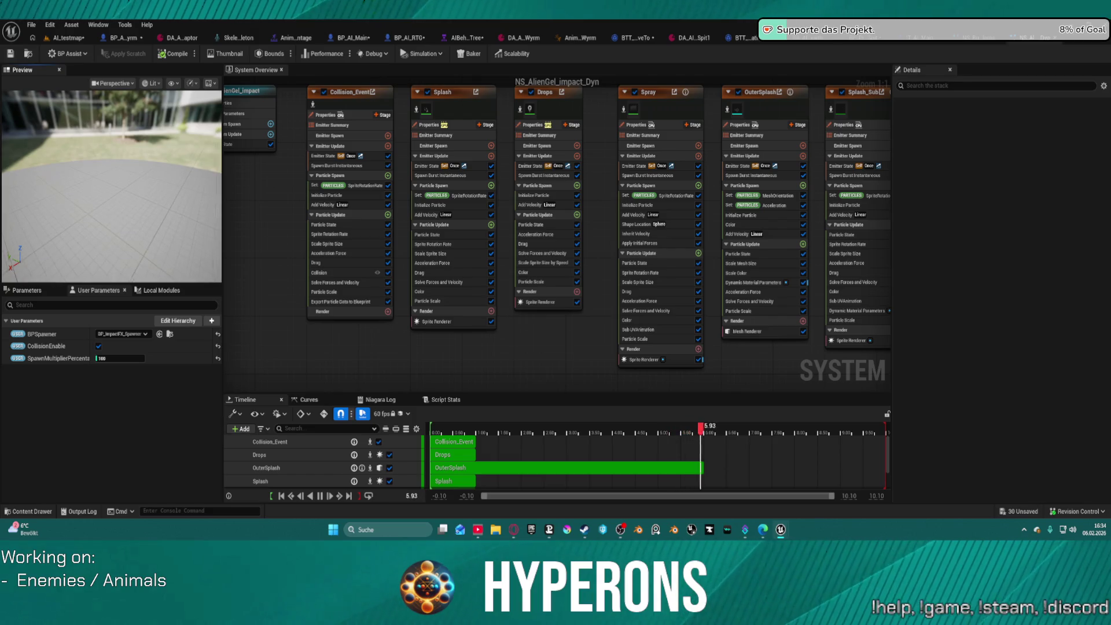
left_click_drag(115, 139, 93, 132)
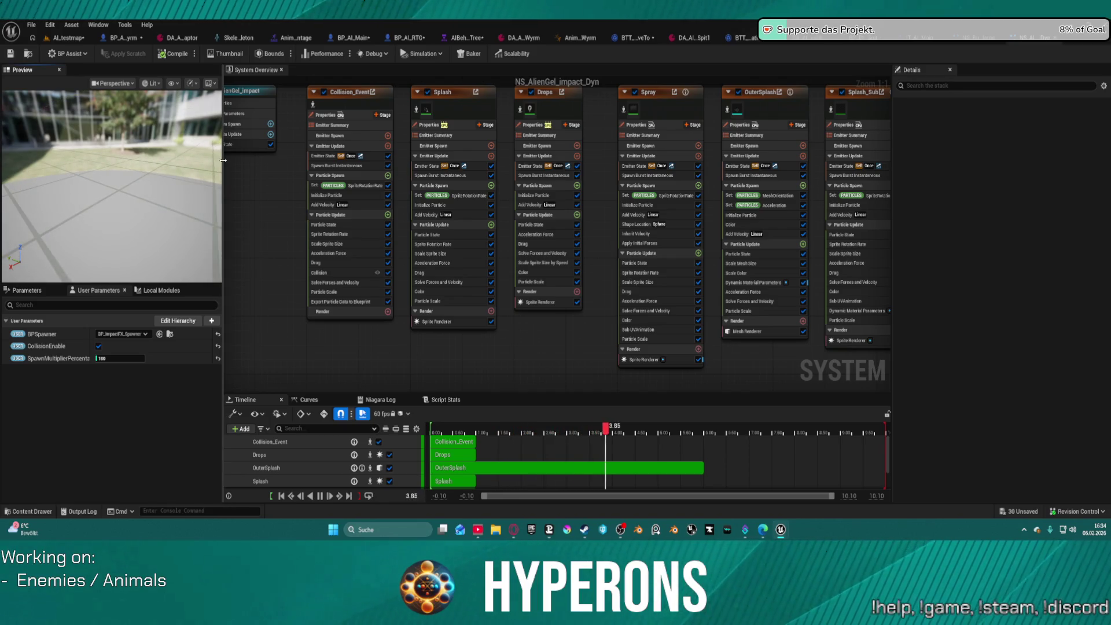
left_click_drag(236, 164, 457, 164)
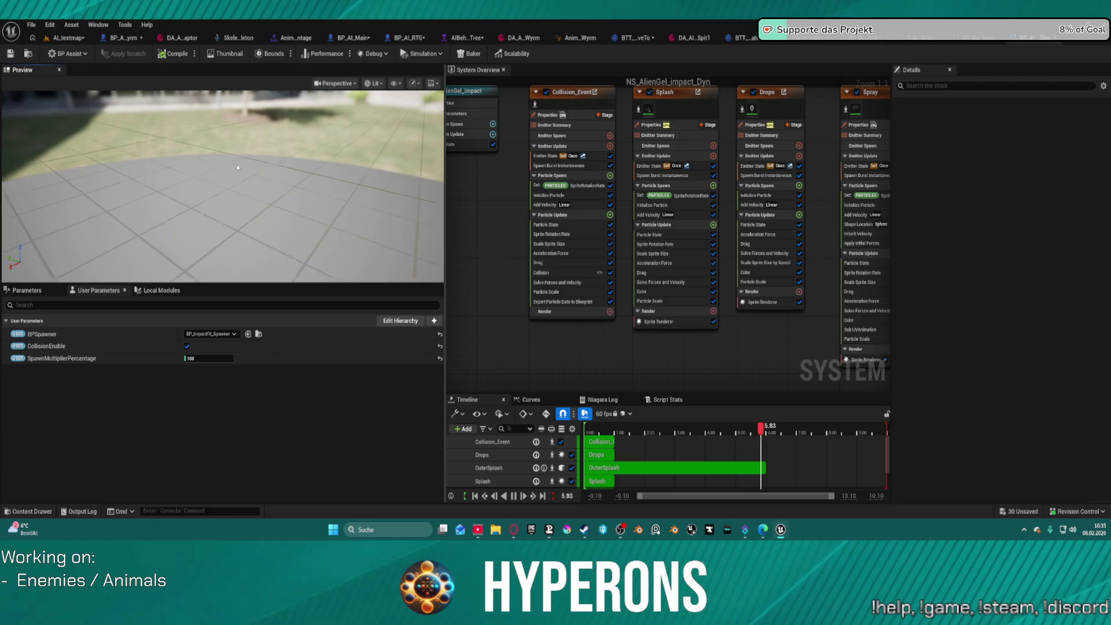
Step: Enlarge the gel preview, compare NS_AlienVegetation_impact_Dyn, then return to the level's Weapons folder
left_click_drag(220, 285, 254, 403)
mouse_move(258, 258)
left_mouse_down()
mouse_move(258, 243)
mouse_move(257, 272)
mouse_move(257, 225)
mouse_move(289, 243)
mouse_move(292, 263)
mouse_move(260, 249)
mouse_move(243, 138)
mouse_move(225, 175)
left_mouse_up()
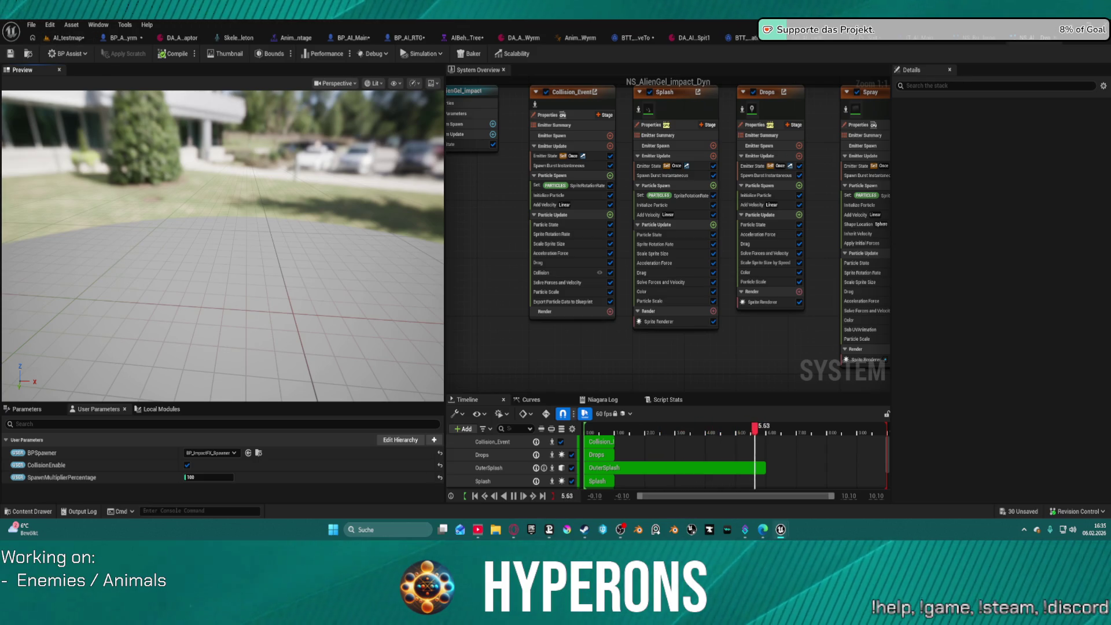
key("ctrl+Tab")
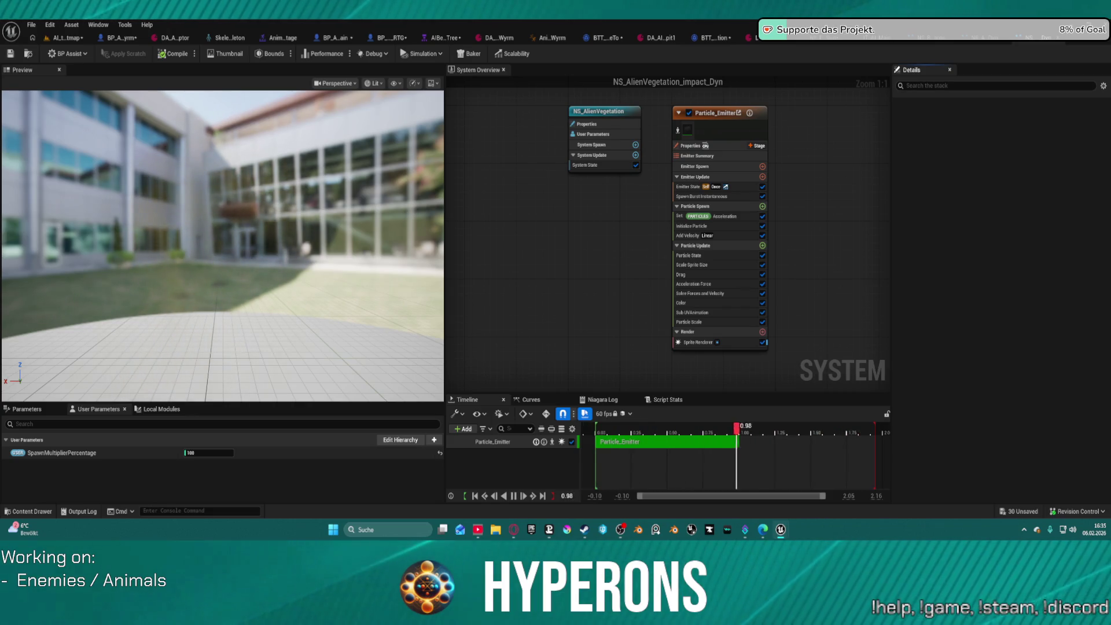
key("ctrl+Tab")
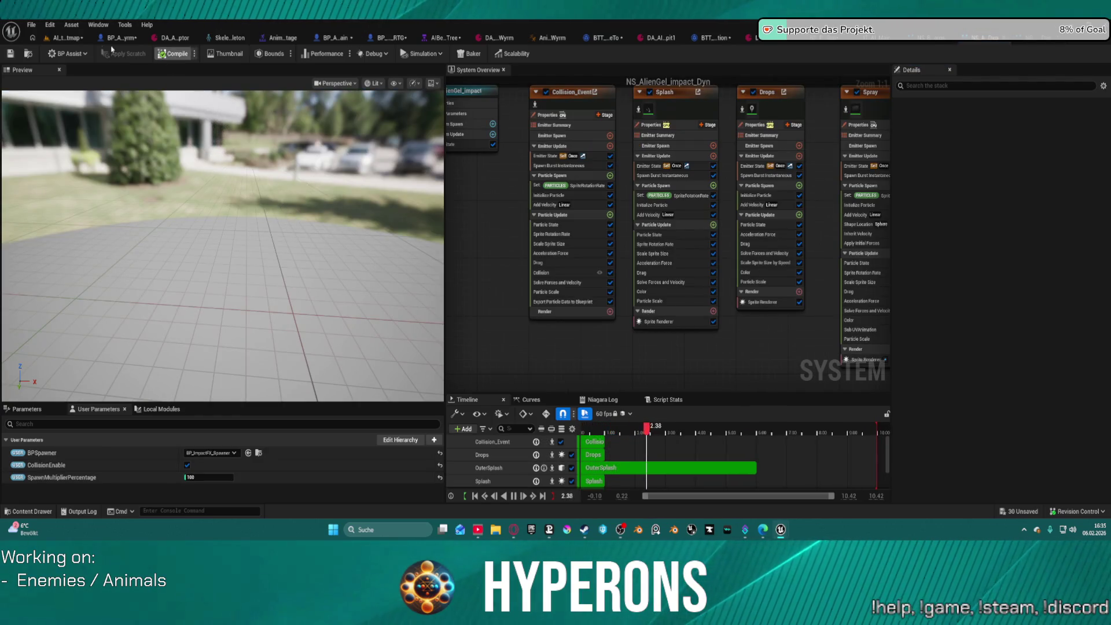
left_click(65, 38)
key("ctrl+space")
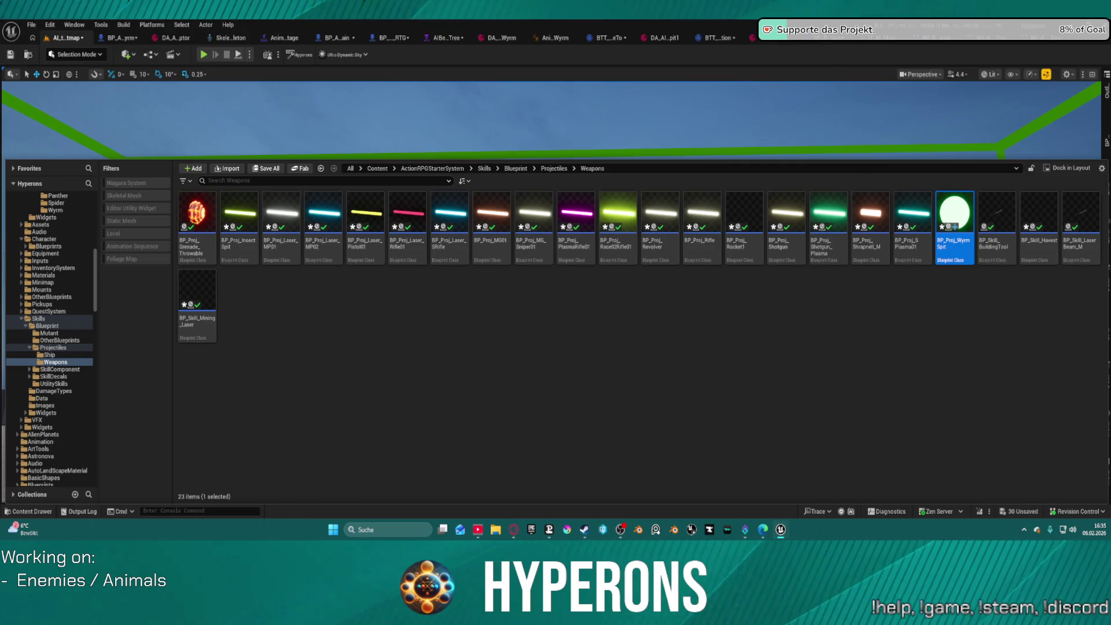
Step: Place a Niagara effect actor on the level floor and fly the view toward it
key("ctrl+space")
key("ctrl+space")
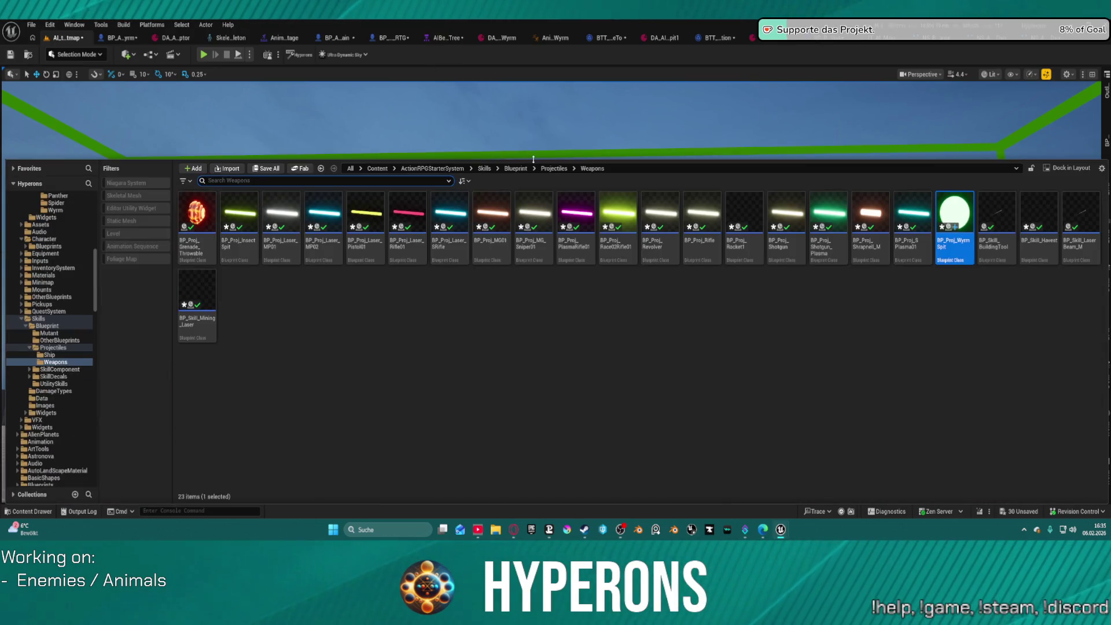
key("ctrl+space")
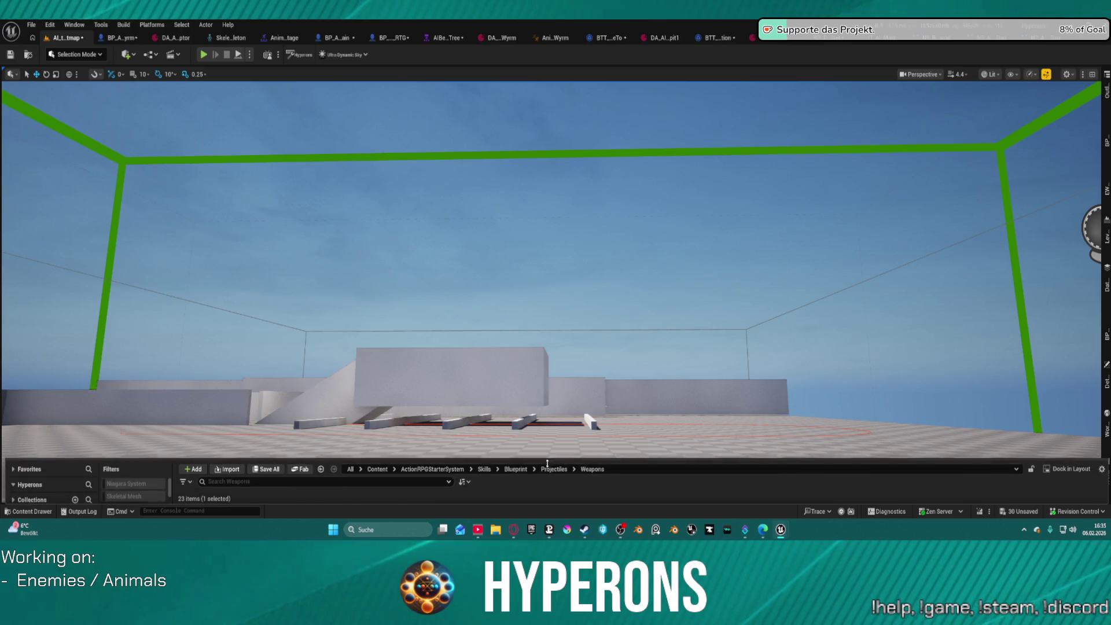
left_click_drag(232, 486, 512, 480)
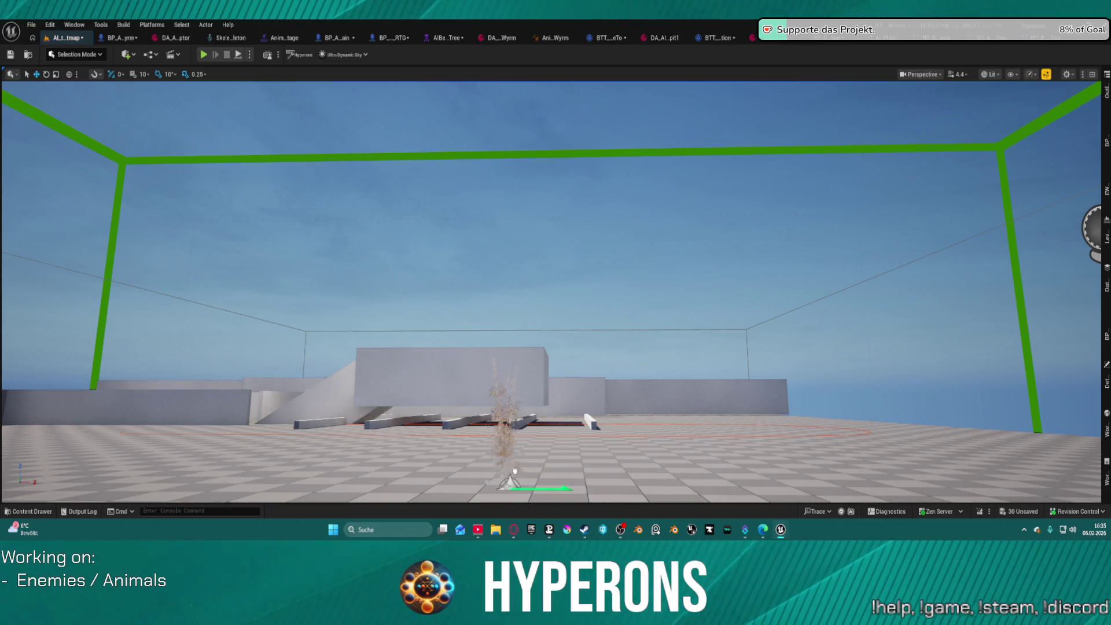
left_click_drag(610, 408, 602, 443)
scroll(619, 392, "down", 4)
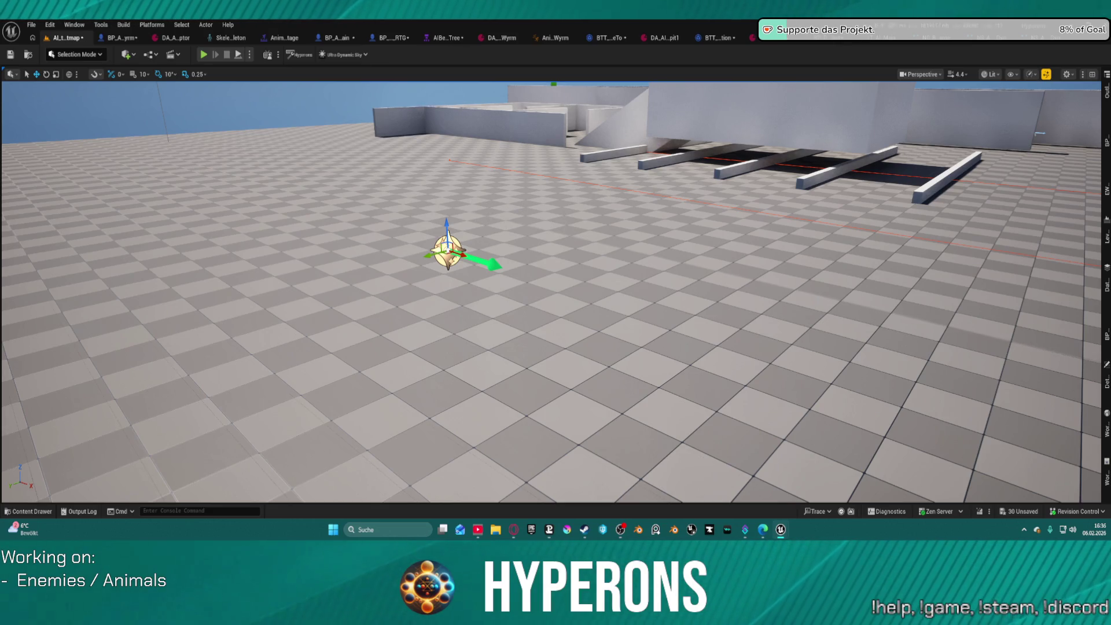
Step: Set NS_AlienGel_impact_Dyn as BP_Proj_WyrmSpit's Muzzle Niagara effect
key("ctrl+Tab")
mouse_move(805, 373)
left_mouse_down()
mouse_move(747, 350)
mouse_move(563, 340)
left_mouse_up()
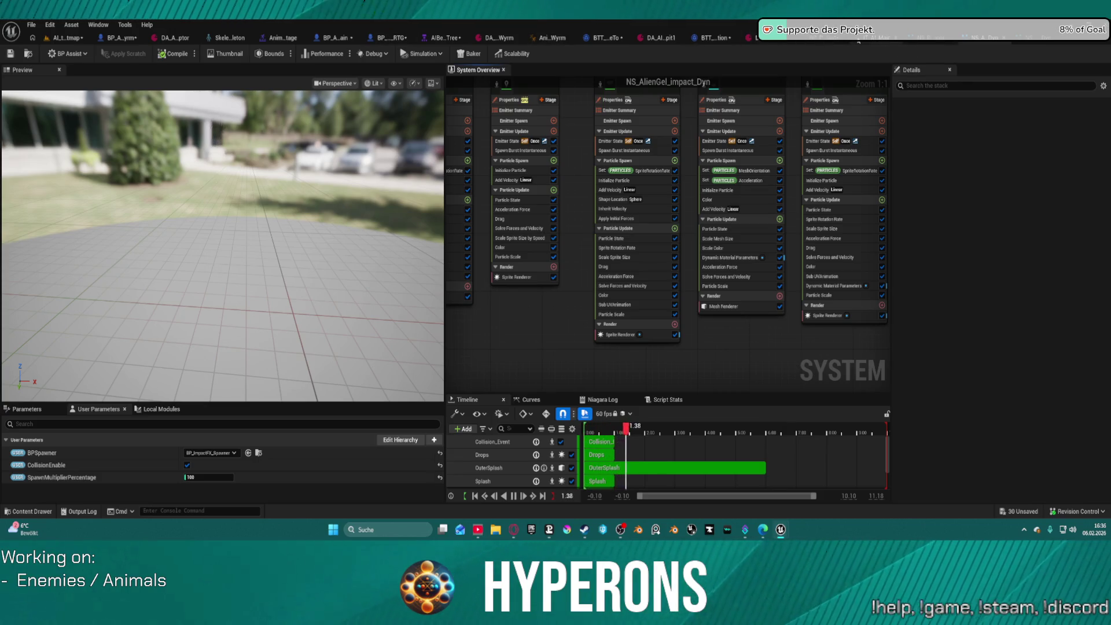
left_click(816, 40)
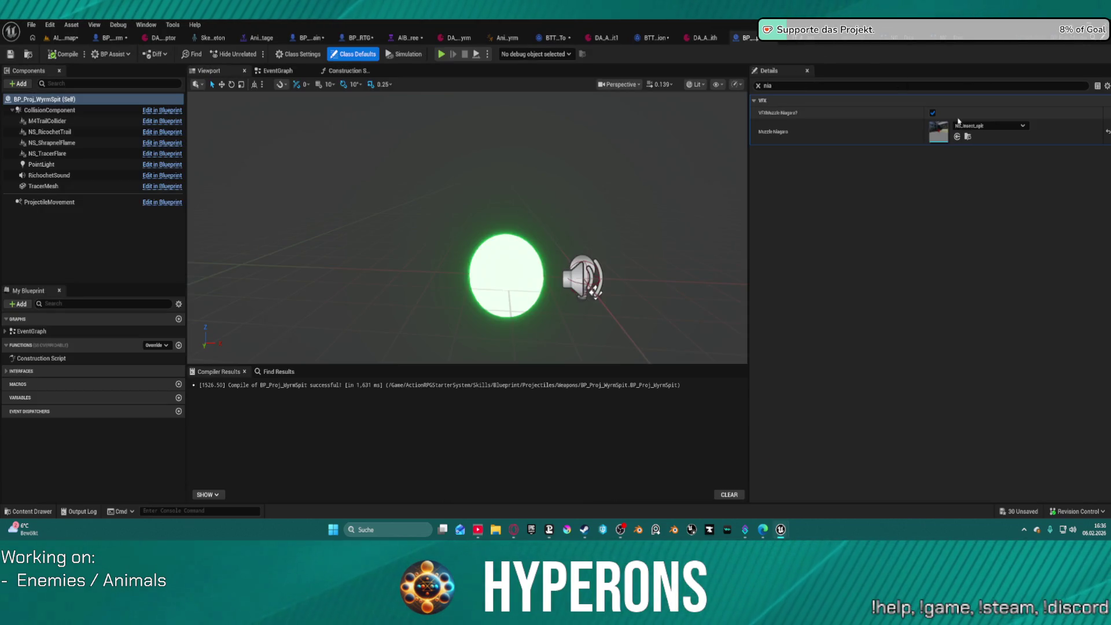
left_click(957, 137)
left_click(63, 37)
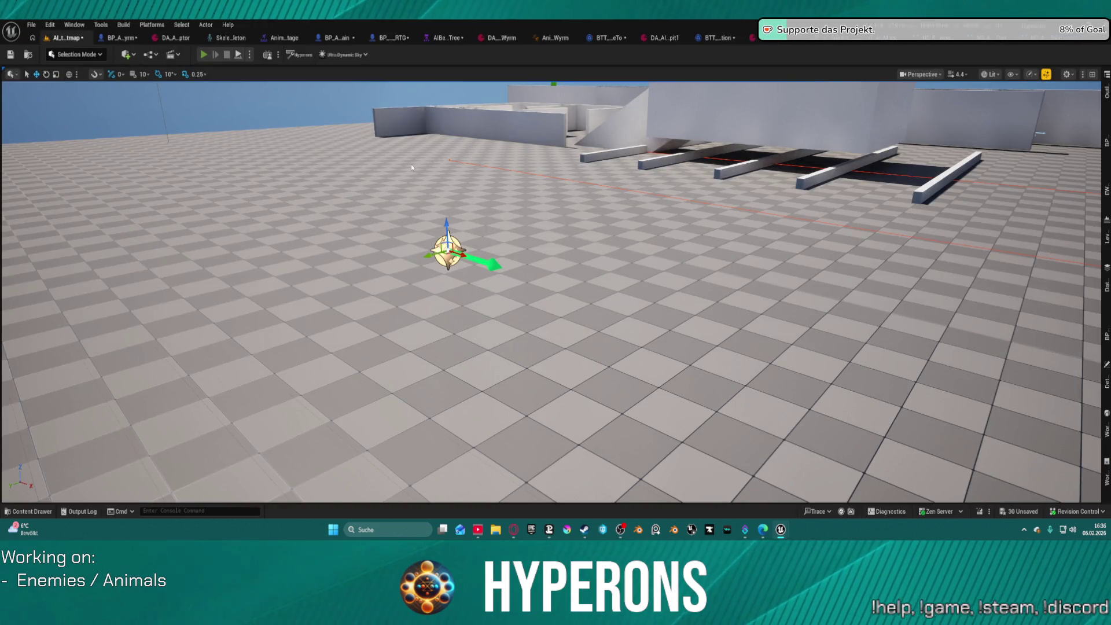
Step: Playtest AI_testmap, running and jumping toward the flying wyrm, then stop the session
key("alt+p")
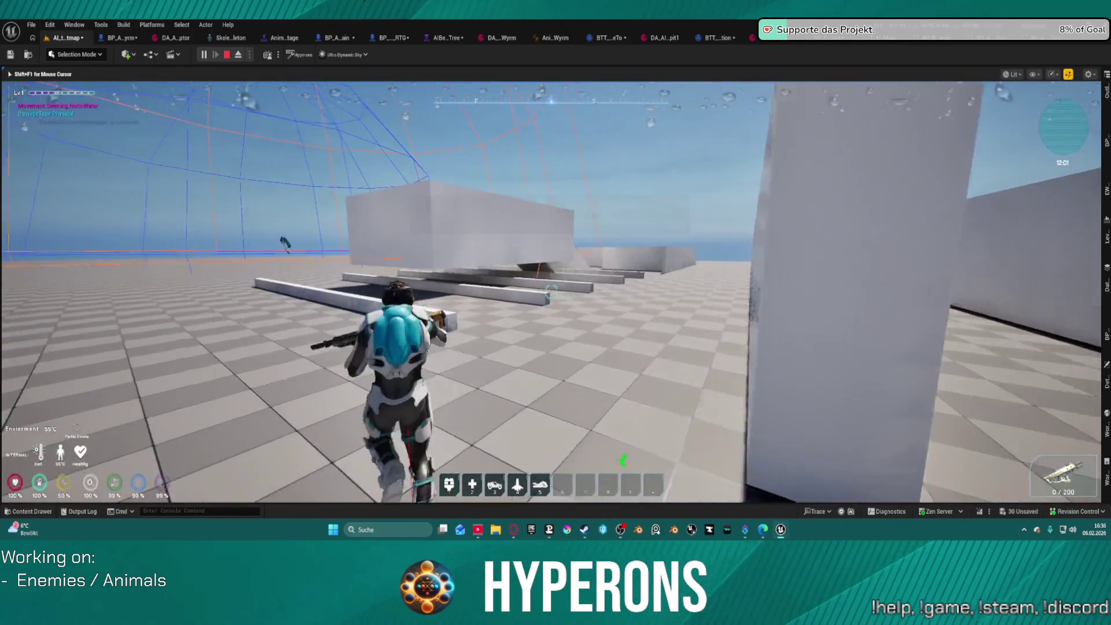
key("space")
key("w")
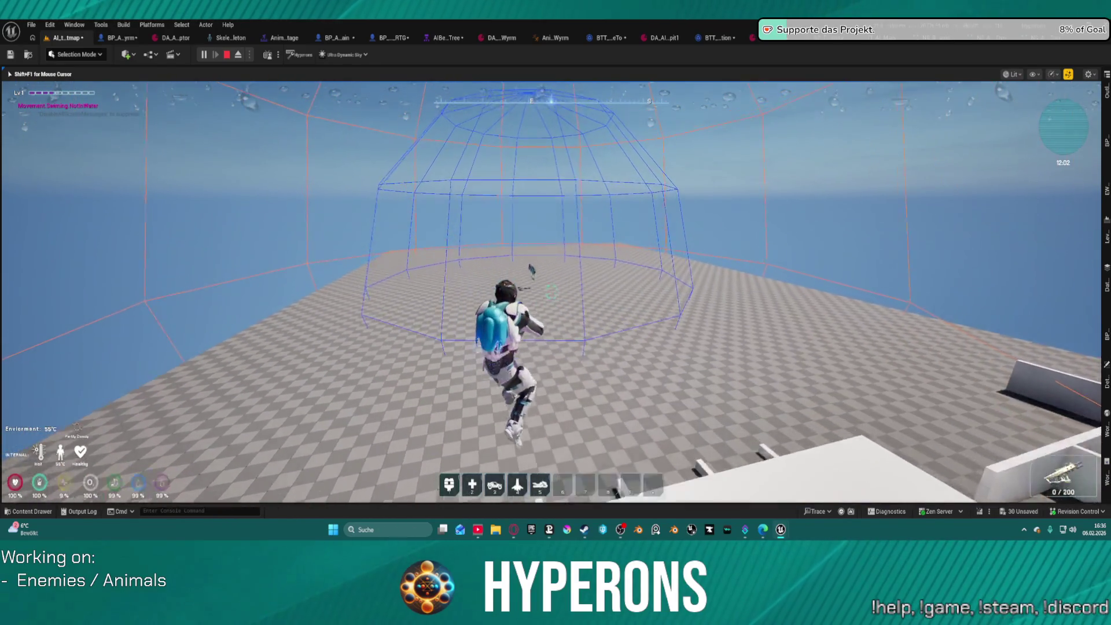
key("space")
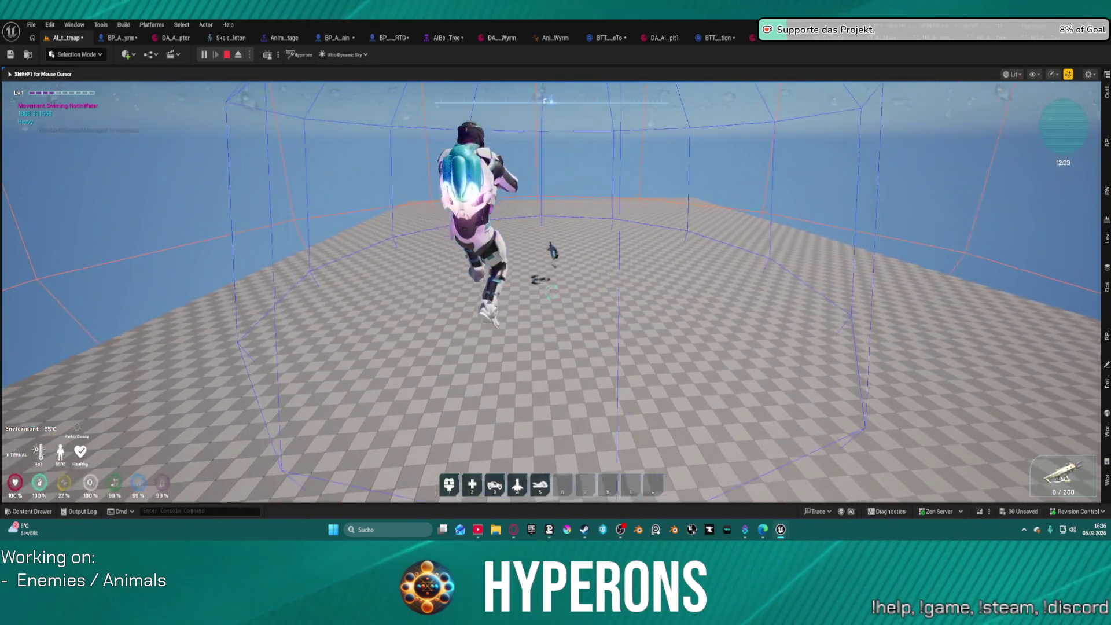
key("w")
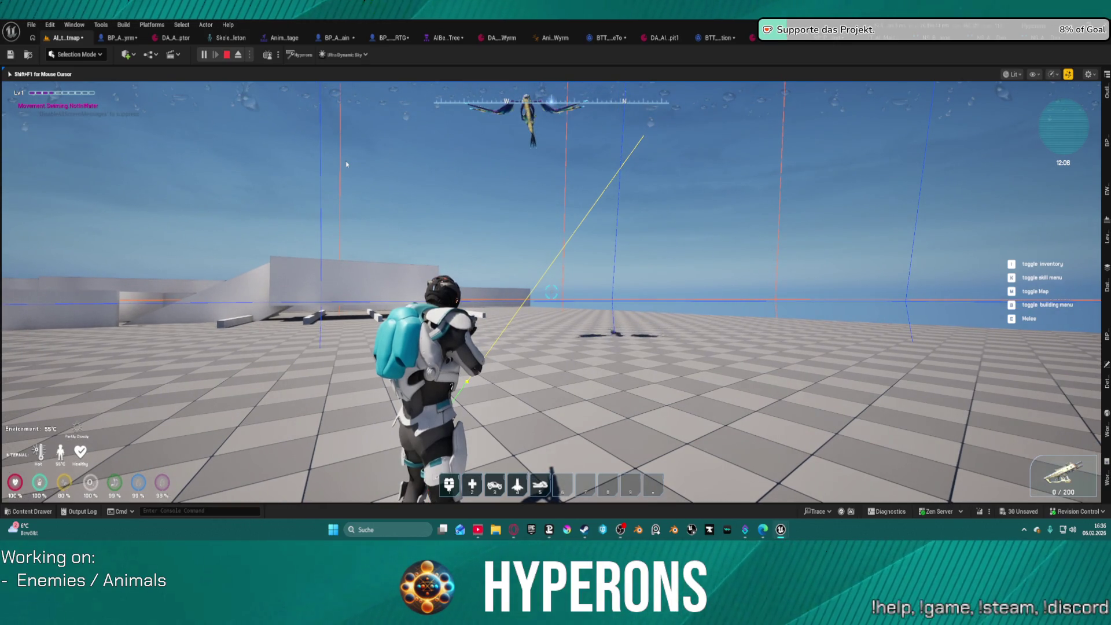
key("Escape")
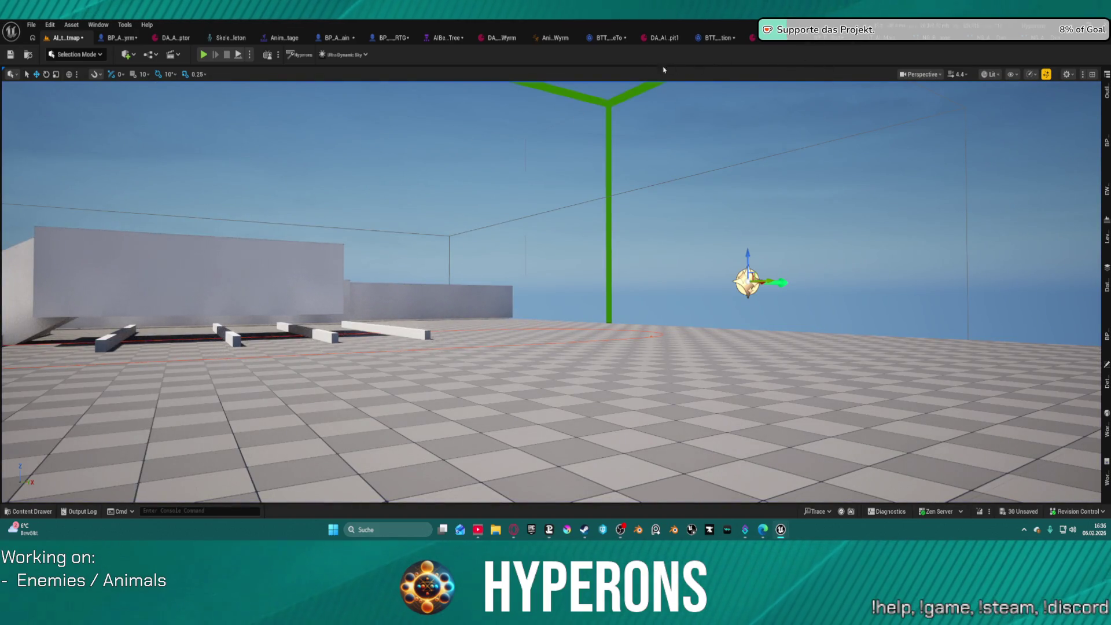
Step: Open the parent BP_Proj_Master blueprint from BP_Proj_WyrmSpit
left_click(905, 43)
left_click(790, 44)
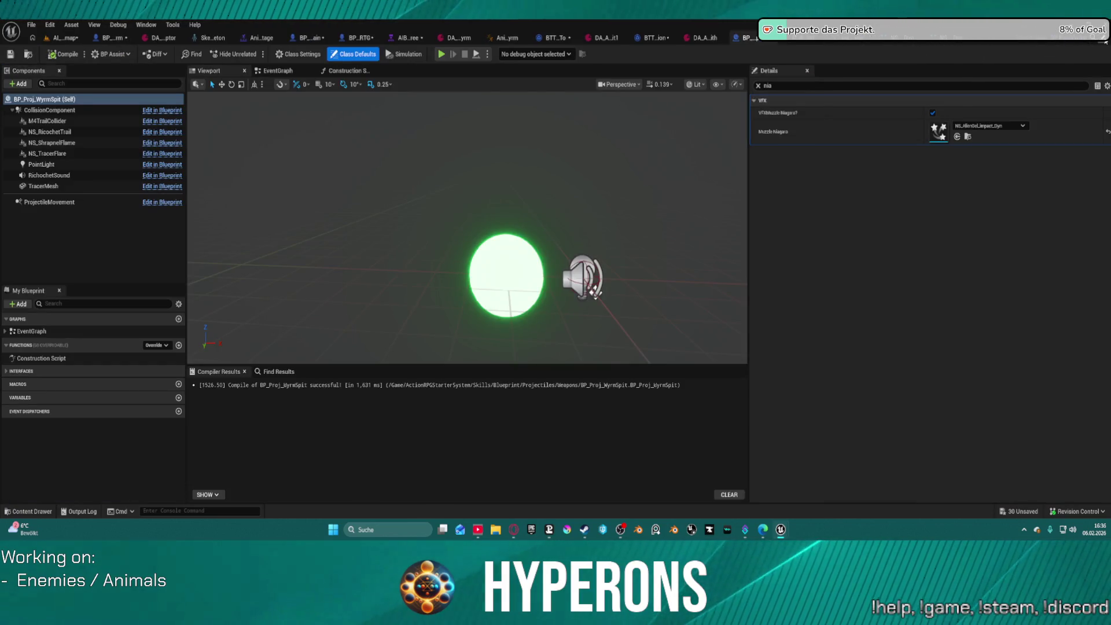
left_click(1065, 38)
scroll(447, 116, "down", 8)
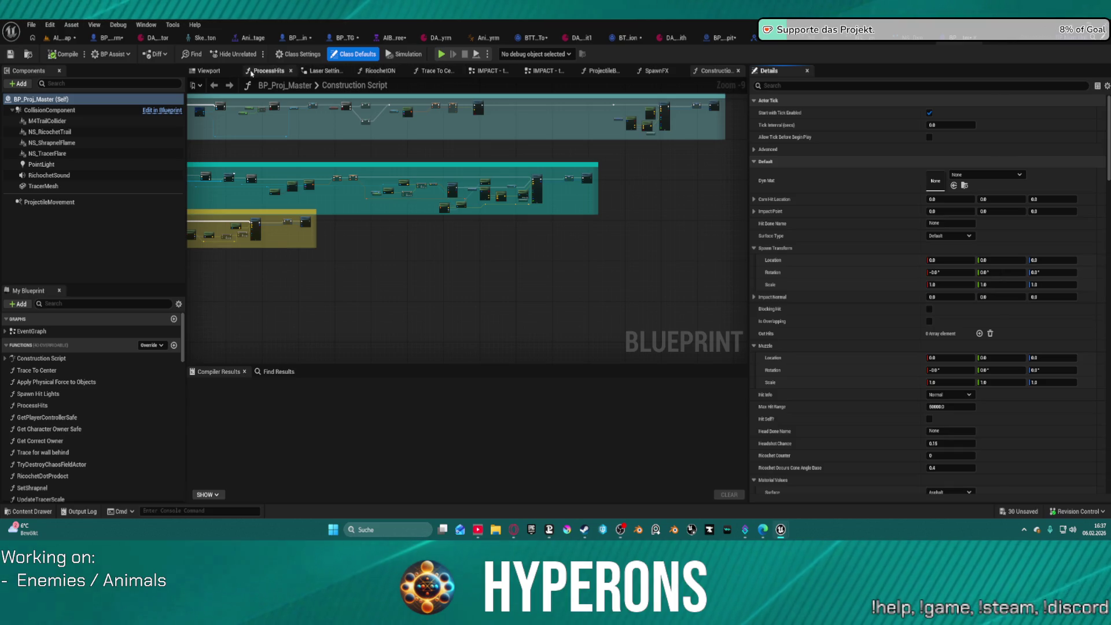
Step: Close the ProcessHits, Laser Settings, RicochetON, IMPACT, ProjectileBounce and other open graph tabs
left_click(248, 72)
middle_click(249, 72)
middle_click(270, 74)
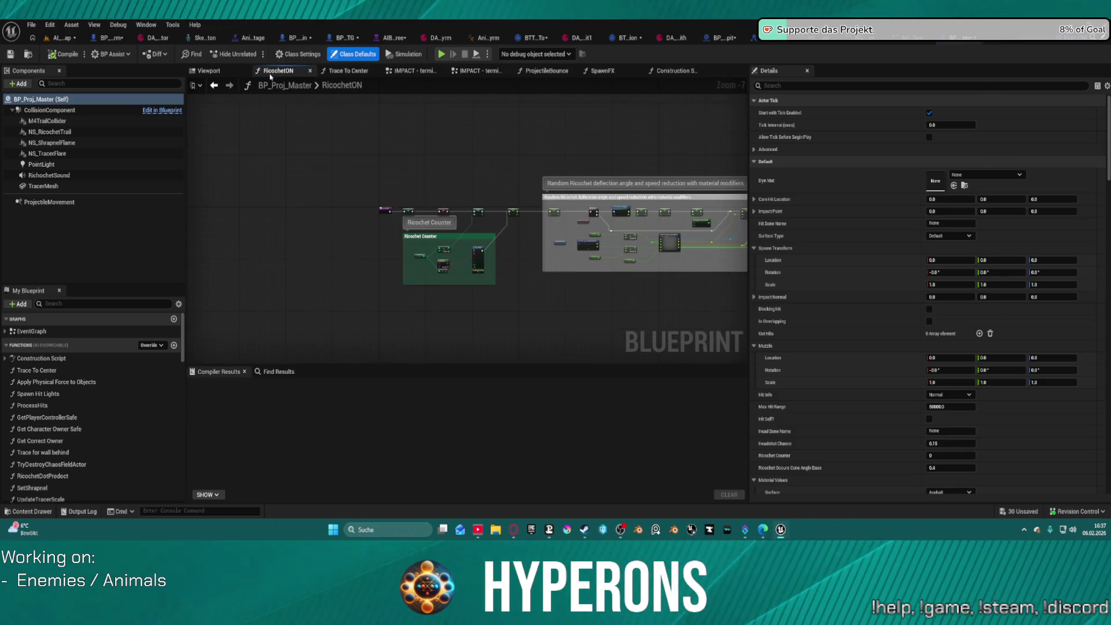
middle_click(270, 74)
middle_click(270, 74)
middle_click(272, 74)
middle_click(273, 75)
middle_click(299, 74)
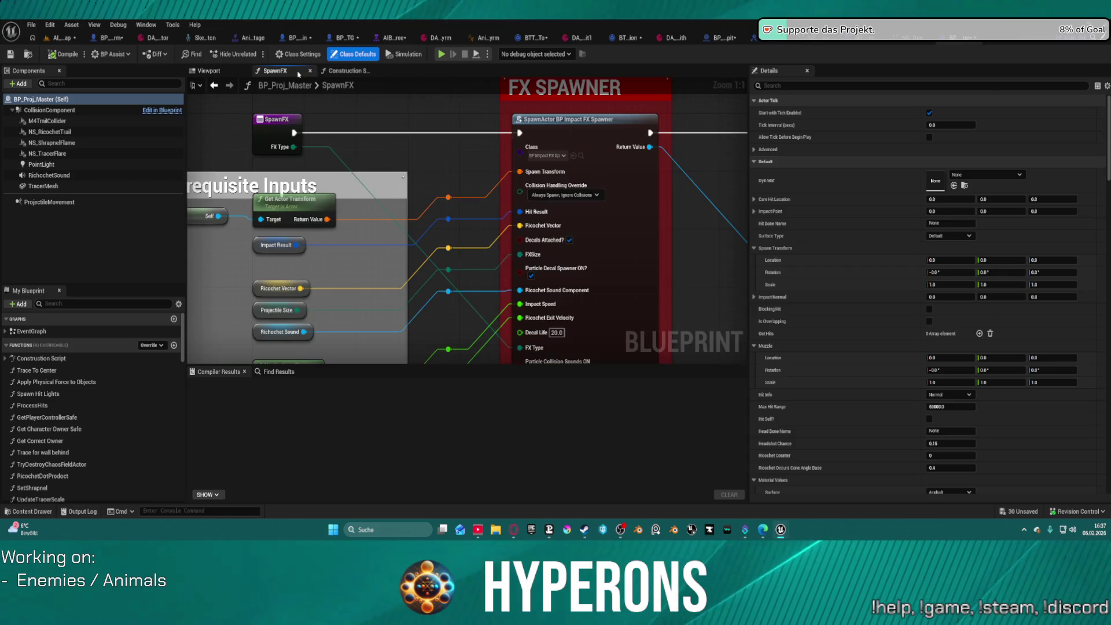
middle_click(303, 74)
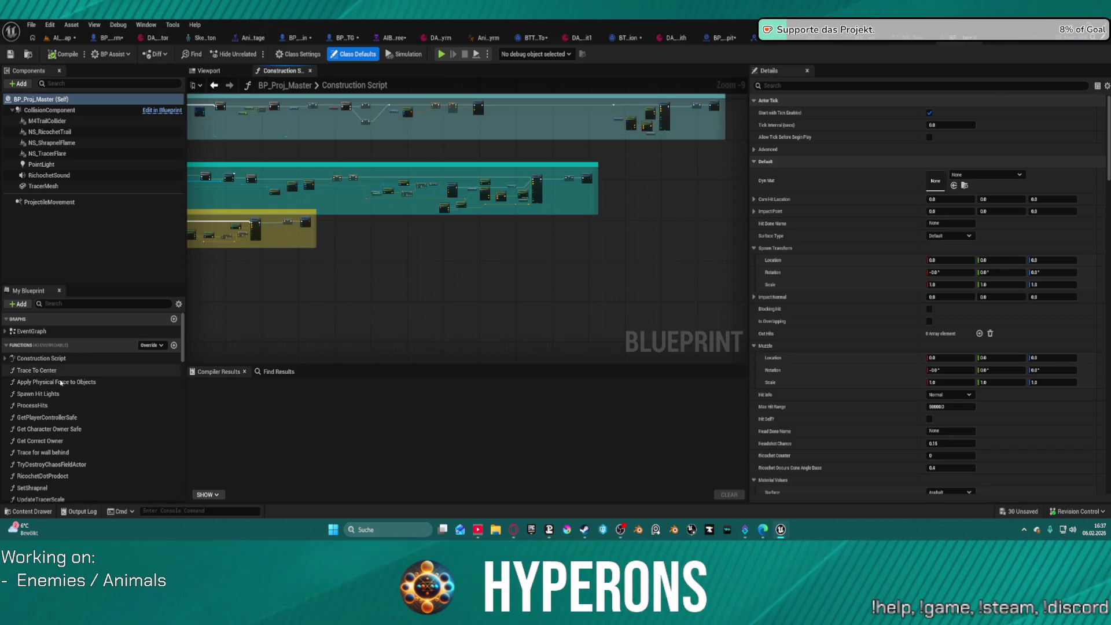
scroll(60, 380, "down", 3)
Step: Open the SpawnFX function and pan over its Prerequisite Inputs and per-material ricochet sections
left_click(29, 478)
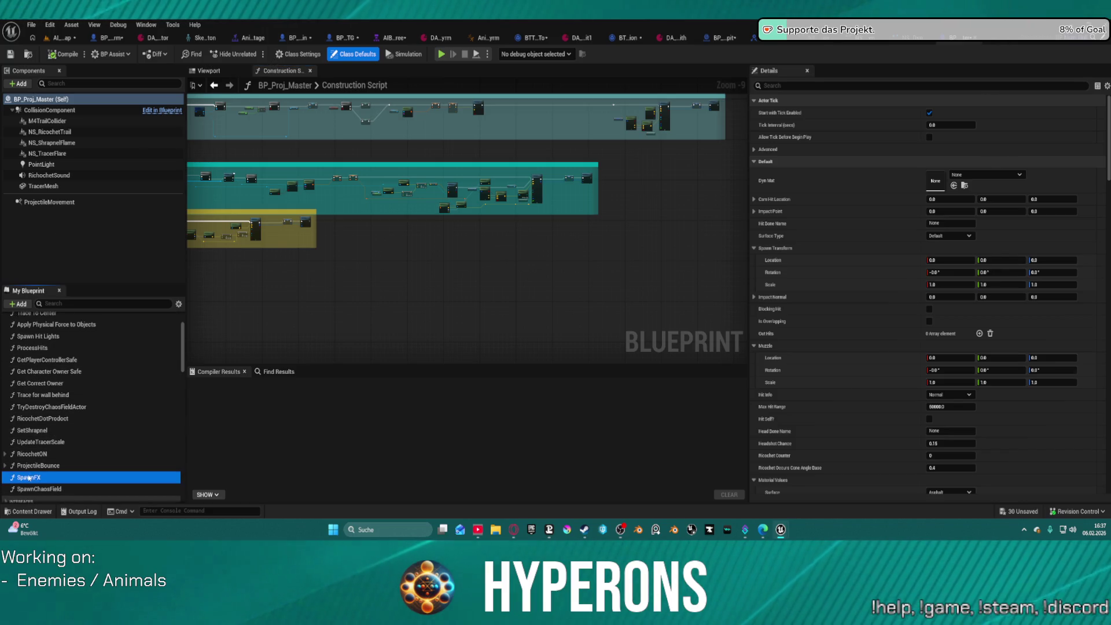
double_click(29, 478)
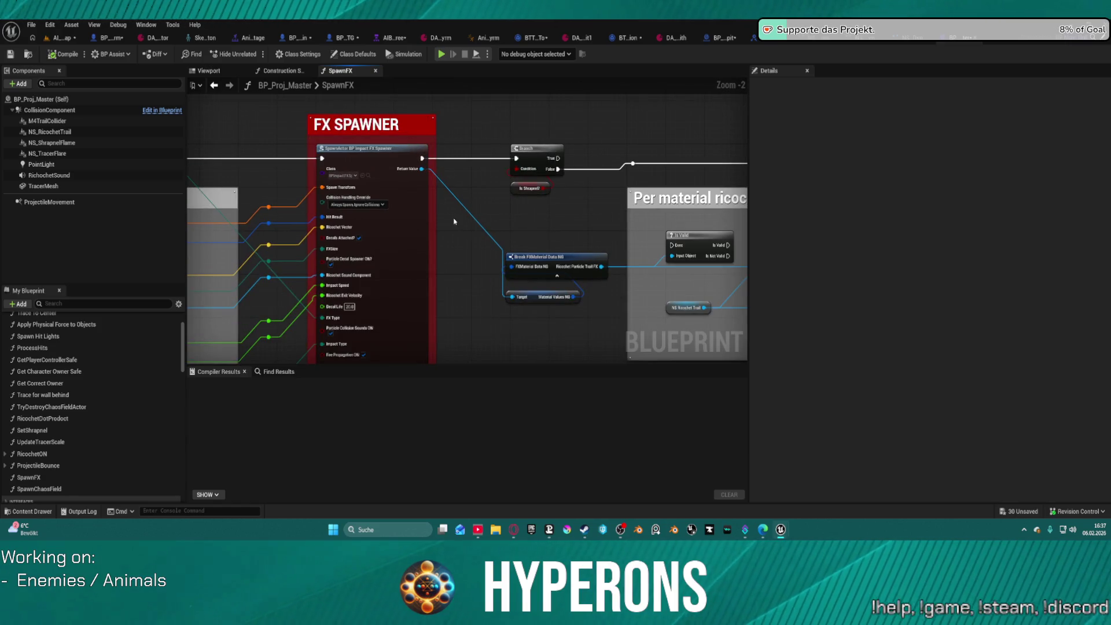
left_click_drag(409, 191, 586, 164)
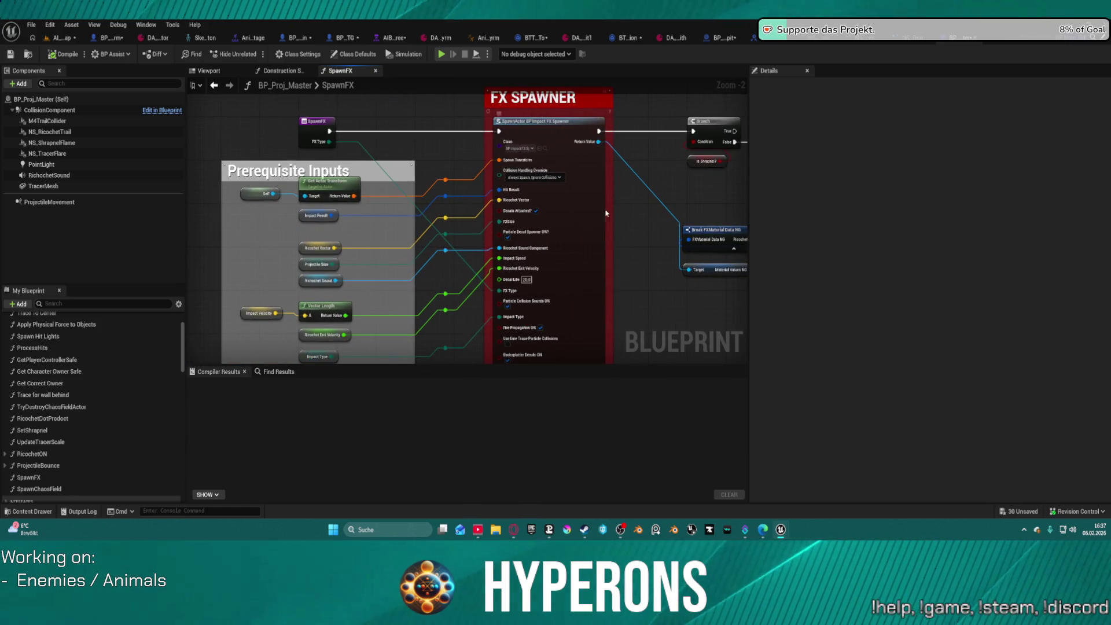
mouse_move(620, 229)
left_mouse_down()
mouse_move(362, 226)
mouse_move(606, 228)
mouse_move(678, 100)
mouse_move(644, 310)
mouse_move(632, 315)
left_mouse_up()
left_click(283, 72)
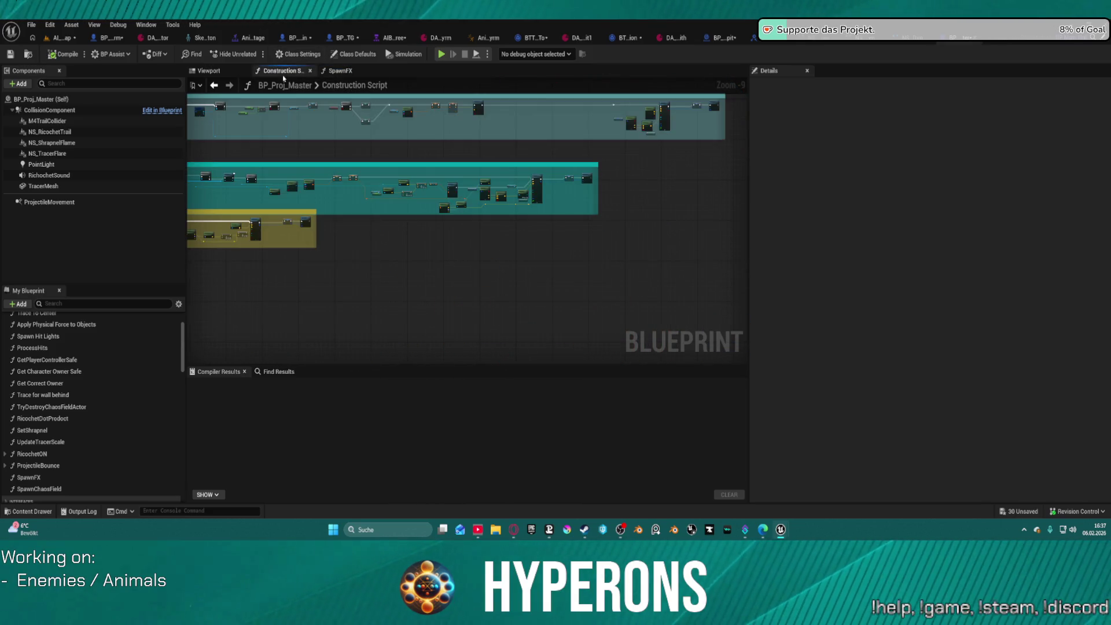
Step: Pan and zoom around the Construction Script's AI projectile spawning comment blocks
scroll(362, 148, "up", 3)
mouse_move(483, 191)
left_mouse_down()
mouse_move(420, 231)
mouse_move(410, 156)
left_mouse_up()
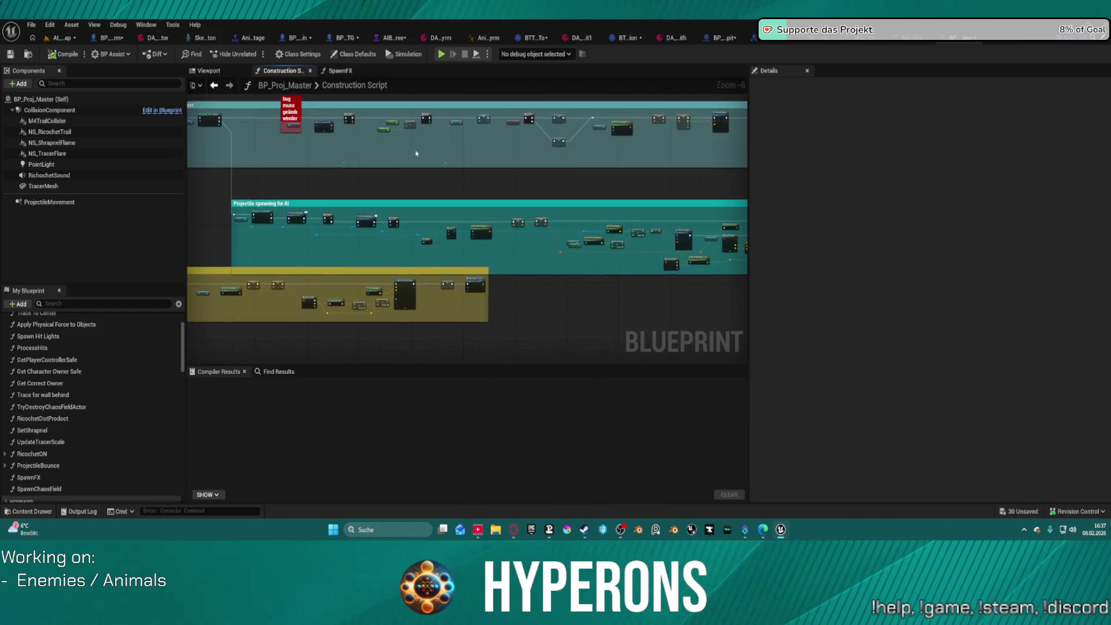
scroll(499, 196, "up", 2)
scroll(499, 196, "up", 3)
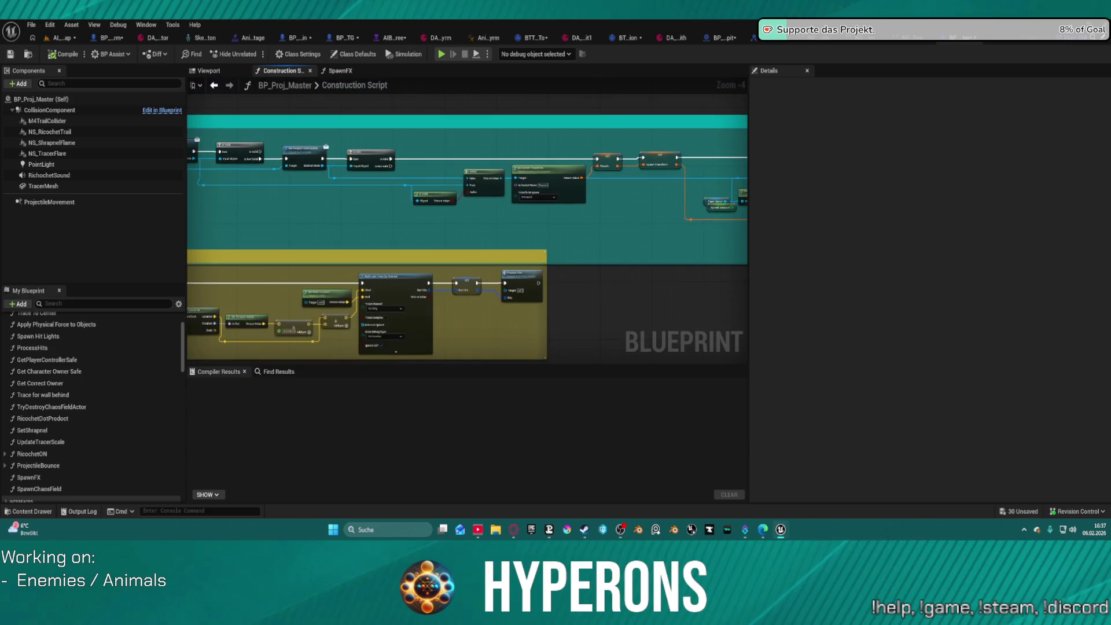
left_click_drag(498, 196, 295, 191)
scroll(467, 220, "down", 4)
left_click_drag(723, 272, 556, 272)
mouse_move(631, 224)
left_mouse_down()
mouse_move(595, 211)
mouse_move(589, 236)
left_mouse_up()
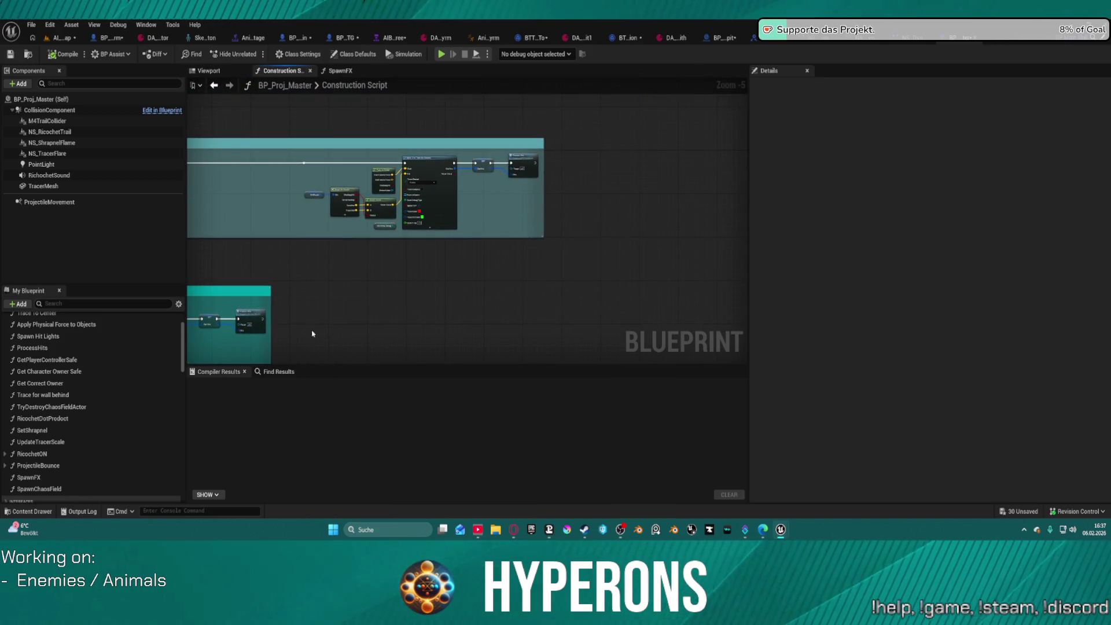
scroll(501, 288, "up", 2)
Step: Inspect the SET Muzzle and socket transform nodes, then filter My Blueprint by 'muzz'
mouse_move(410, 253)
left_mouse_down()
mouse_move(610, 191)
mouse_move(579, 220)
mouse_move(573, 260)
mouse_move(556, 154)
mouse_move(521, 323)
mouse_move(356, 145)
left_mouse_up()
mouse_move(259, 221)
left_mouse_down()
mouse_move(445, 227)
mouse_move(633, 261)
mouse_move(821, 263)
left_mouse_up()
mouse_move(689, 263)
left_mouse_down()
mouse_move(625, 261)
mouse_move(563, 228)
mouse_move(409, 266)
mouse_move(266, 266)
left_mouse_up()
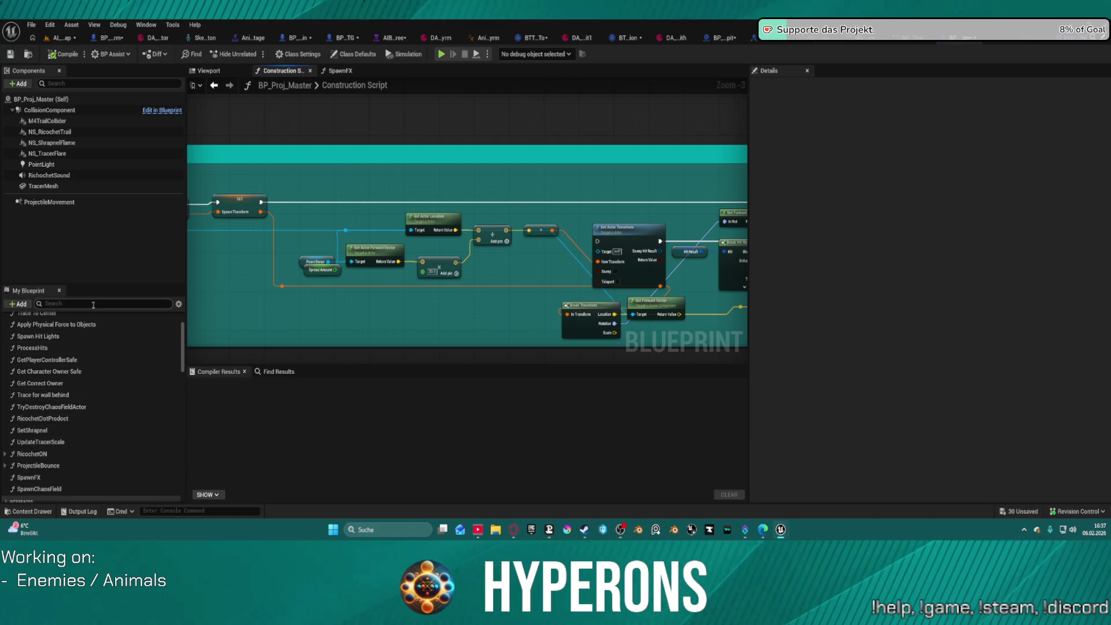
type("muzz")
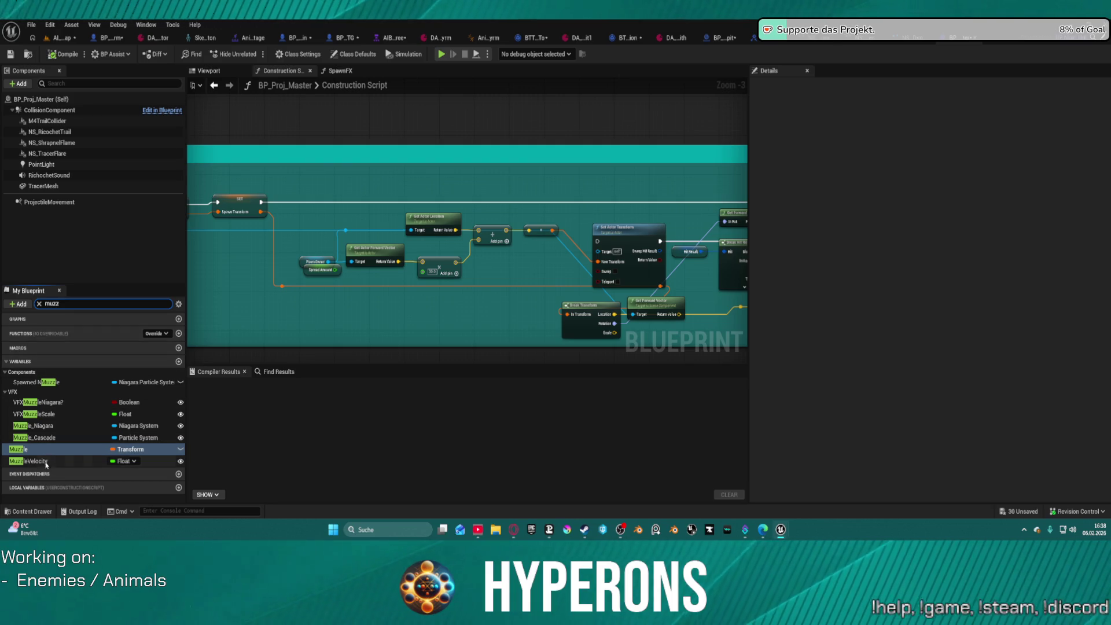
Step: Find references to VFXMuzzleNiagara? by name and jump to its Get node in the EventGraph
right_click(19, 451)
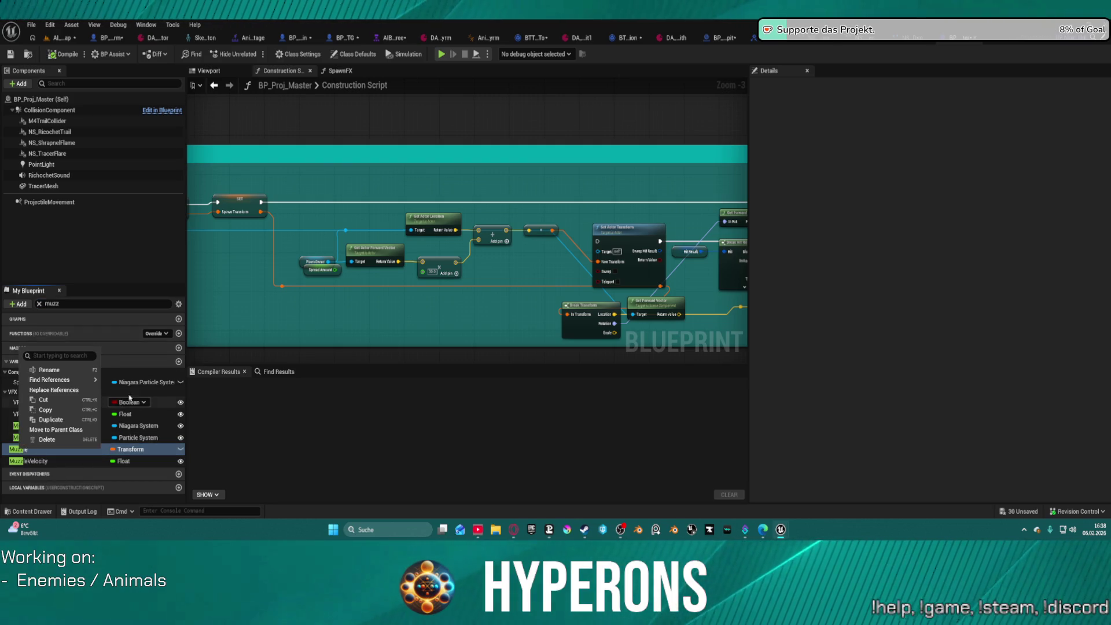
left_click(410, 419)
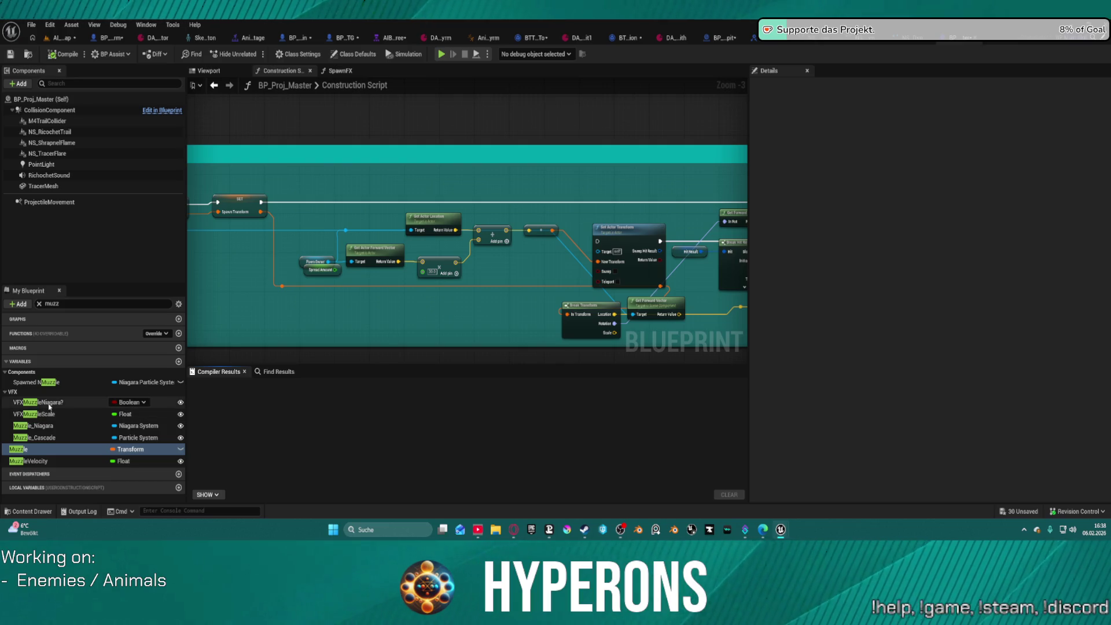
right_click(52, 403)
mouse_move(93, 437)
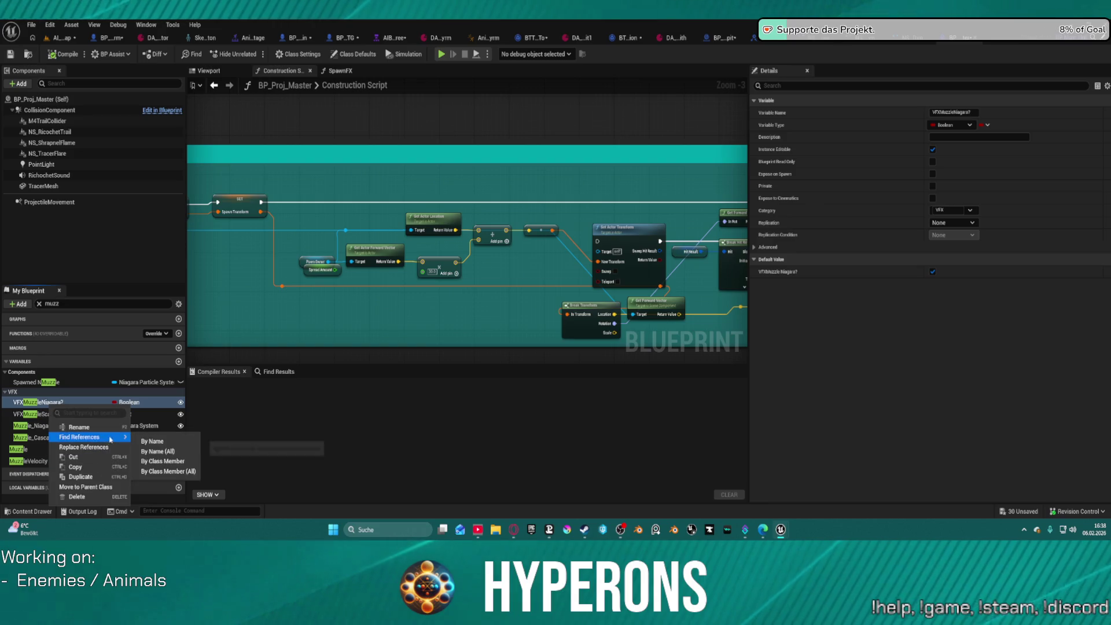
left_click(153, 438)
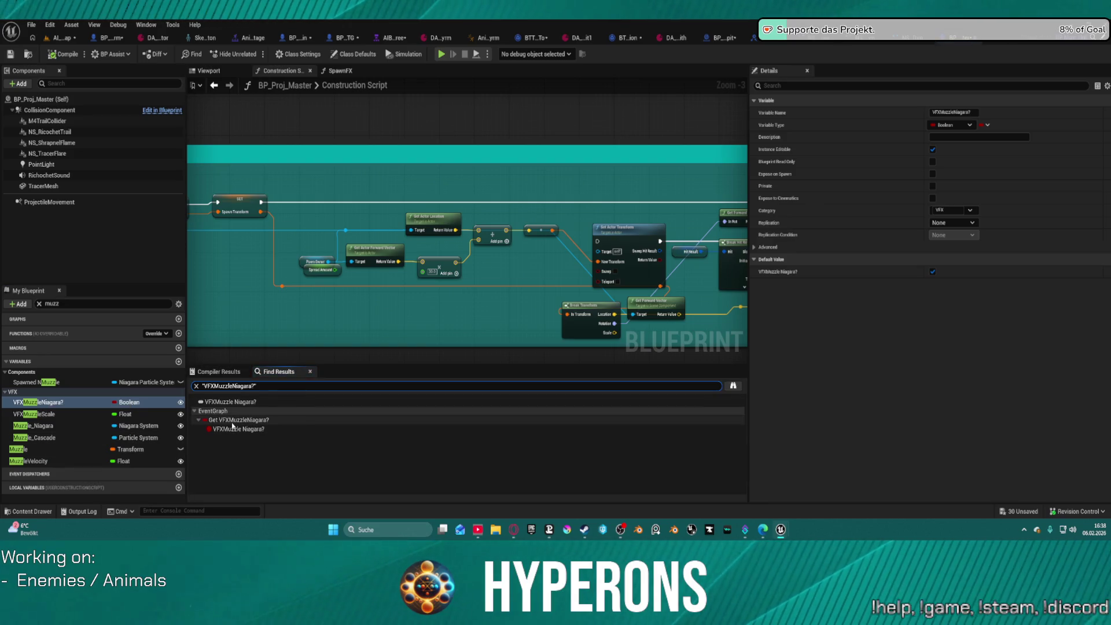
left_click(301, 420)
Step: Check the Spawn System Attached node's Location Type, leaving it at Keep Relative Offset
mouse_move(571, 244)
left_mouse_down()
mouse_move(505, 226)
mouse_move(518, 173)
left_mouse_up()
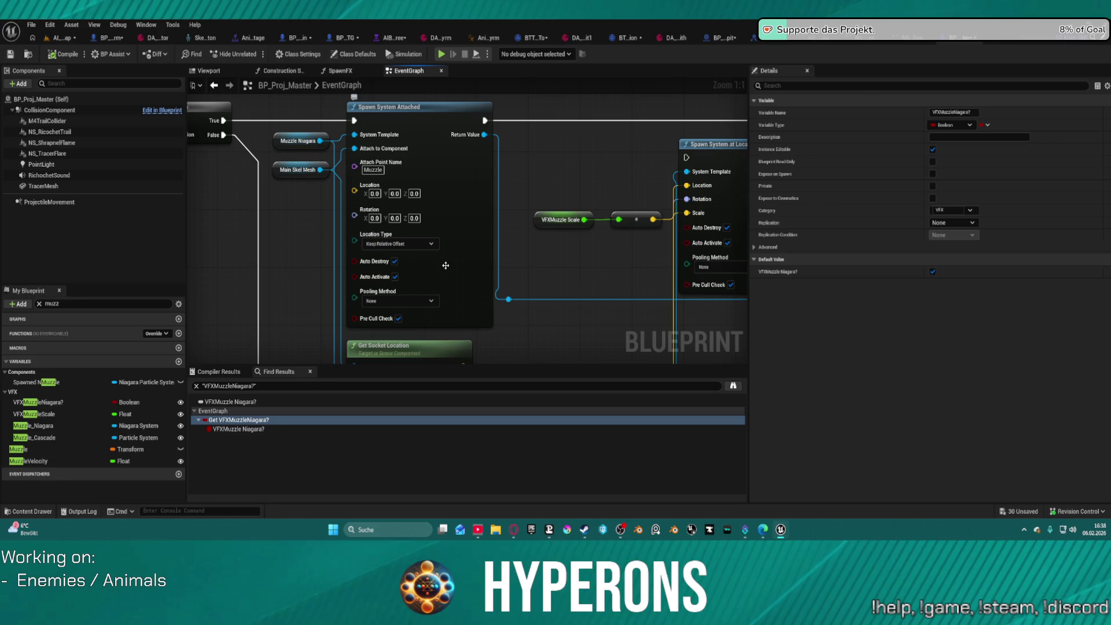
left_click(426, 244)
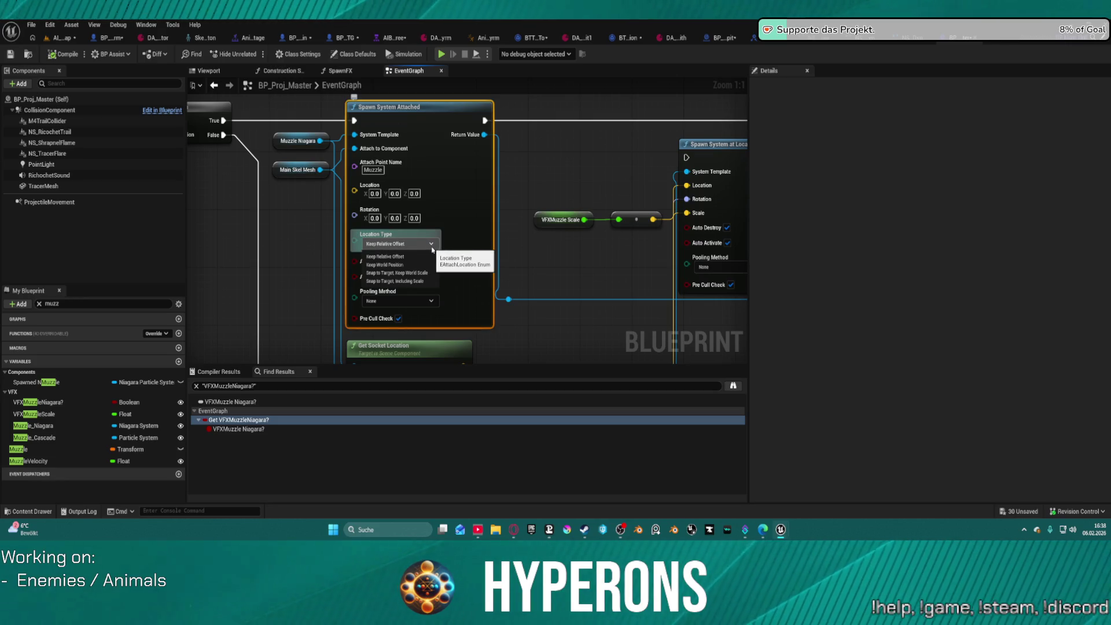
left_click(431, 246)
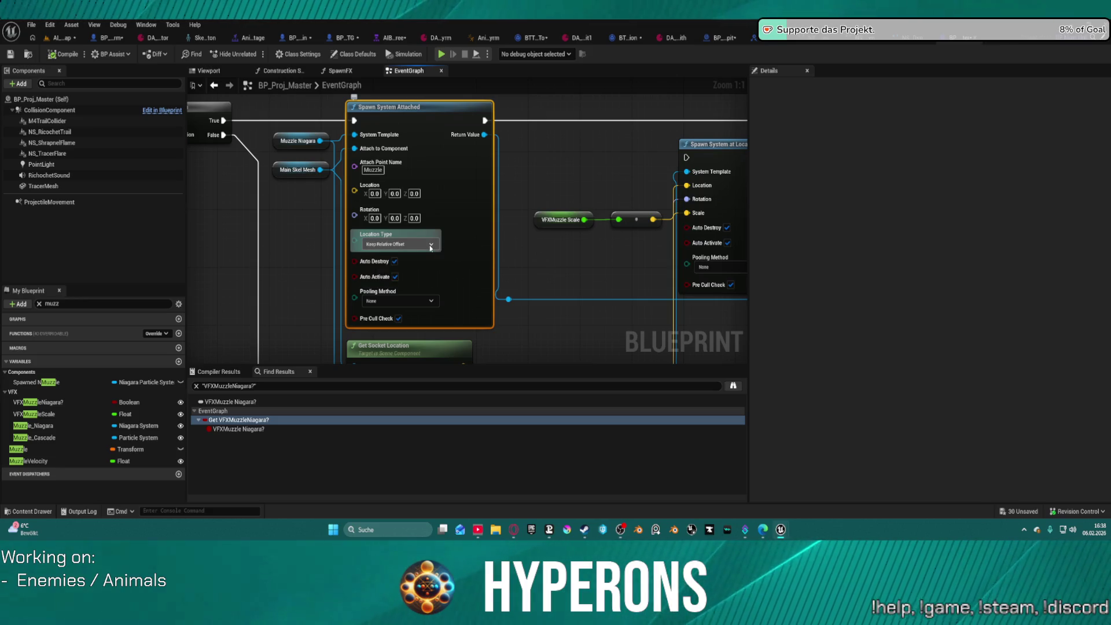
scroll(580, 272, "down", 4)
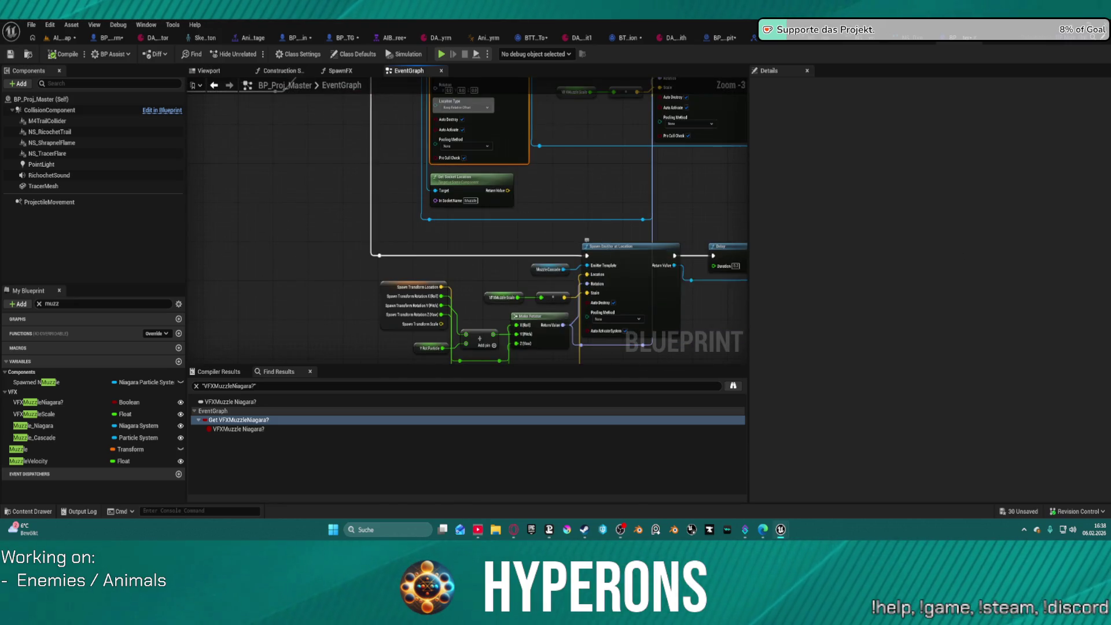
scroll(584, 168, "up", 1)
Step: Review the SET, Delay, IsValid and Spawn Emitter at Location nodes, then recheck Location Type
left_click_drag(585, 167, 578, 330)
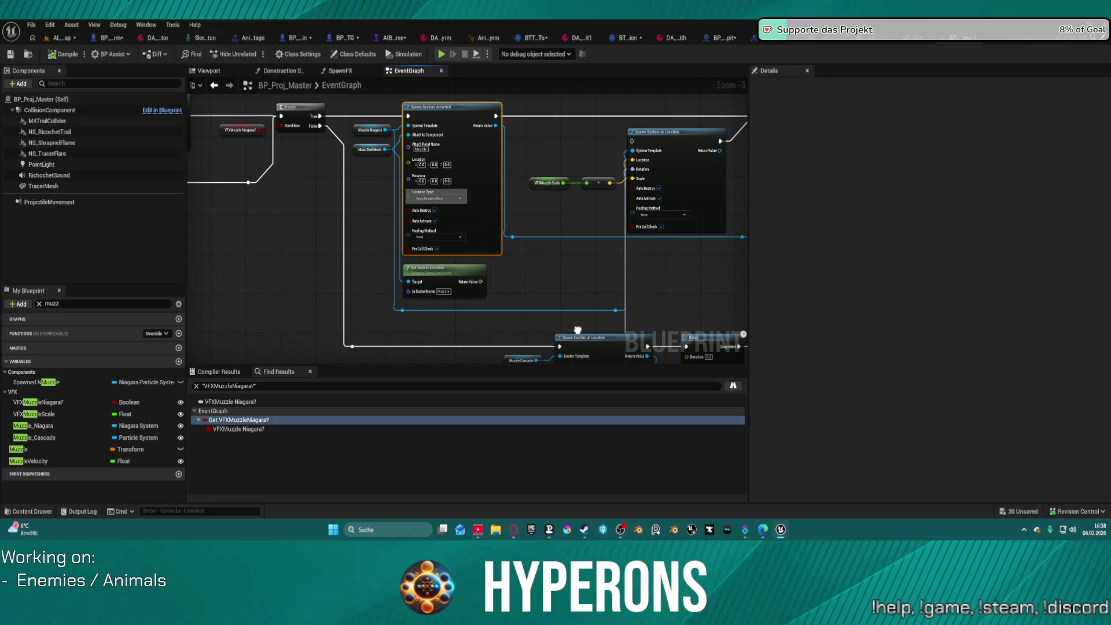
left_click_drag(578, 330, 194, 372)
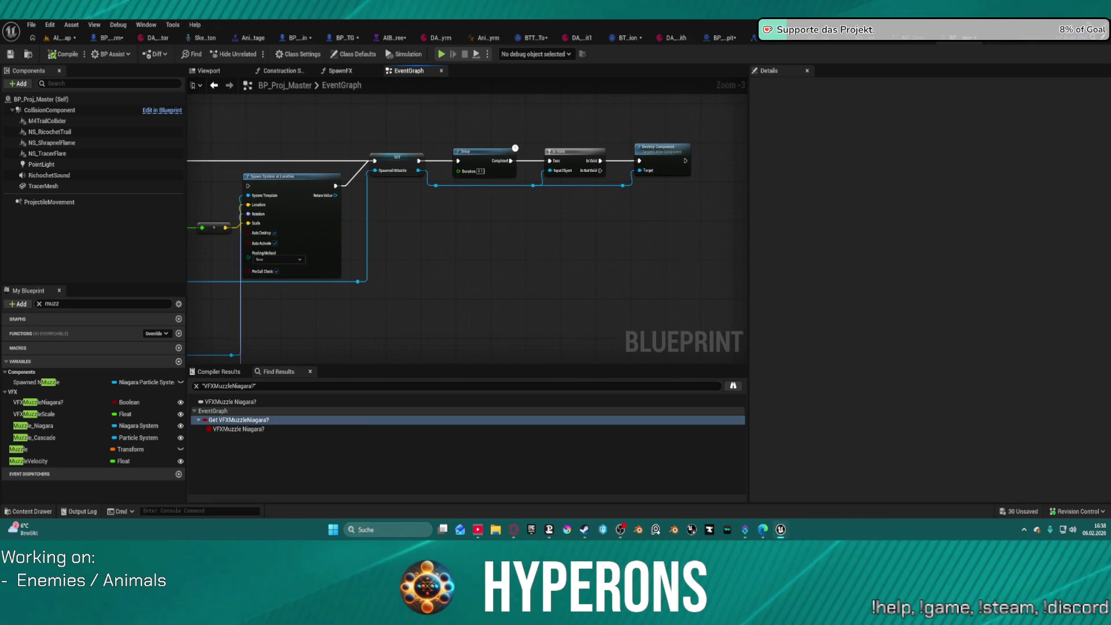
mouse_move(417, 347)
left_mouse_down()
mouse_move(432, 362)
mouse_move(508, 284)
mouse_move(508, 170)
mouse_move(520, 338)
mouse_move(531, 346)
left_mouse_up()
left_click_drag(393, 216, 442, 252)
scroll(442, 252, "up", 1)
scroll(442, 252, "up", 2)
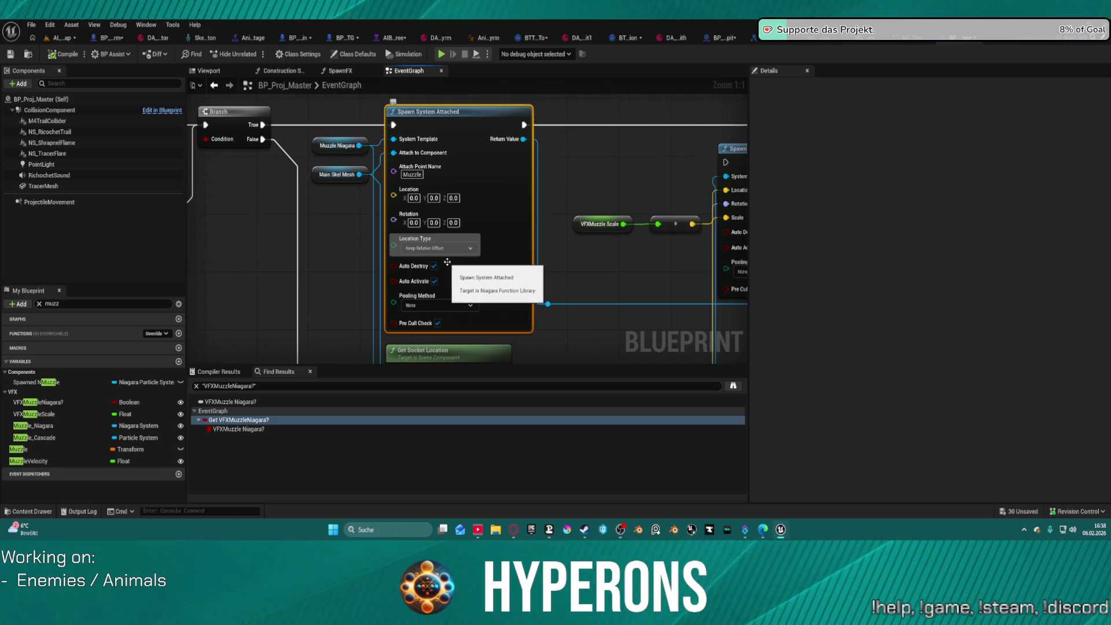
left_click(439, 248)
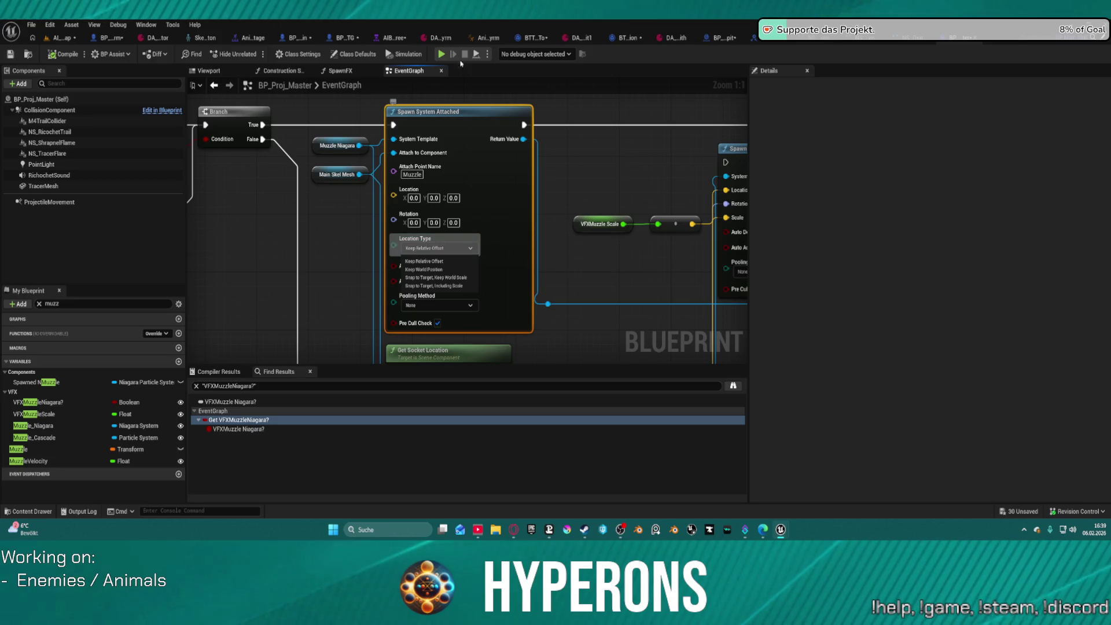
right_click(461, 124)
left_click(506, 355)
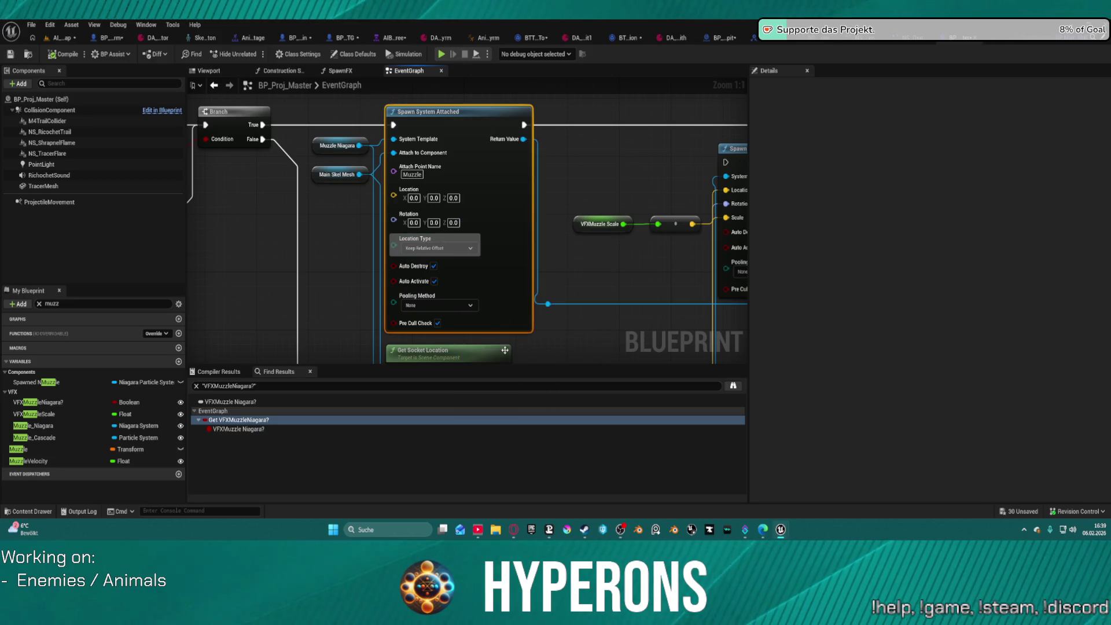
Step: Launch the Hyperons preview, run forward, and jump onto the box and high into the air
left_click(441, 54)
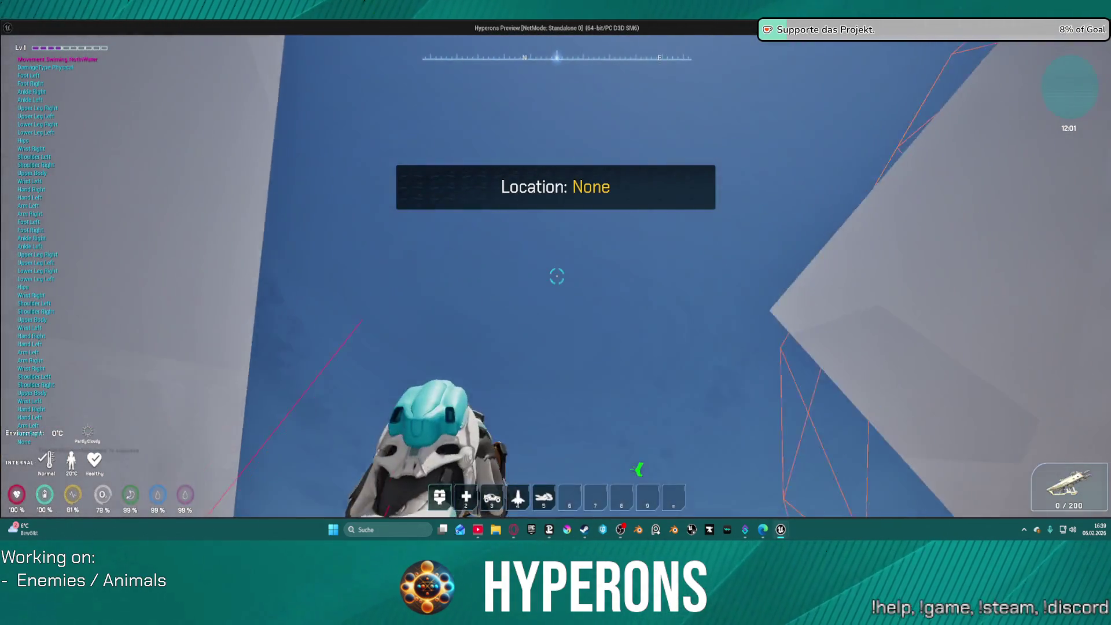
key("w")
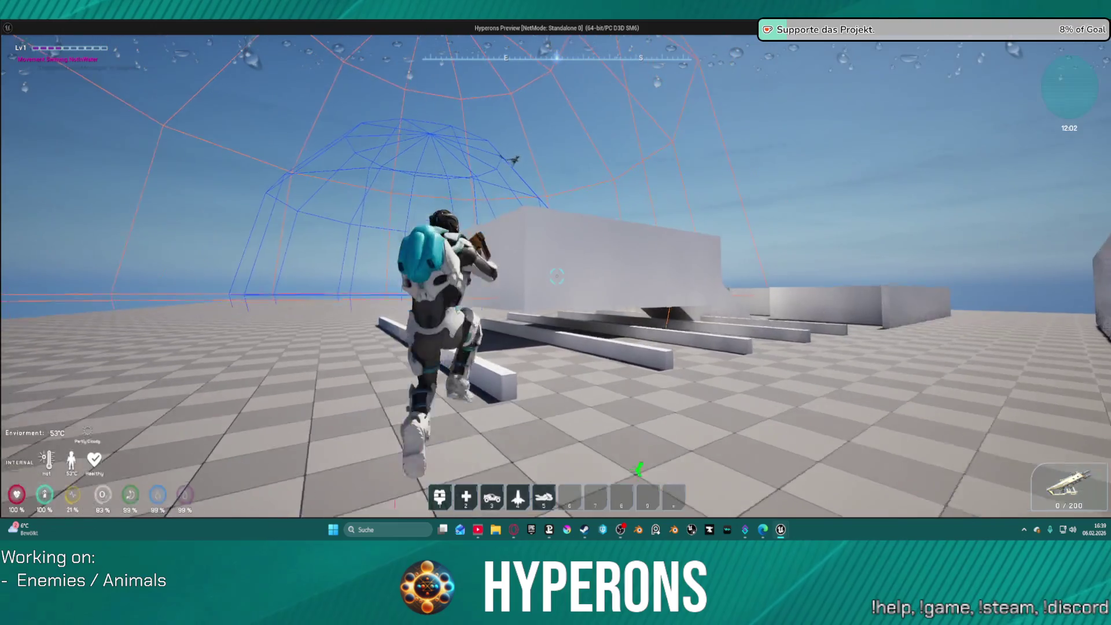
key("space")
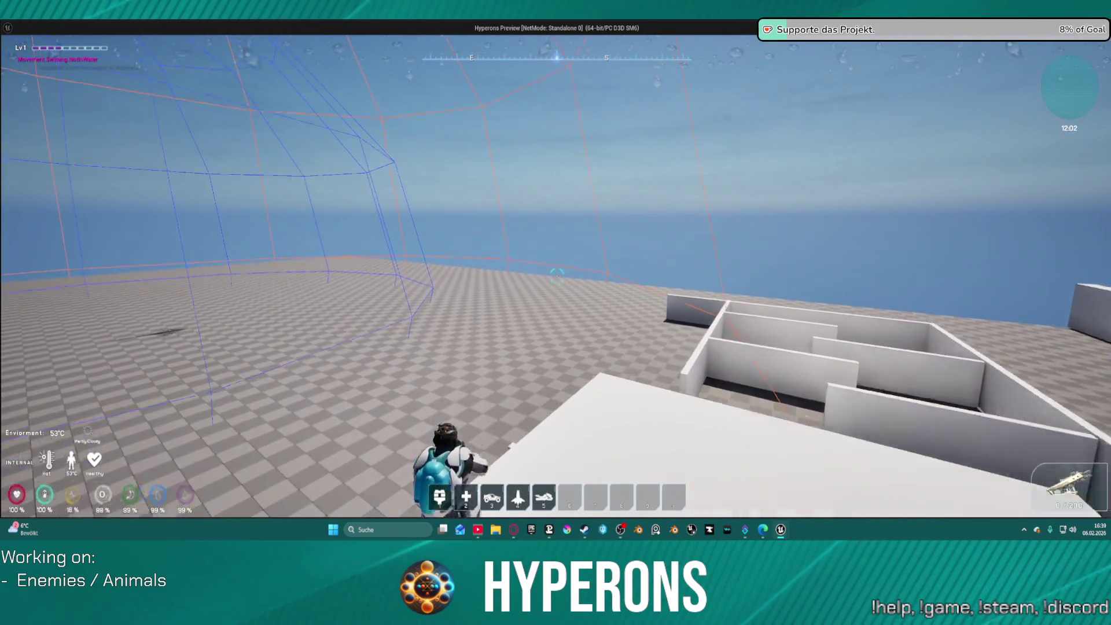
key("space")
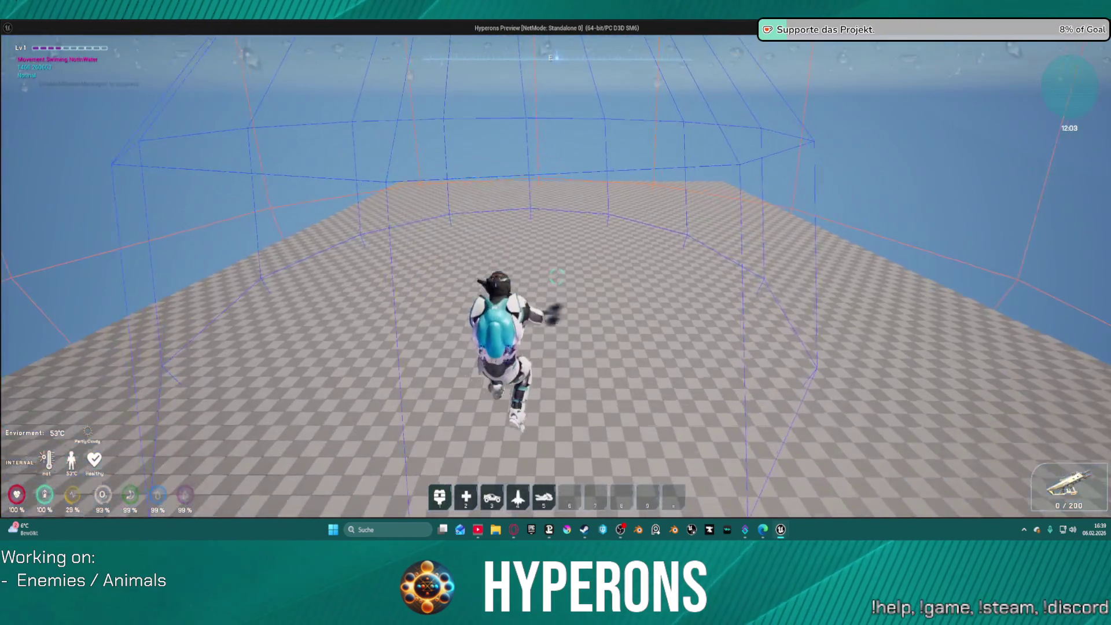